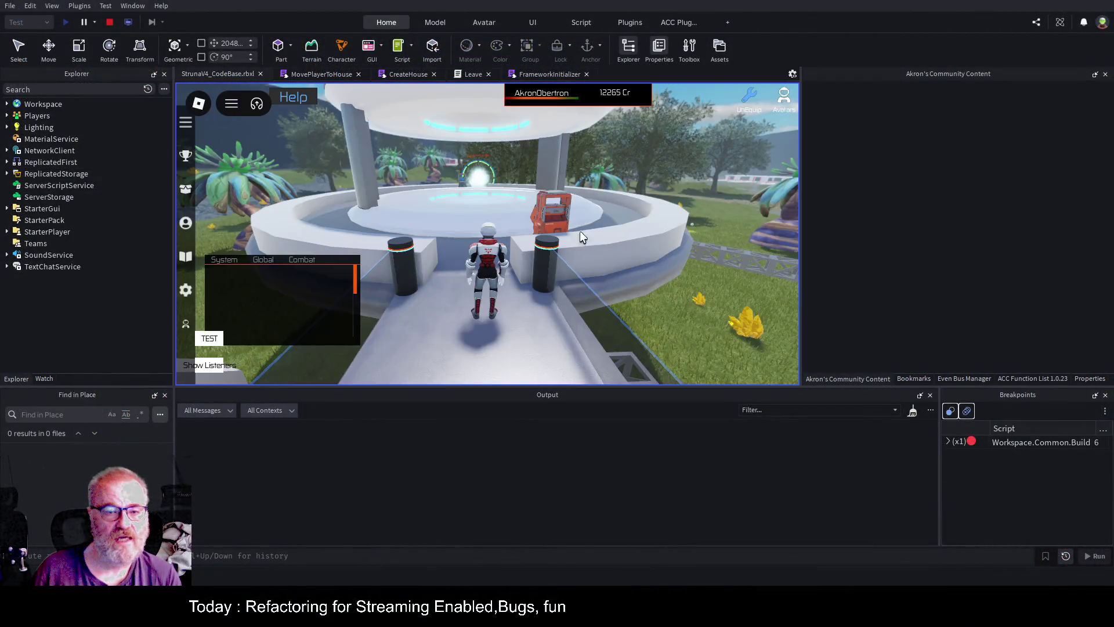
Walk the character forward between the pillars of the habitat corridor
key("w")
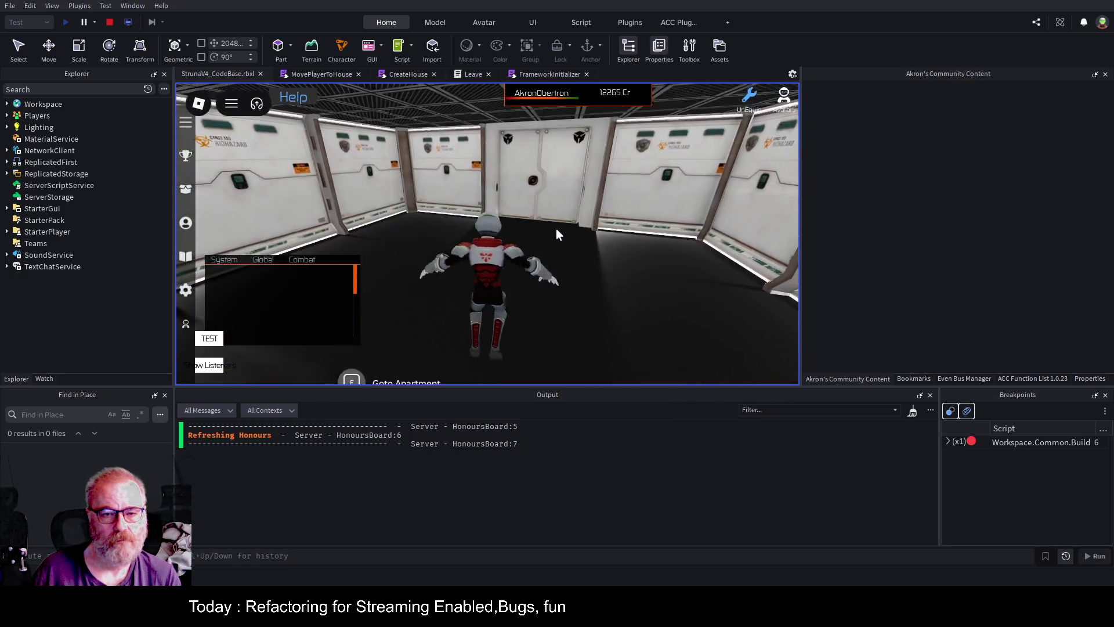
Walk the character up to the apartment door, trigger Leave Apartment with E, and return to the Leave script
key("w")
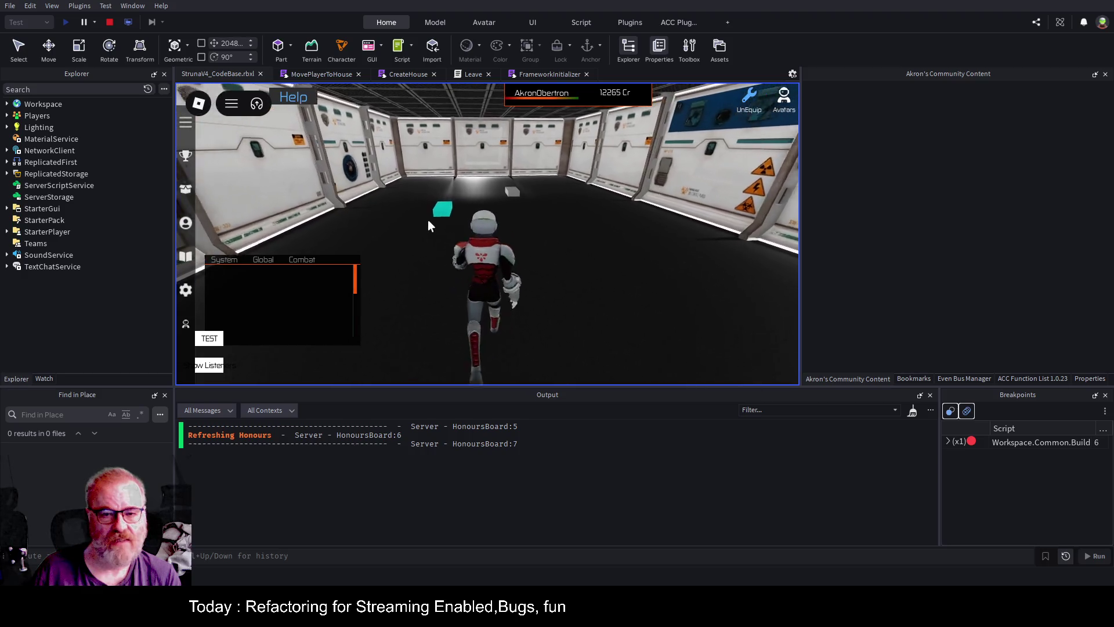
mouse_move(513, 194)
left_mouse_down()
mouse_move(667, 273)
mouse_move(648, 323)
left_mouse_up()
key("w")
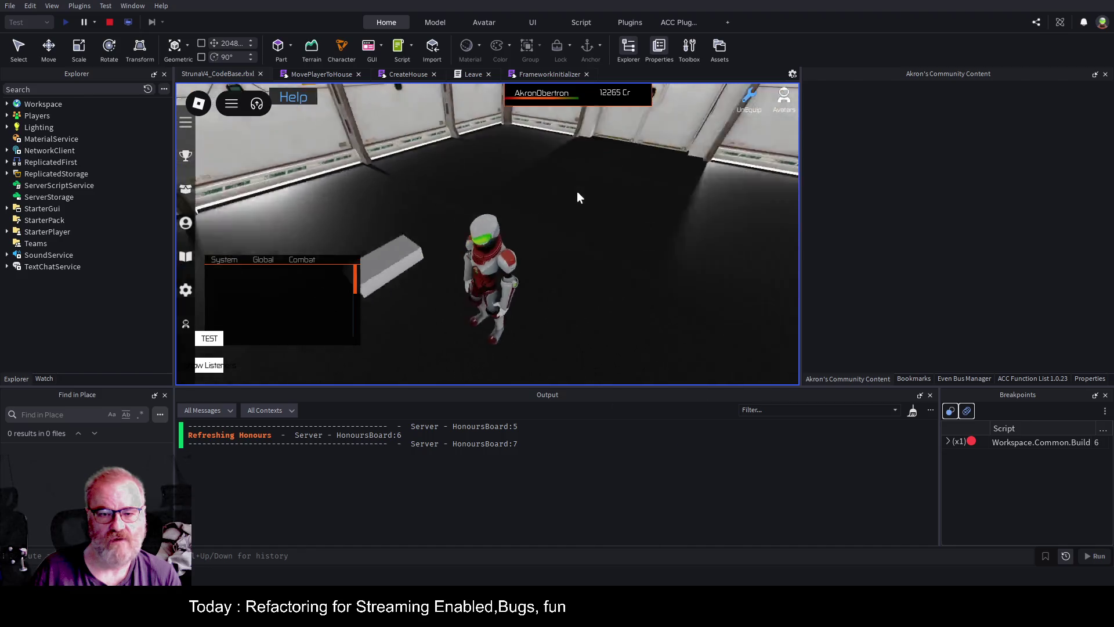
key("w")
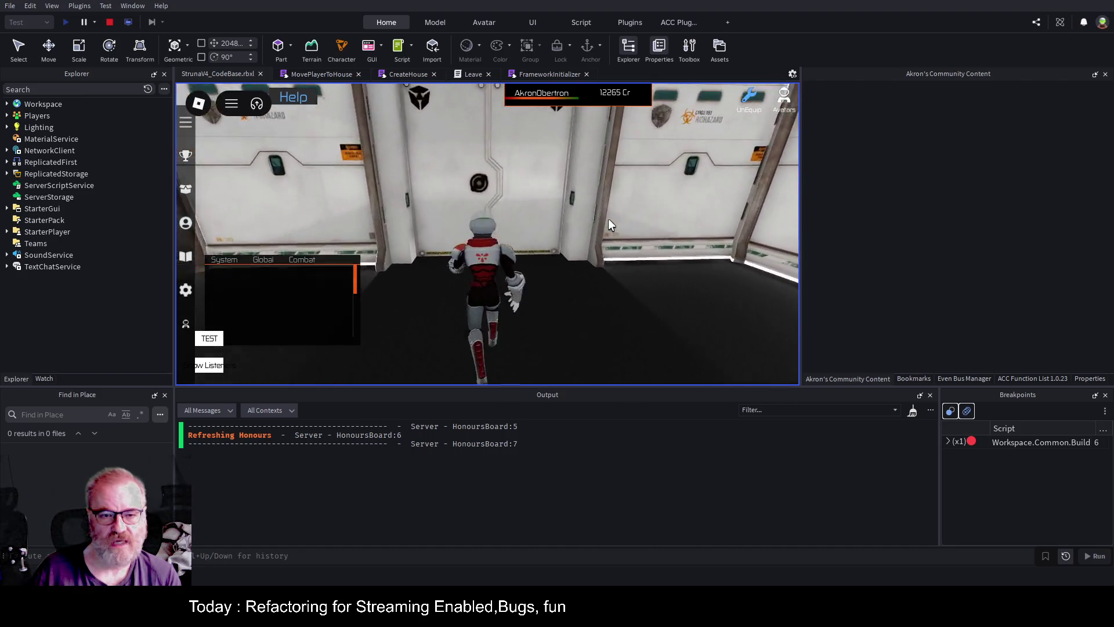
key("e")
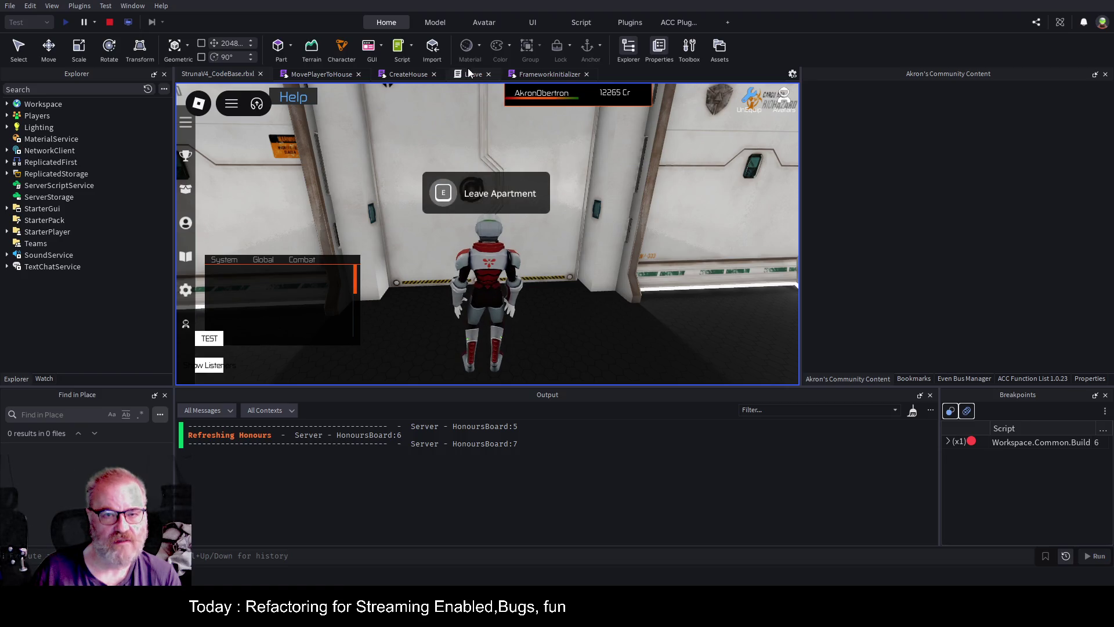
left_click(468, 74)
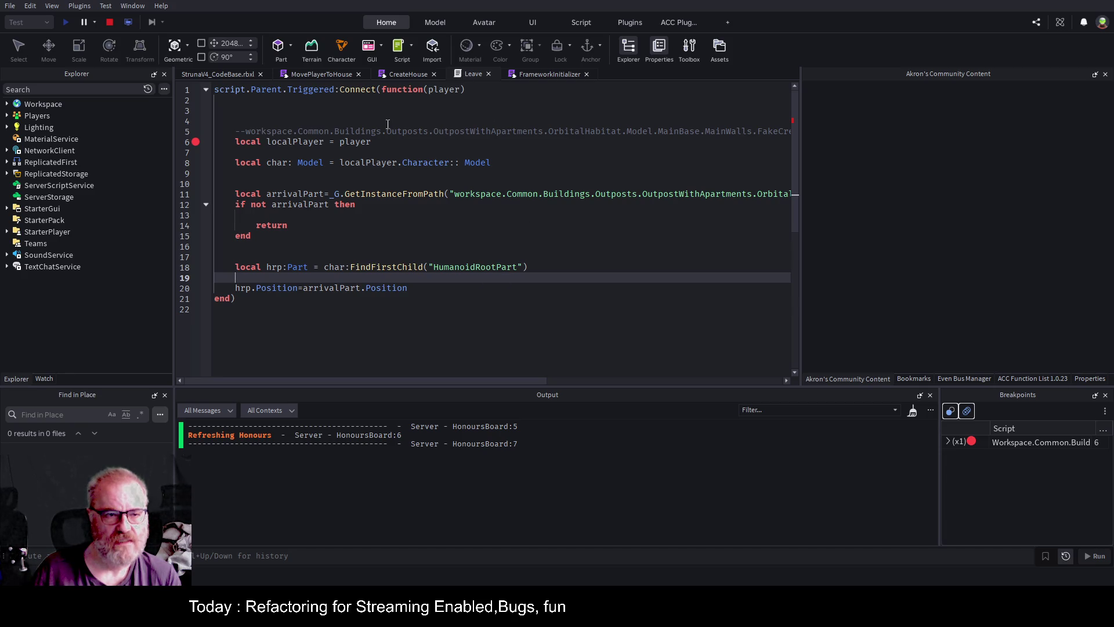
Expand Workspace > DynamicFolder > 822574235 > House and scroll the Leave script right to see line ends
left_click(6, 105)
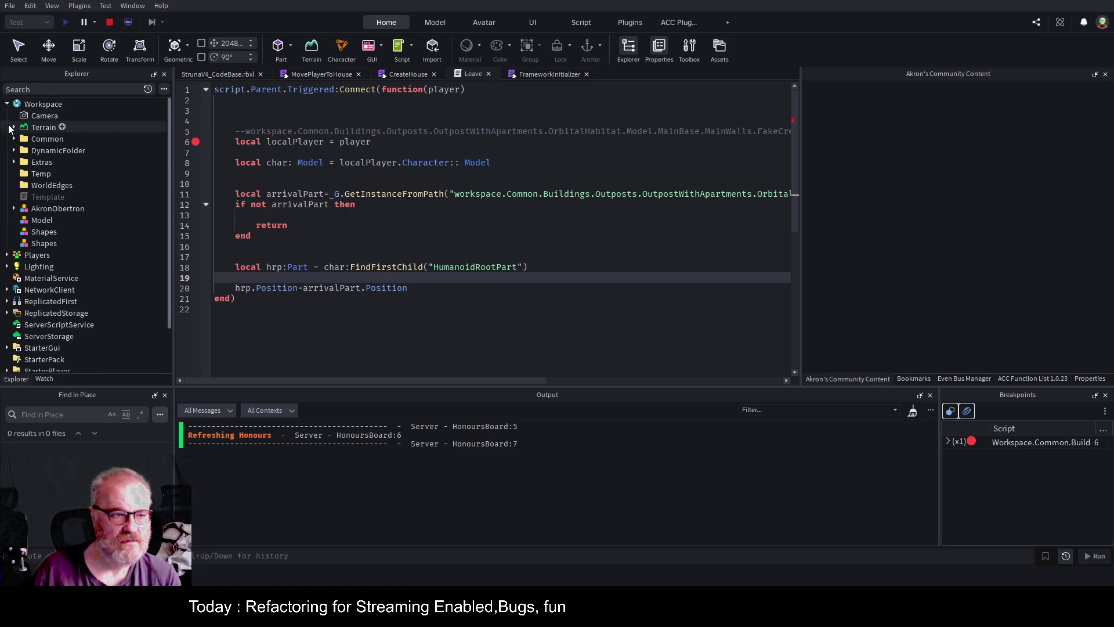
left_click(14, 150)
left_click(22, 163)
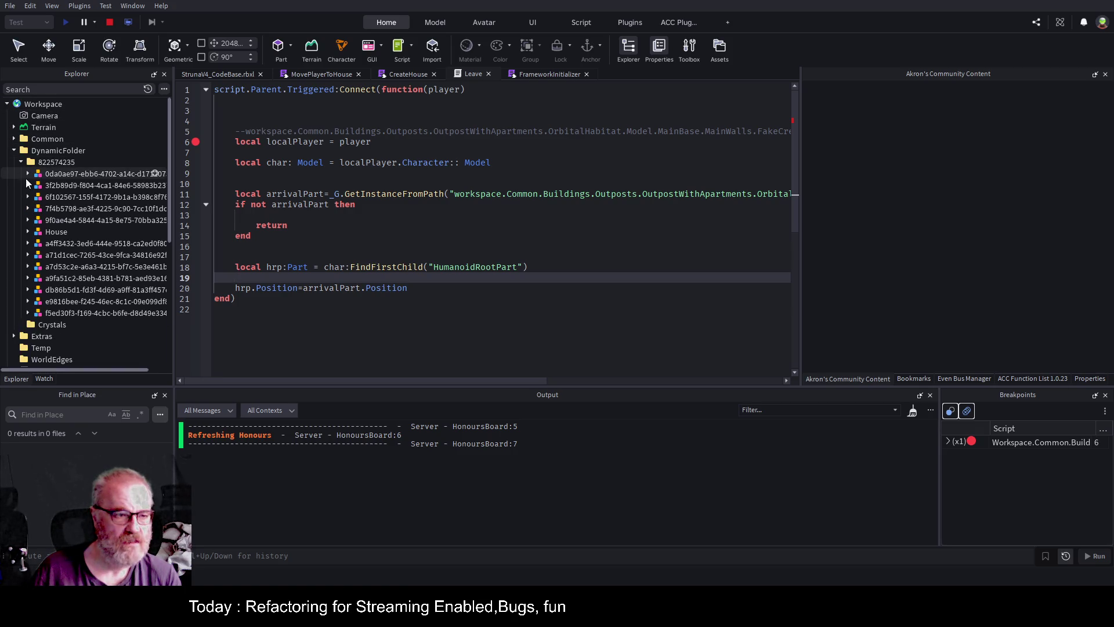
left_click(28, 232)
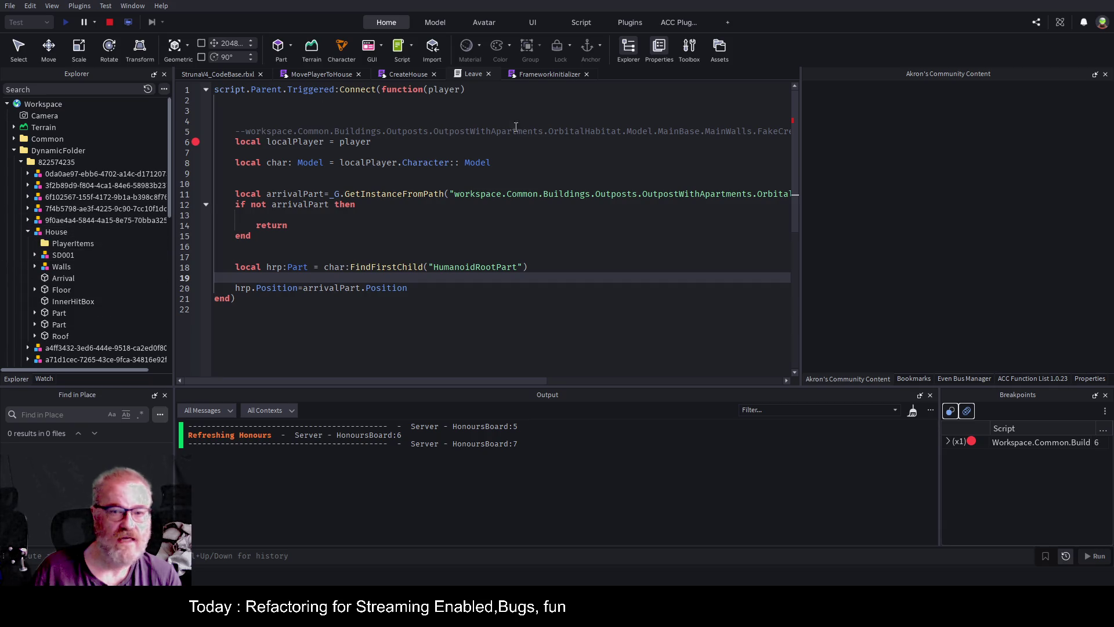
left_click_drag(536, 380, 777, 385)
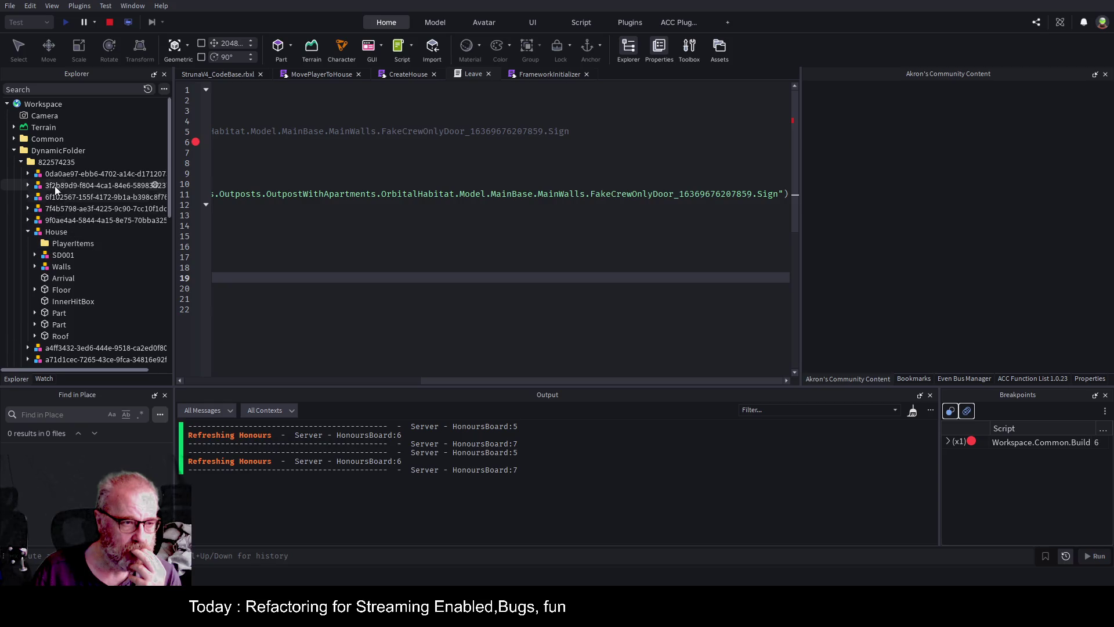
Collapse 822574235 and expand Common > Buildings > Outposts > OutpostWithApartments > OrbitalHabitat > Model > MainBase
left_click(21, 162)
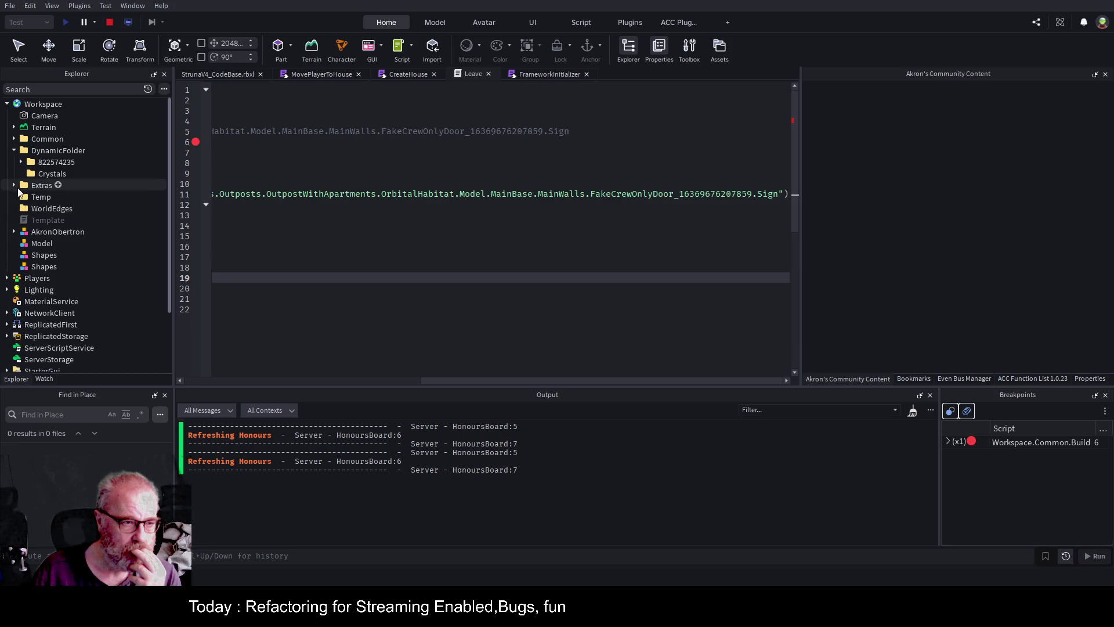
left_click(14, 139)
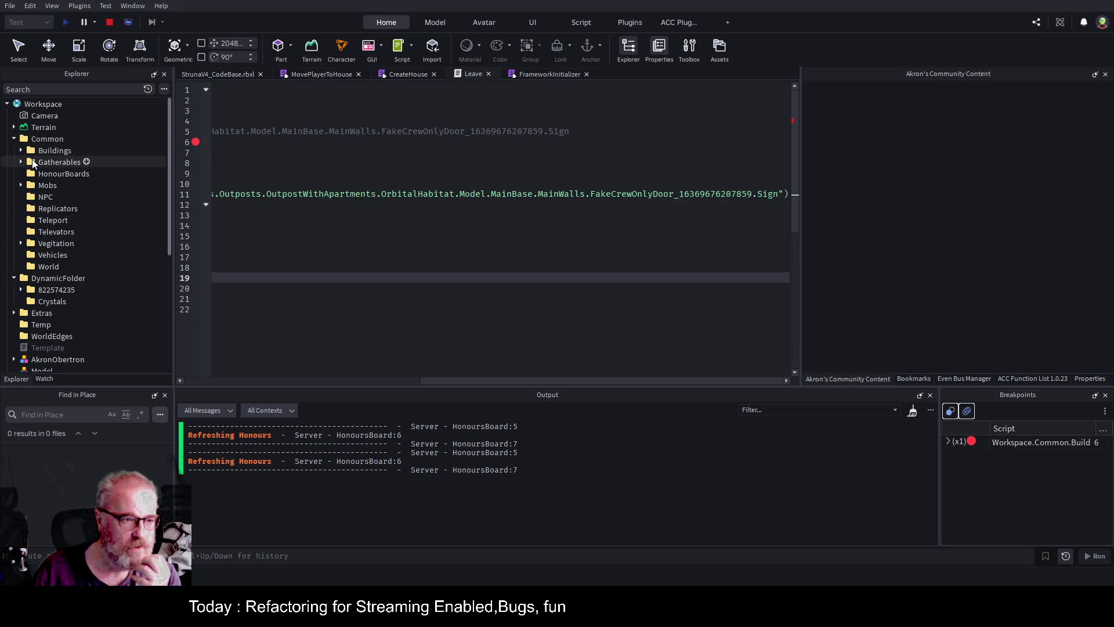
left_click(21, 150)
left_click(28, 186)
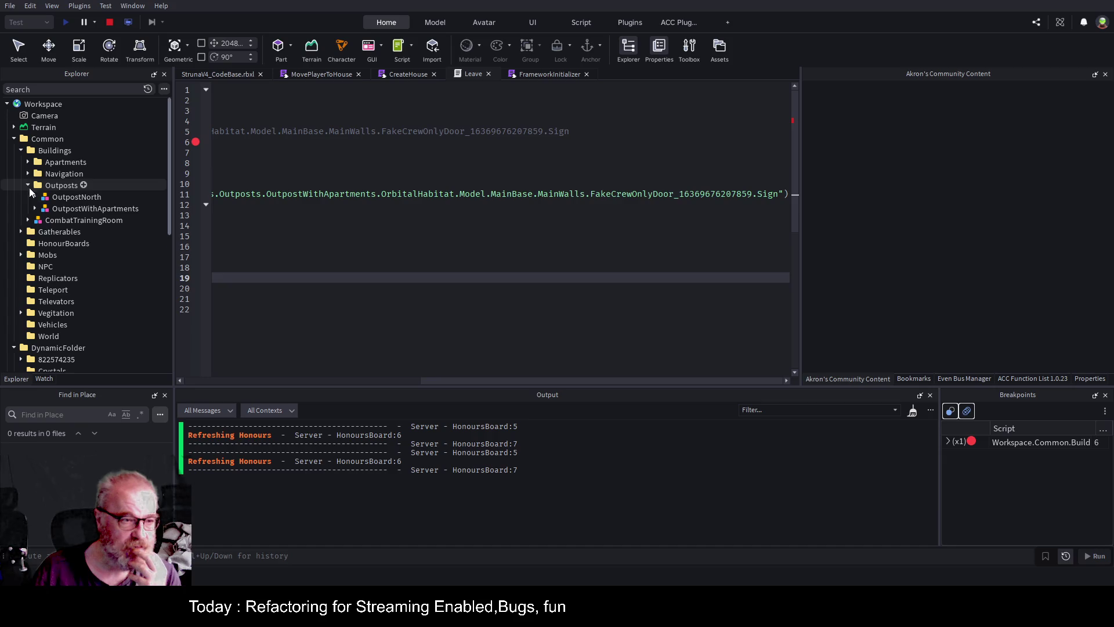
left_click(34, 208)
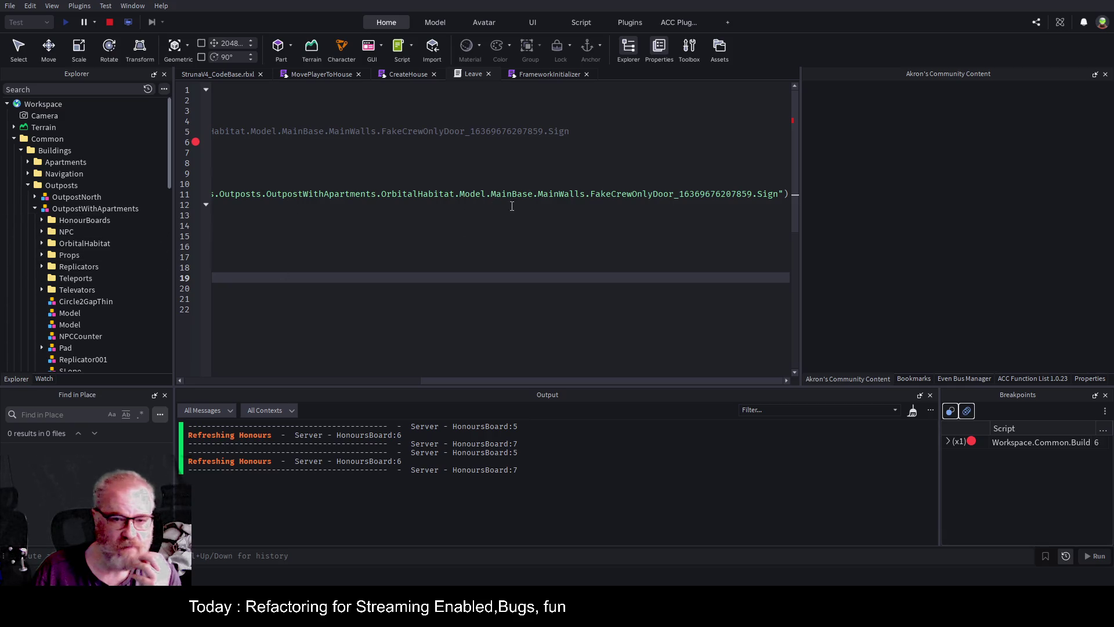
left_click(45, 244)
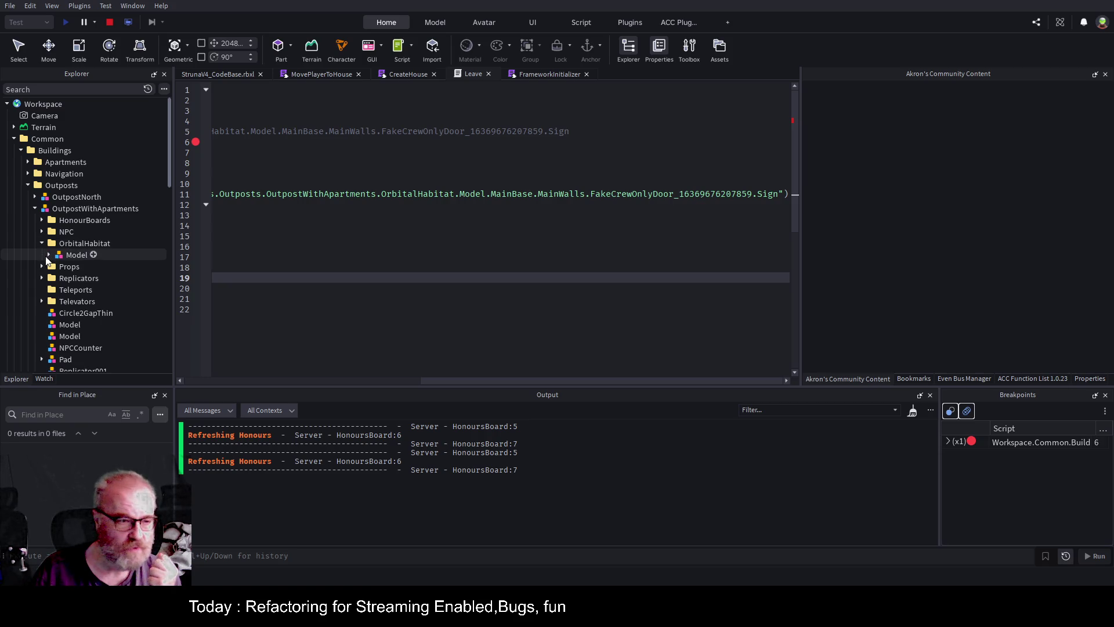
left_click(48, 255)
left_click(57, 267)
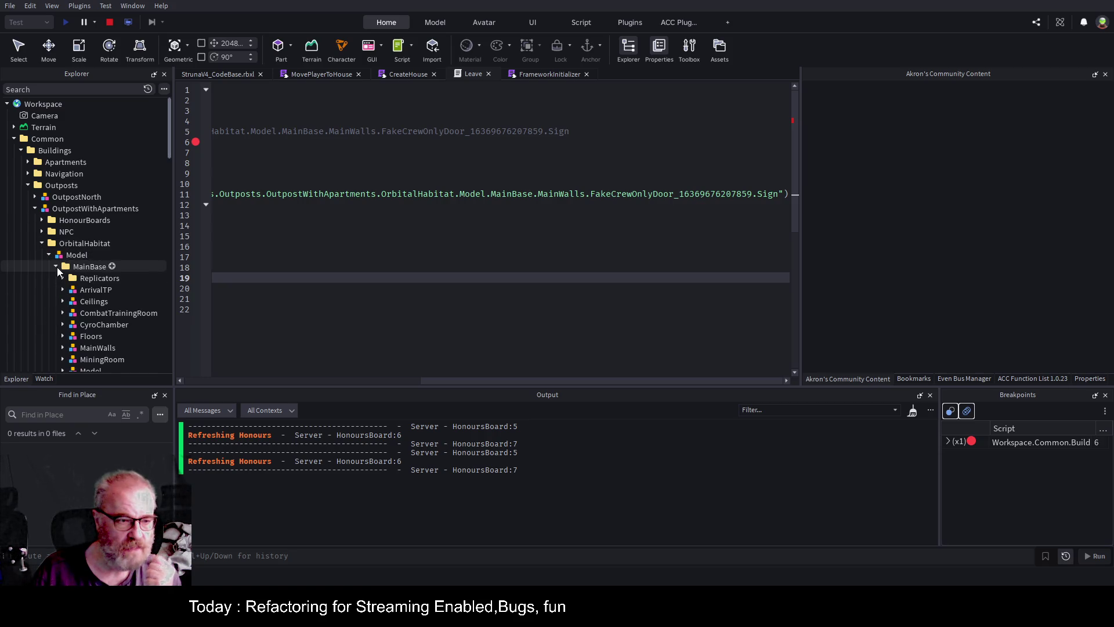
scroll(112, 218, "down", 2)
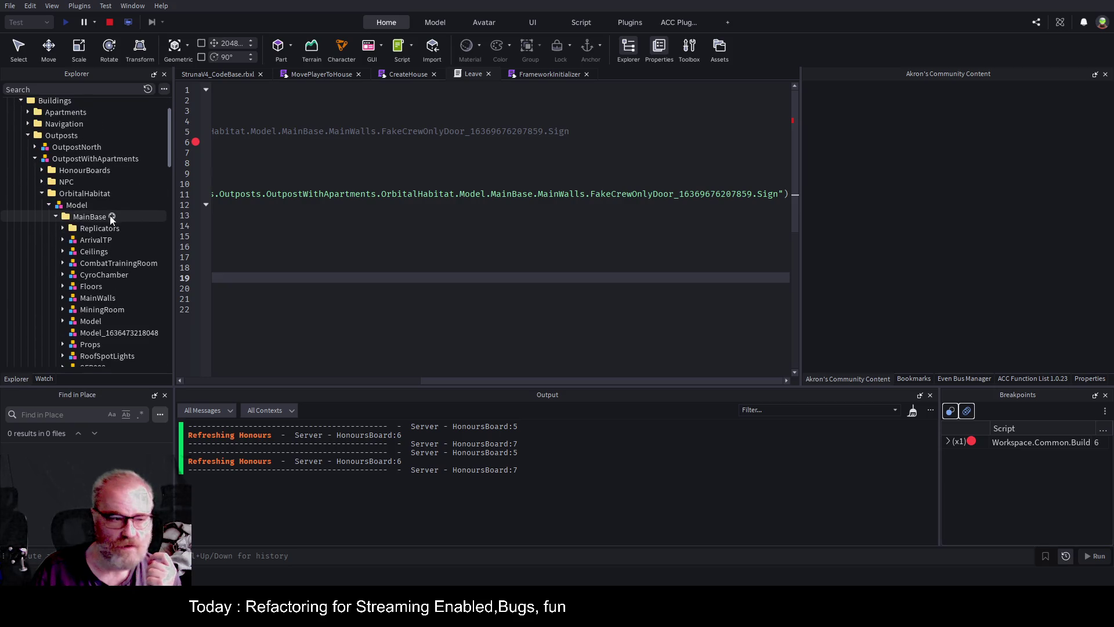
scroll(111, 218, "down", 1)
left_click(62, 272)
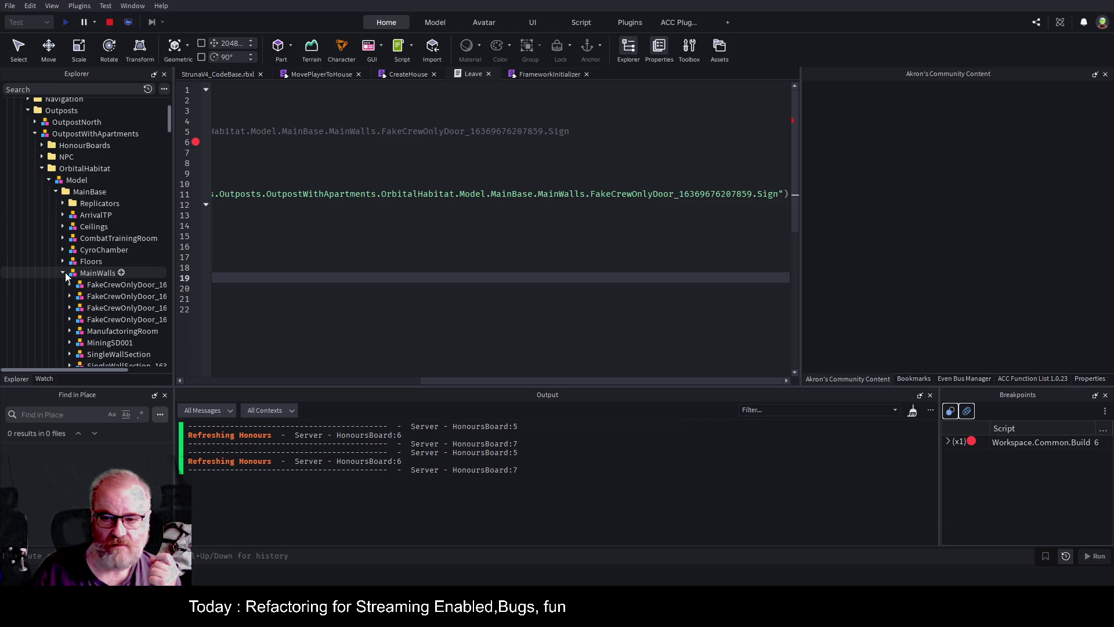
left_click_drag(173, 297, 282, 297)
left_click(199, 322)
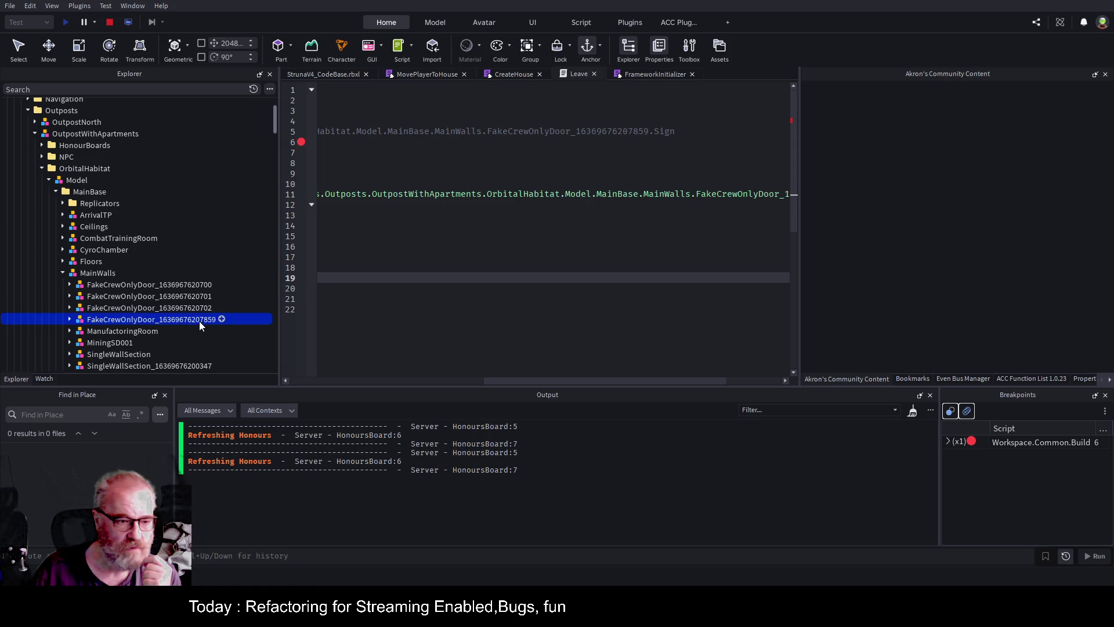
left_click(70, 320)
left_click_drag(586, 382, 682, 382)
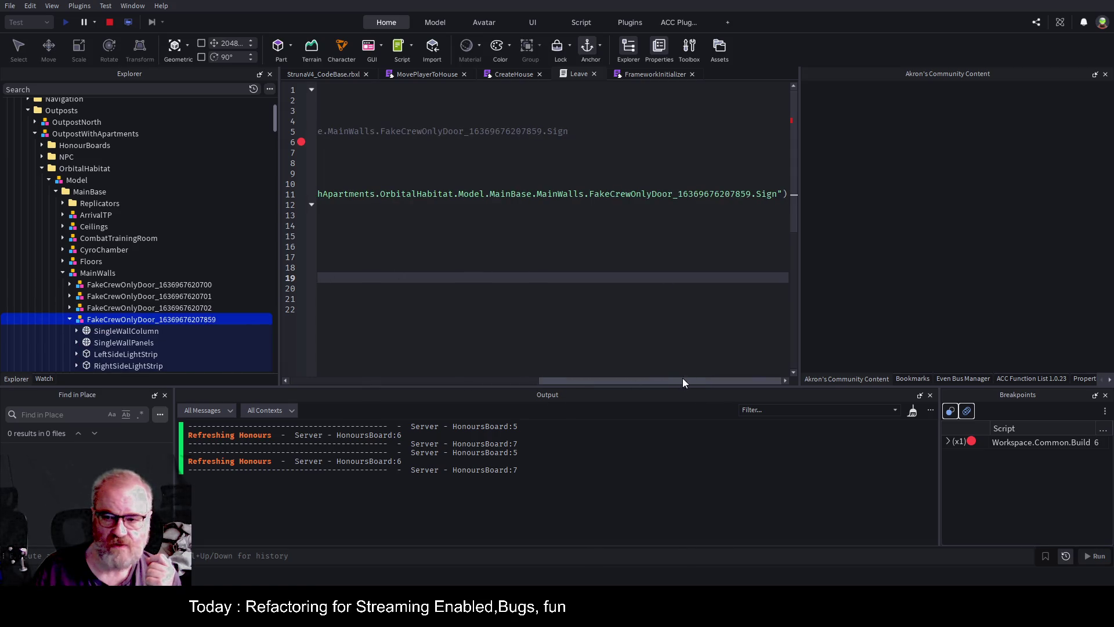
scroll(145, 259, "down", 2)
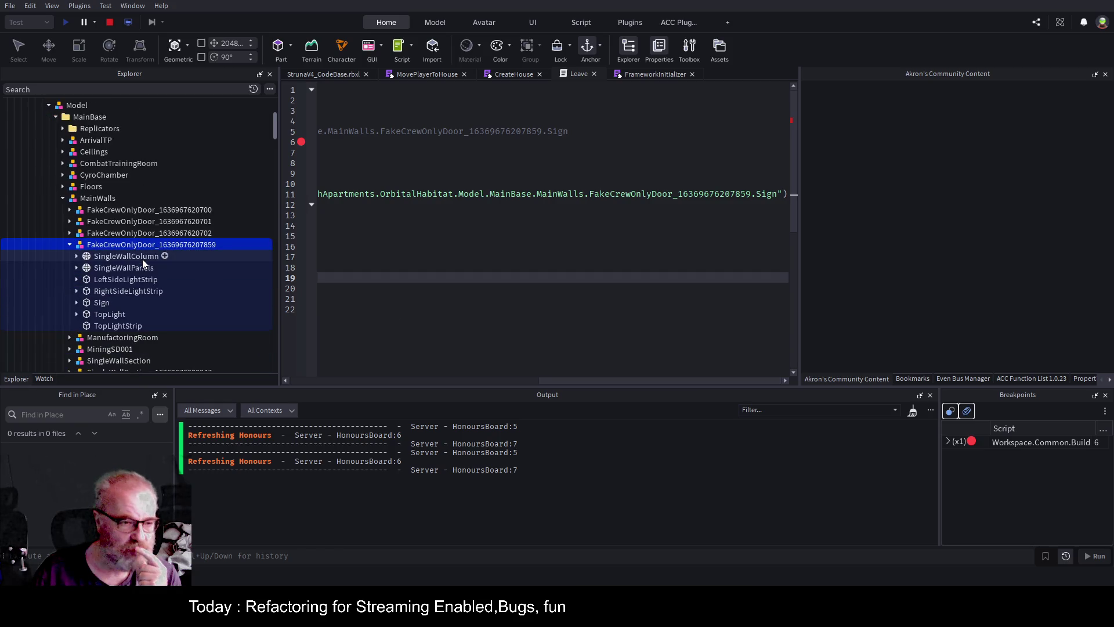
left_click(99, 302)
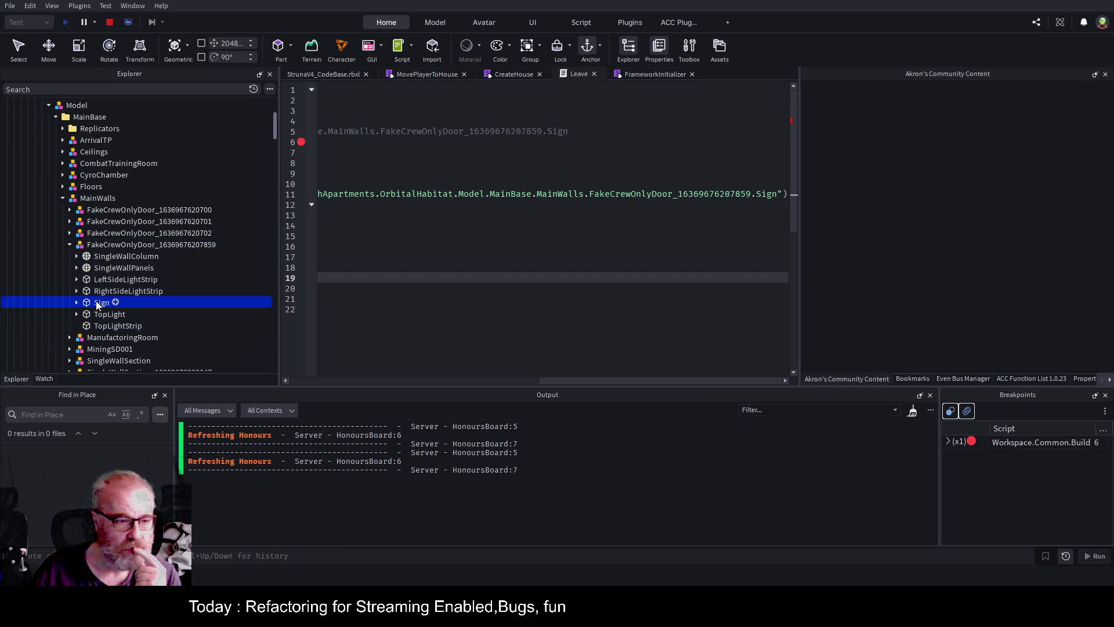
left_click(77, 302)
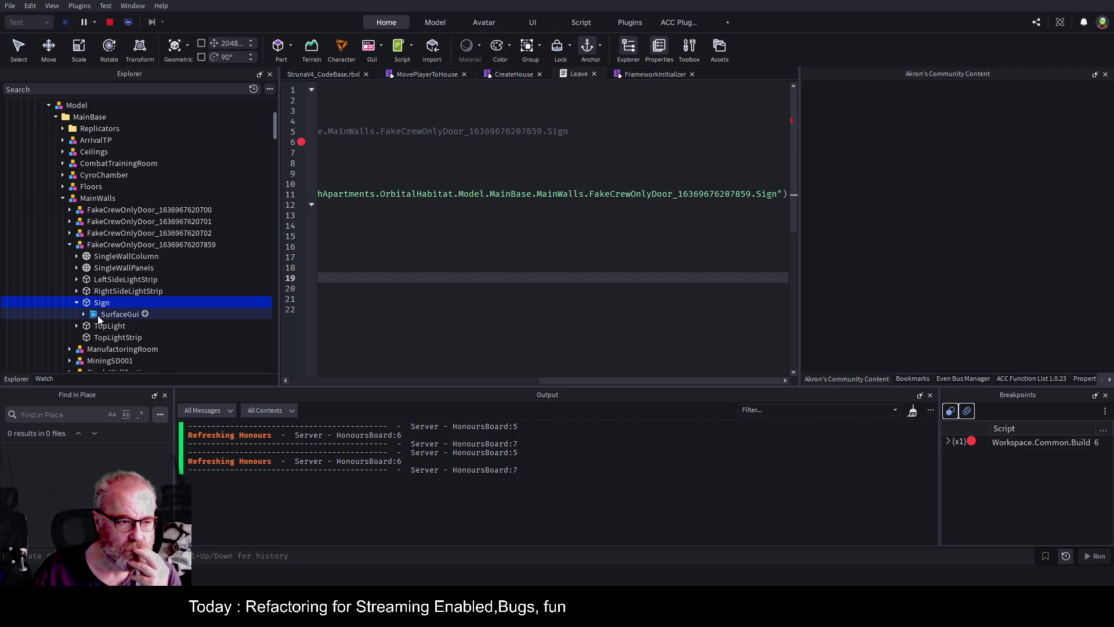
left_click(579, 76)
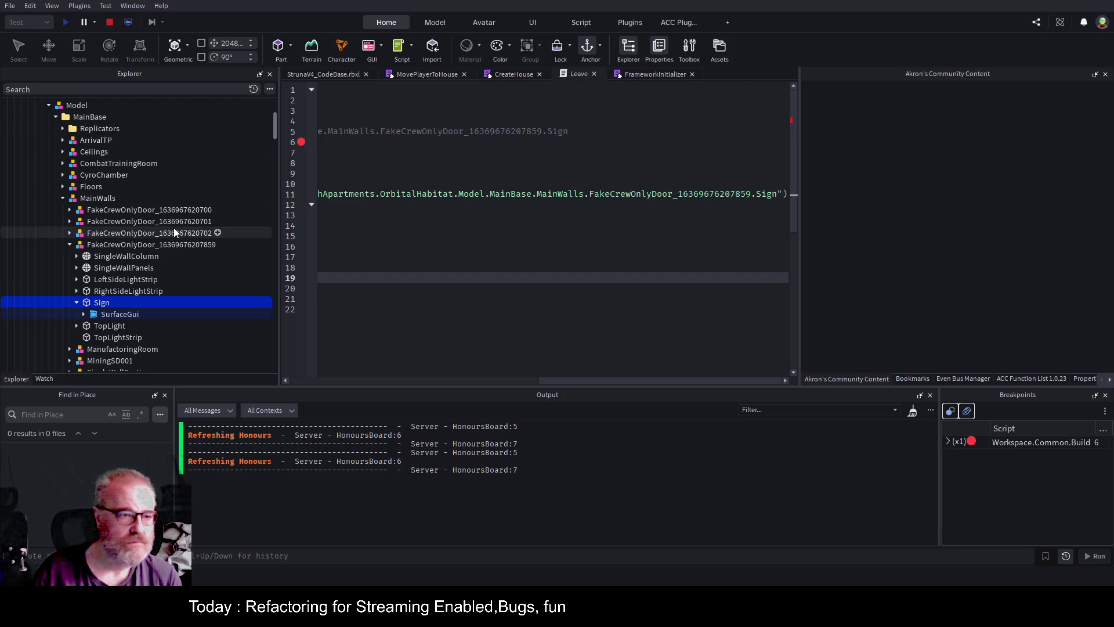
left_click(110, 25)
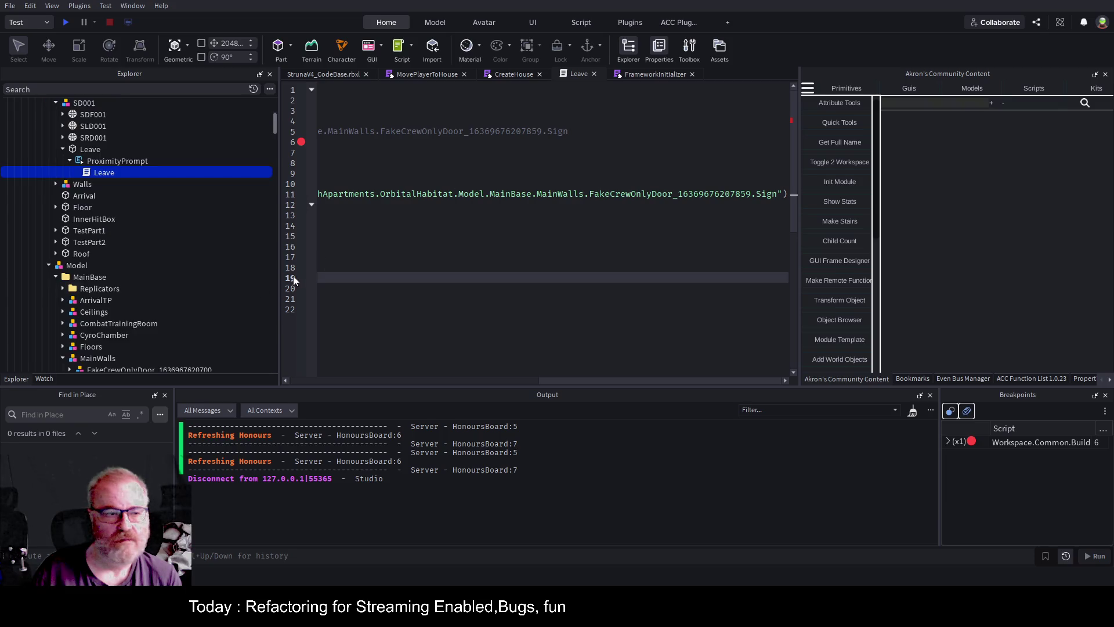
scroll(161, 180, "up", 4)
scroll(151, 179, "up", 3)
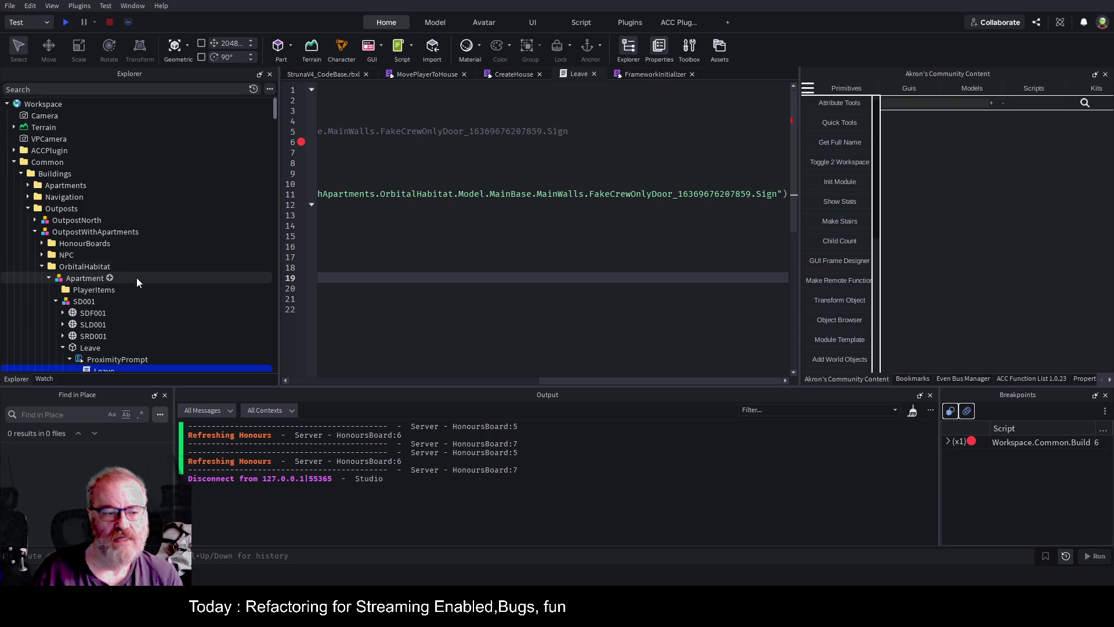
scroll(137, 277, "down", 3)
left_click(94, 251)
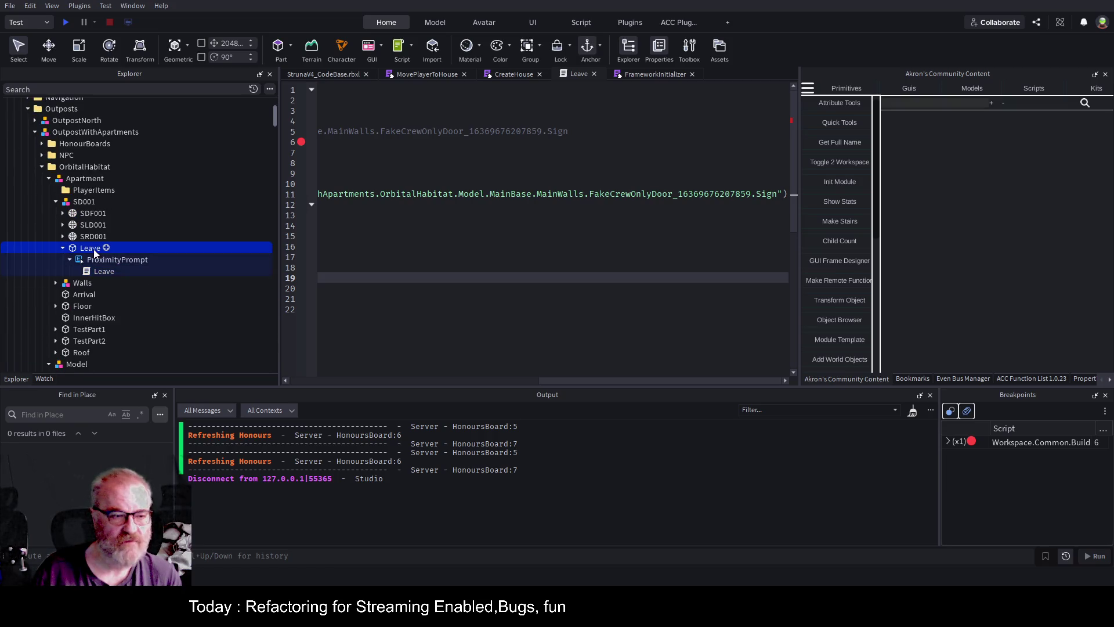
key("Down")
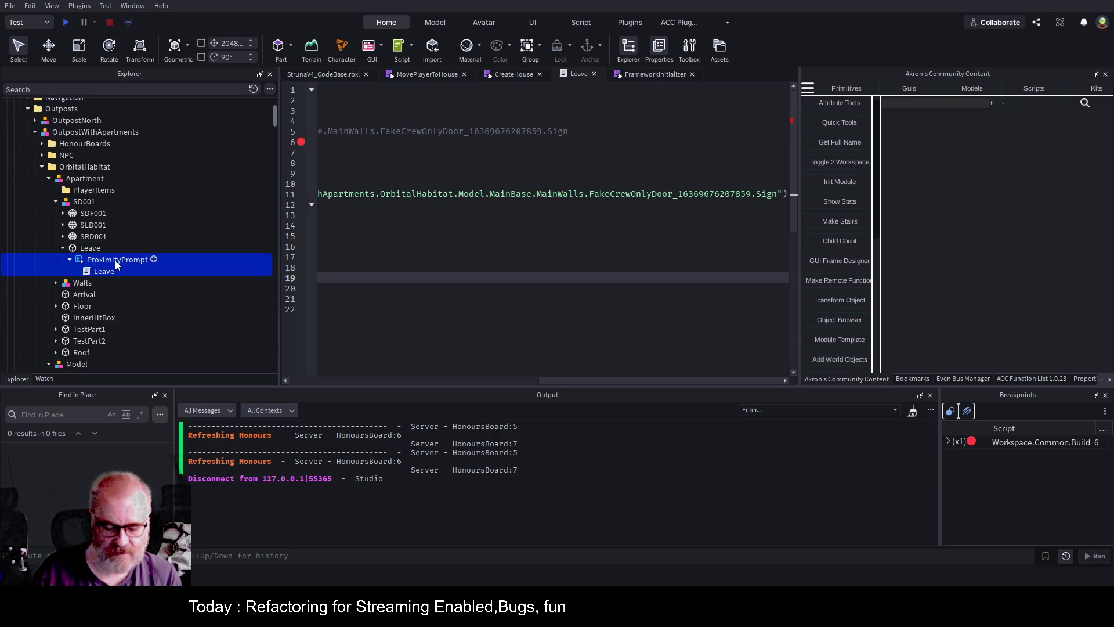
left_click(88, 249)
left_click(94, 271)
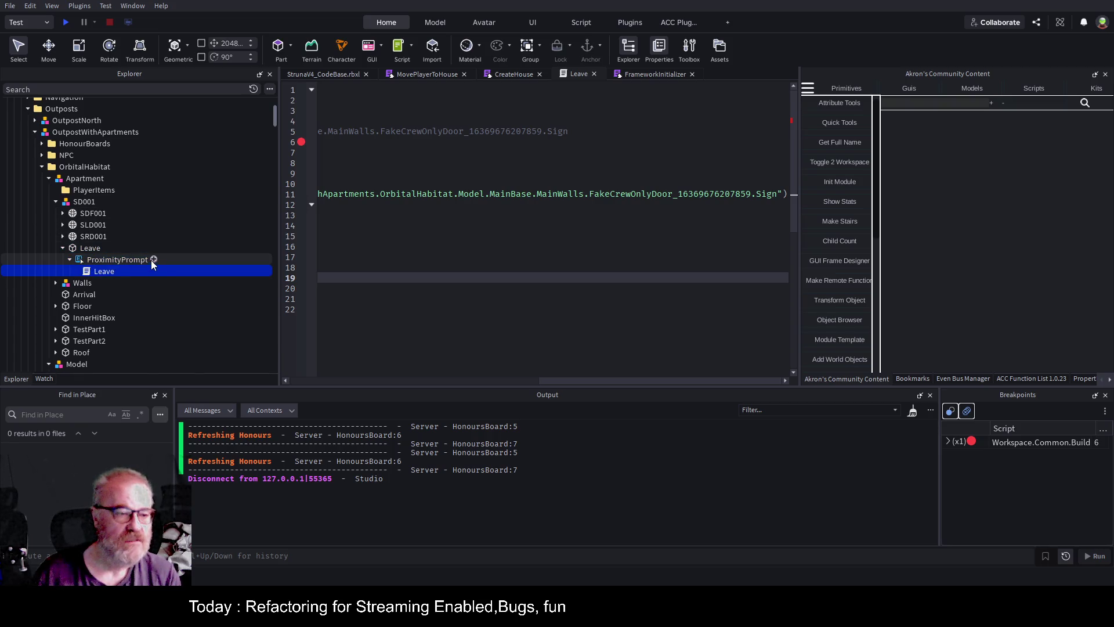
scroll(148, 256, "down", 6)
scroll(137, 254, "down", 10)
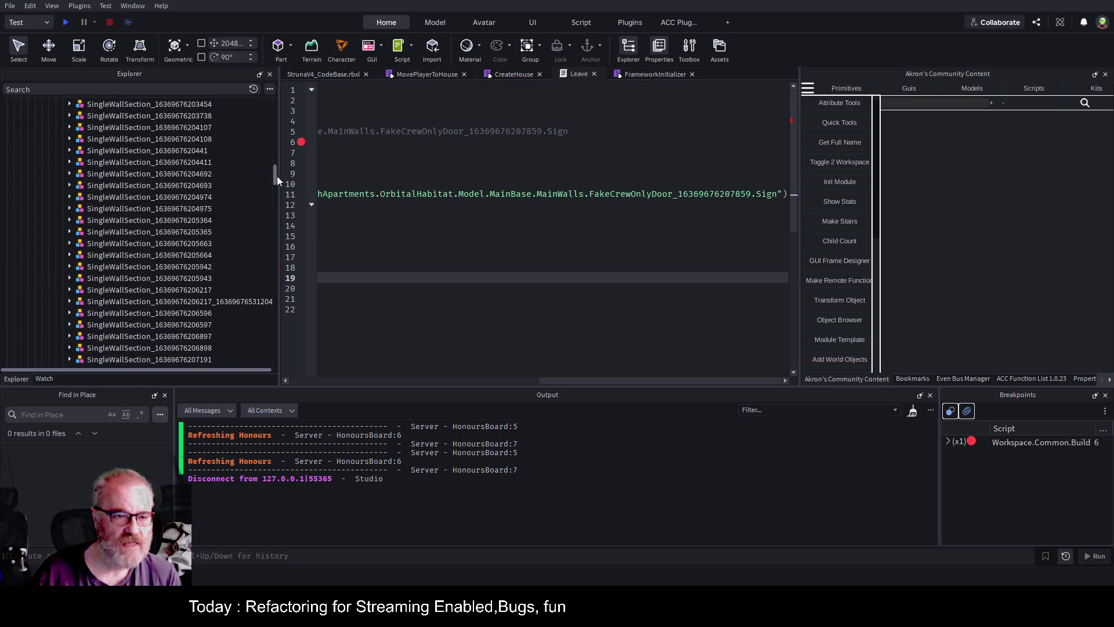
mouse_move(275, 175)
left_mouse_down()
mouse_move(287, 366)
mouse_move(290, 323)
mouse_move(291, 333)
left_mouse_up()
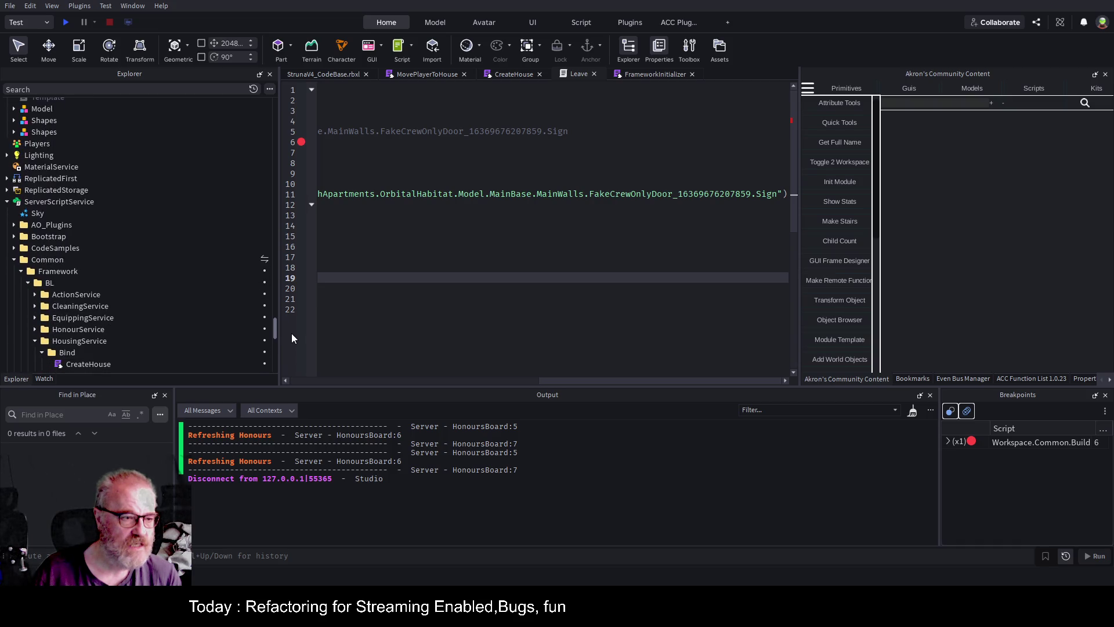
Expand ReplicatedStorage > GameItems > Templates > Housing > Apartment, collapsing ClientFramework and Controllers
left_click(7, 191)
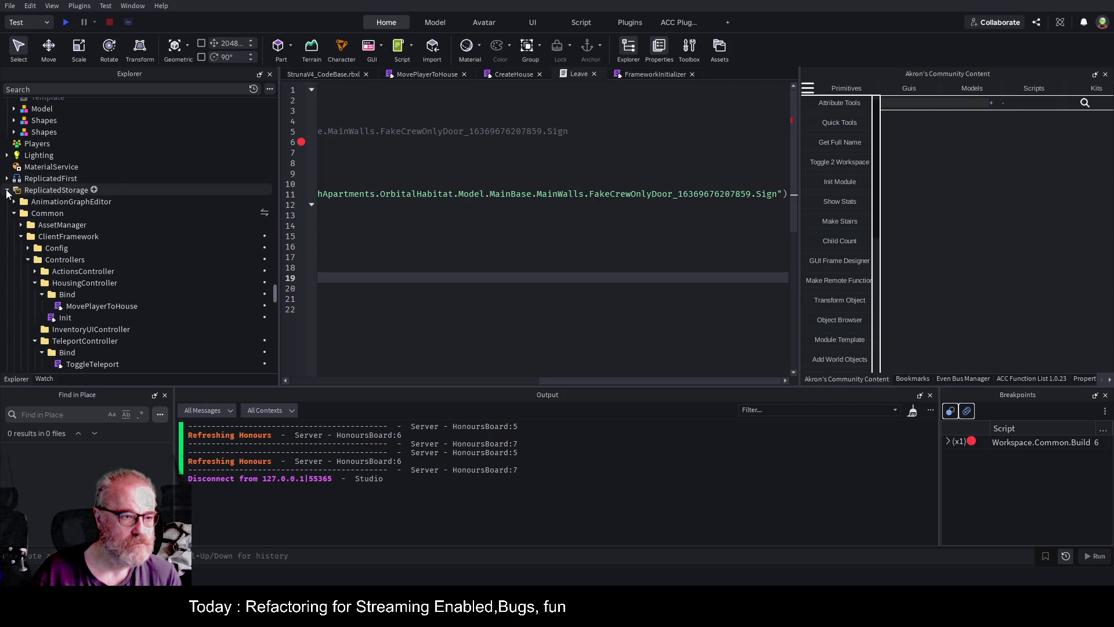
left_click(28, 259)
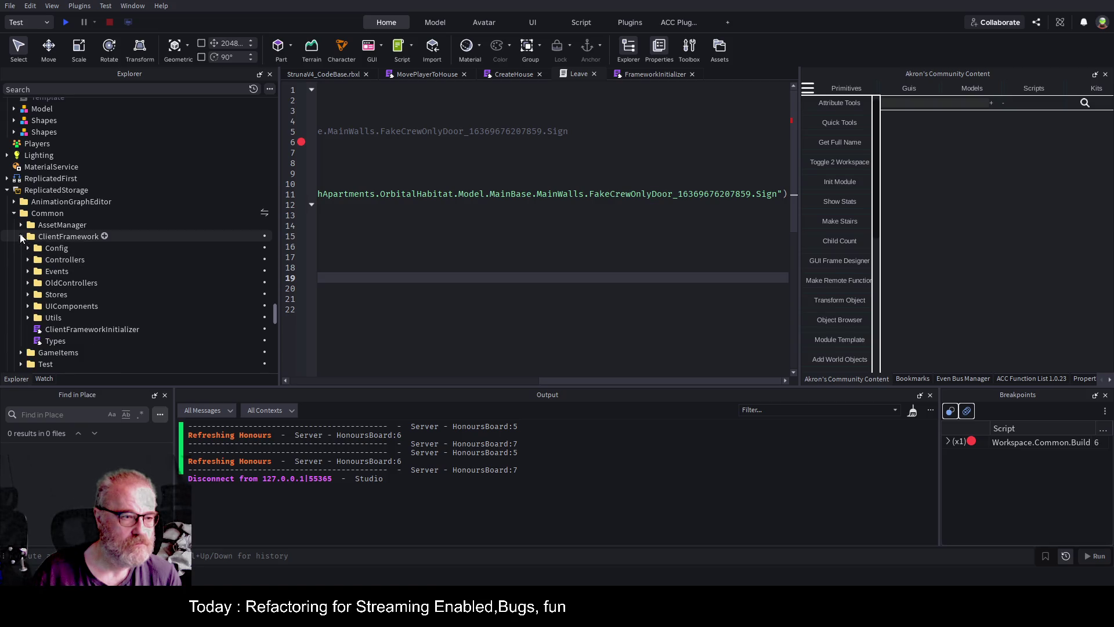
left_click(21, 237)
left_click(21, 248)
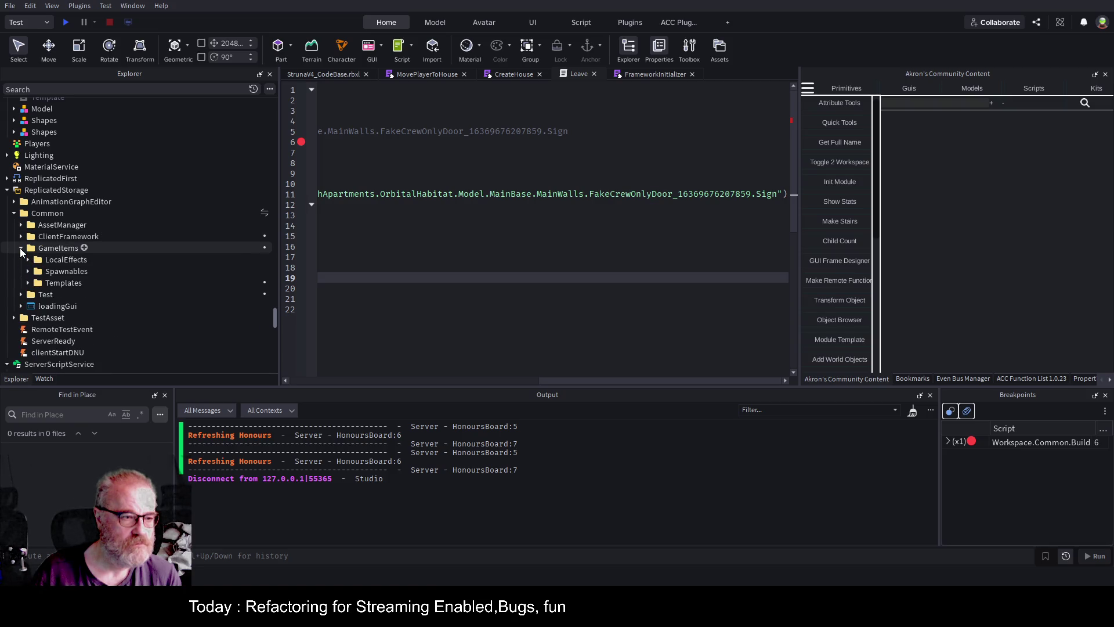
left_click(28, 282)
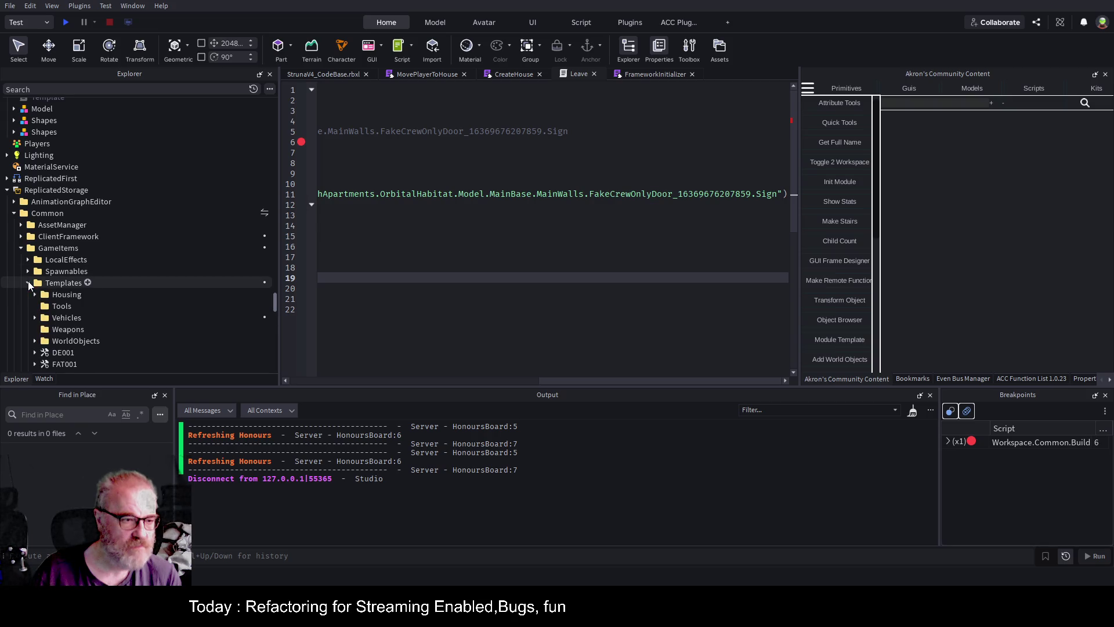
left_click(33, 295)
left_click(42, 303)
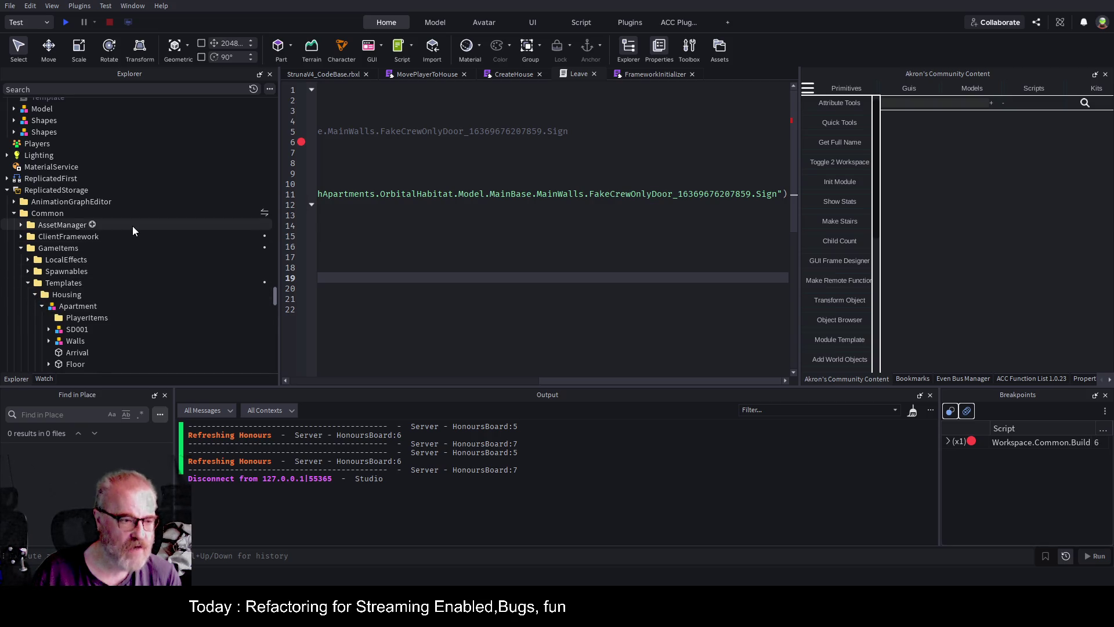
scroll(132, 226, "down", 2)
scroll(133, 231, "down", 1)
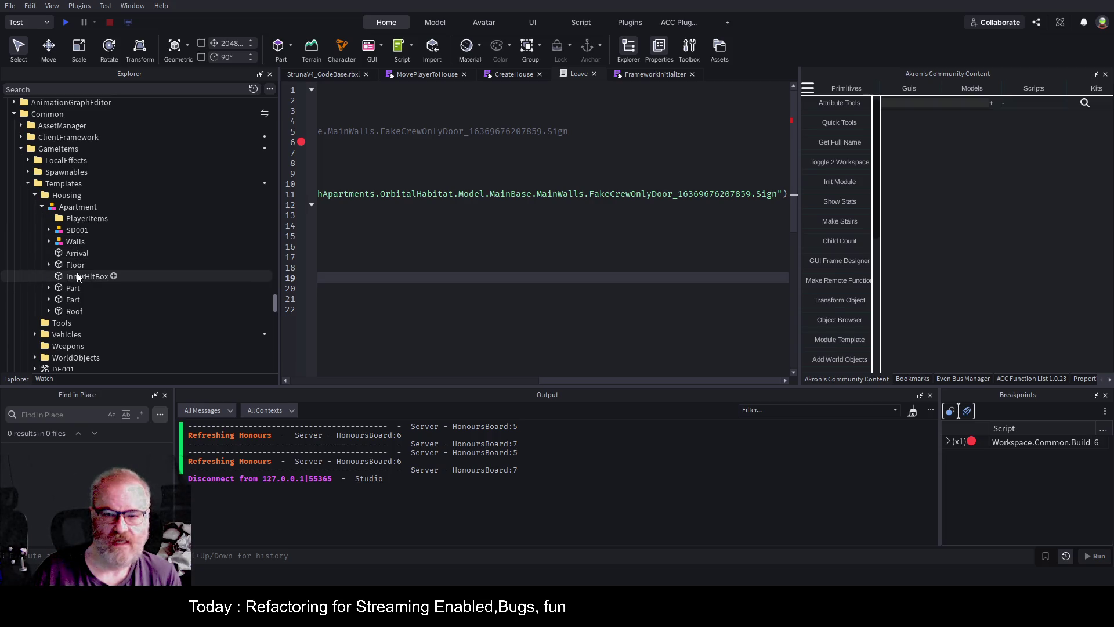
Check the Apartment's Walls list, then select the Apartment template model
left_click(48, 241)
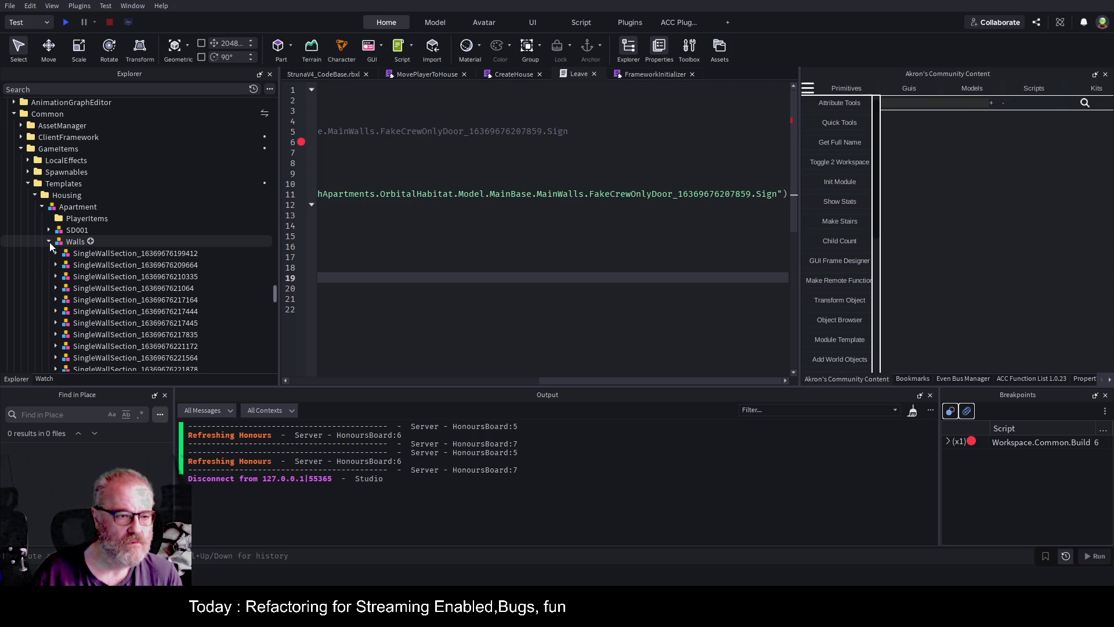
left_click(49, 242)
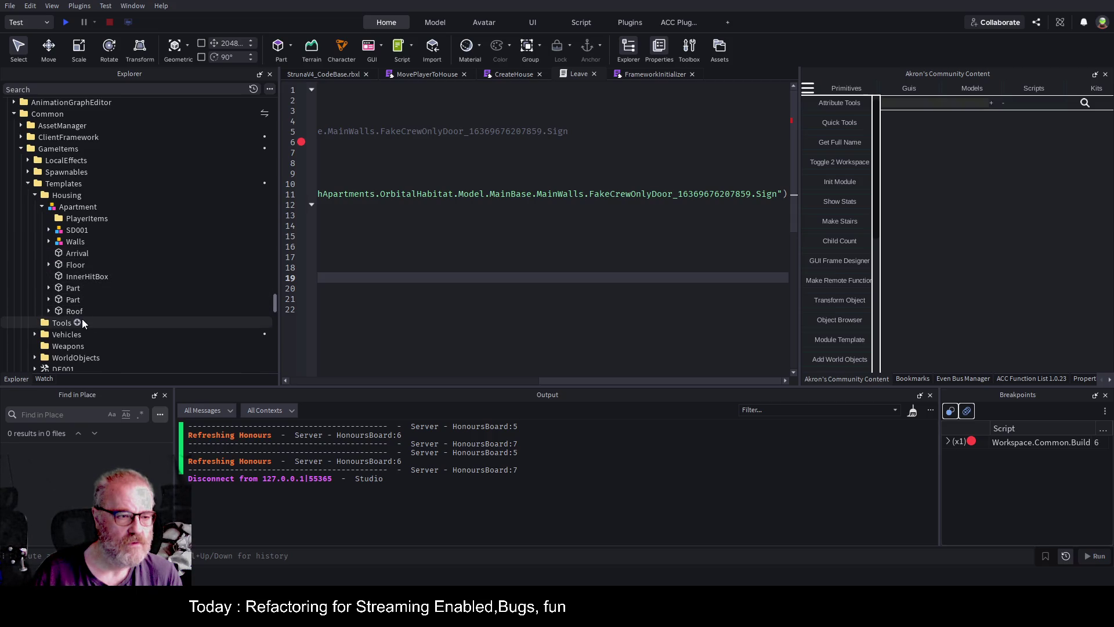
left_click(79, 208)
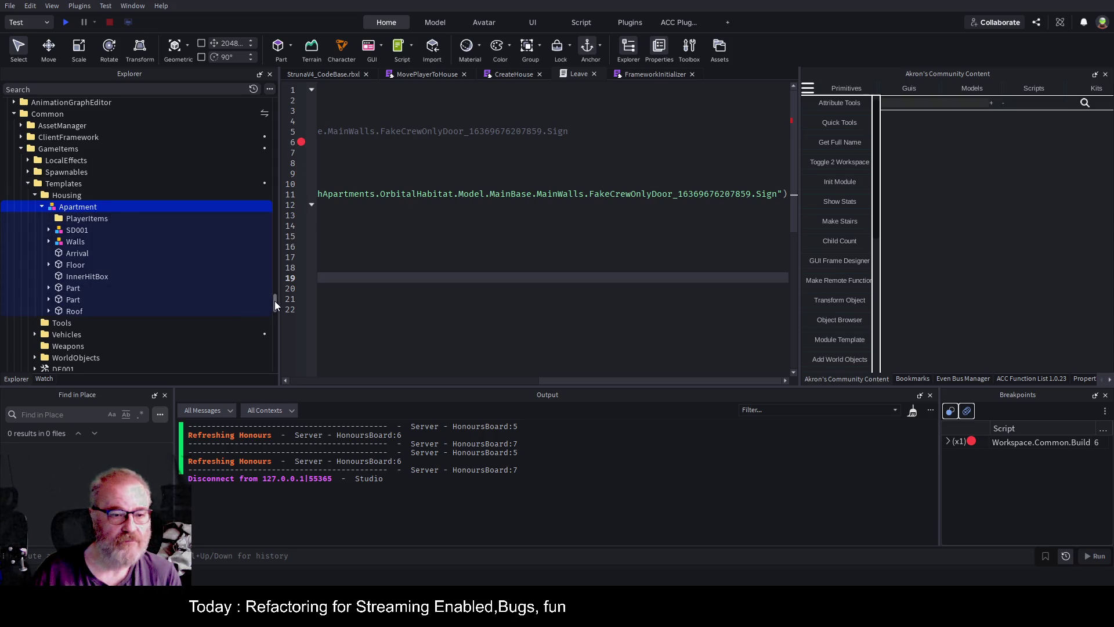
left_click_drag(274, 301, 283, 100)
Paste the Apartment copy into Workspace's Temp folder and focus the 3D view on it
left_click(312, 77)
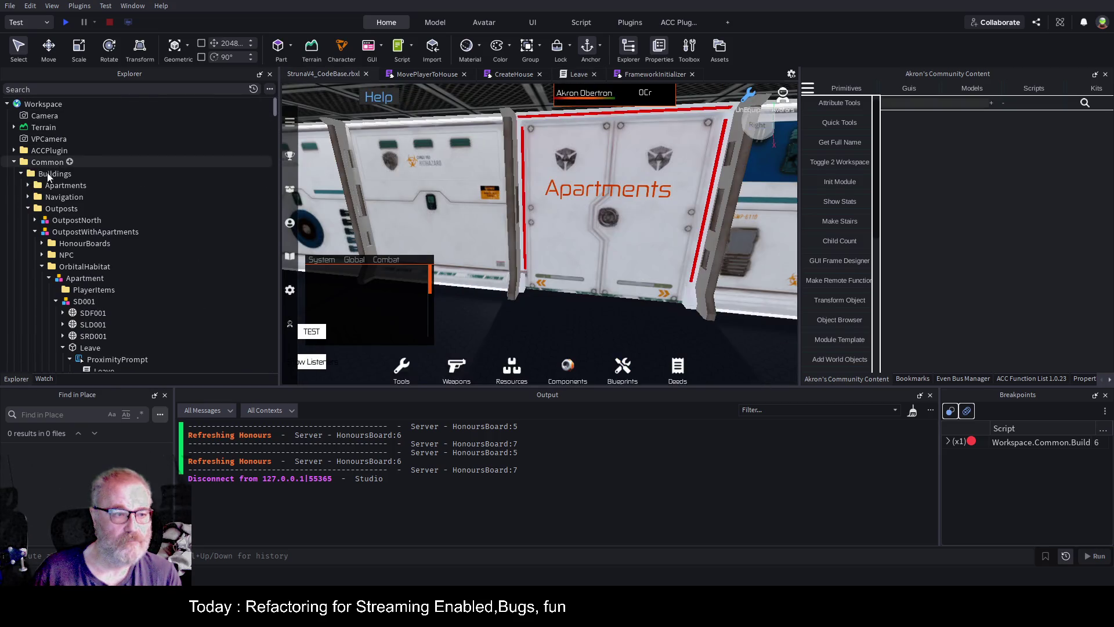
left_click(22, 174)
left_click(46, 162)
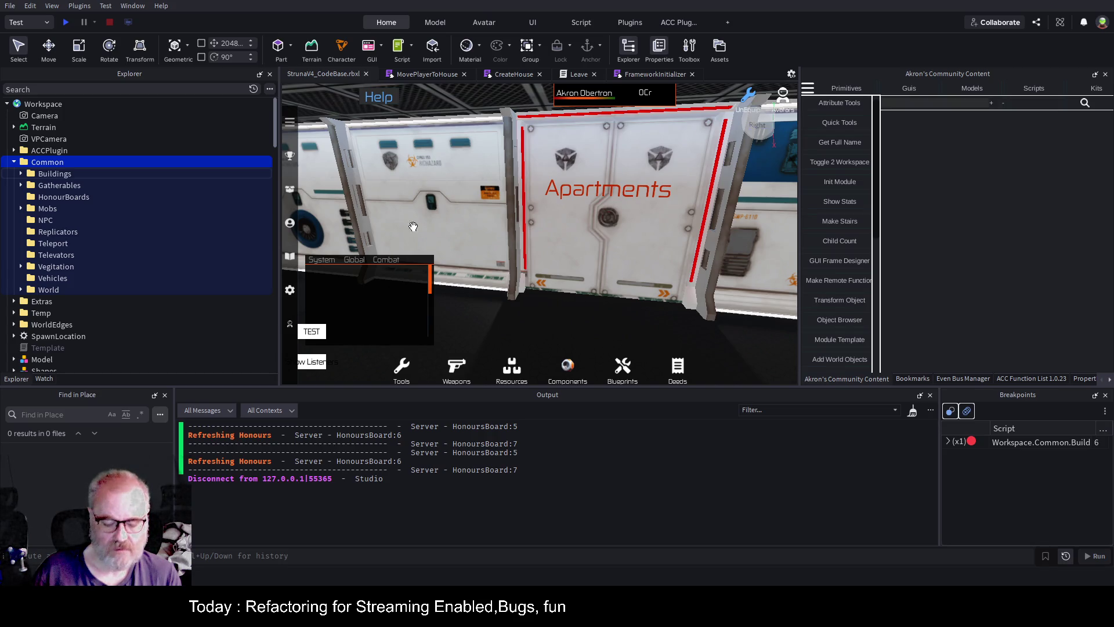
left_click(14, 163)
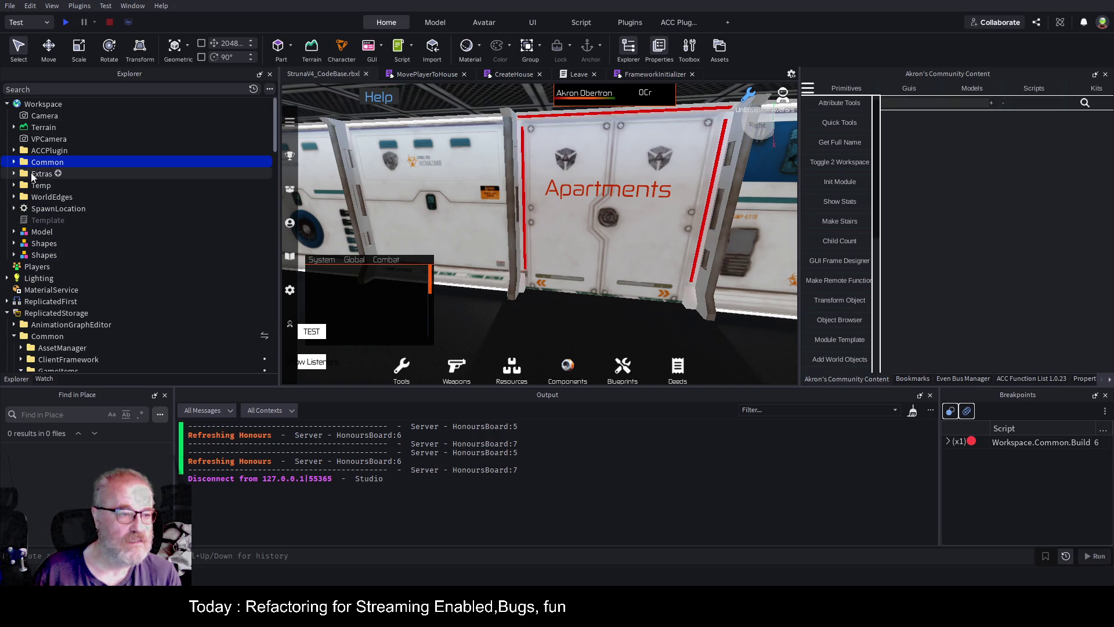
left_click(29, 185)
left_click(14, 185)
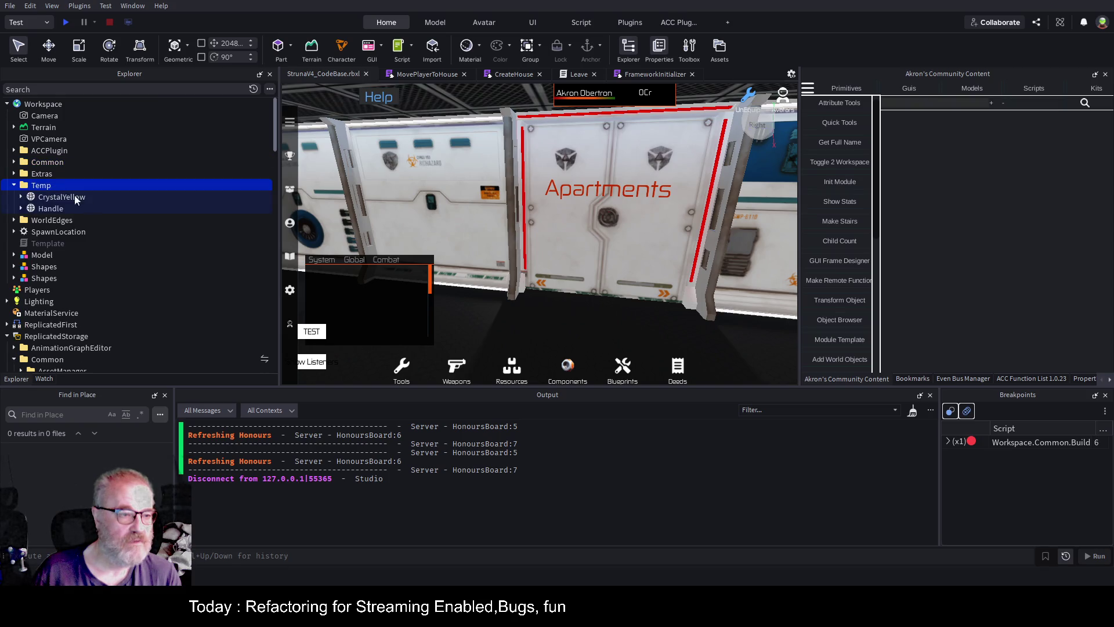
key("ctrl+shift+v")
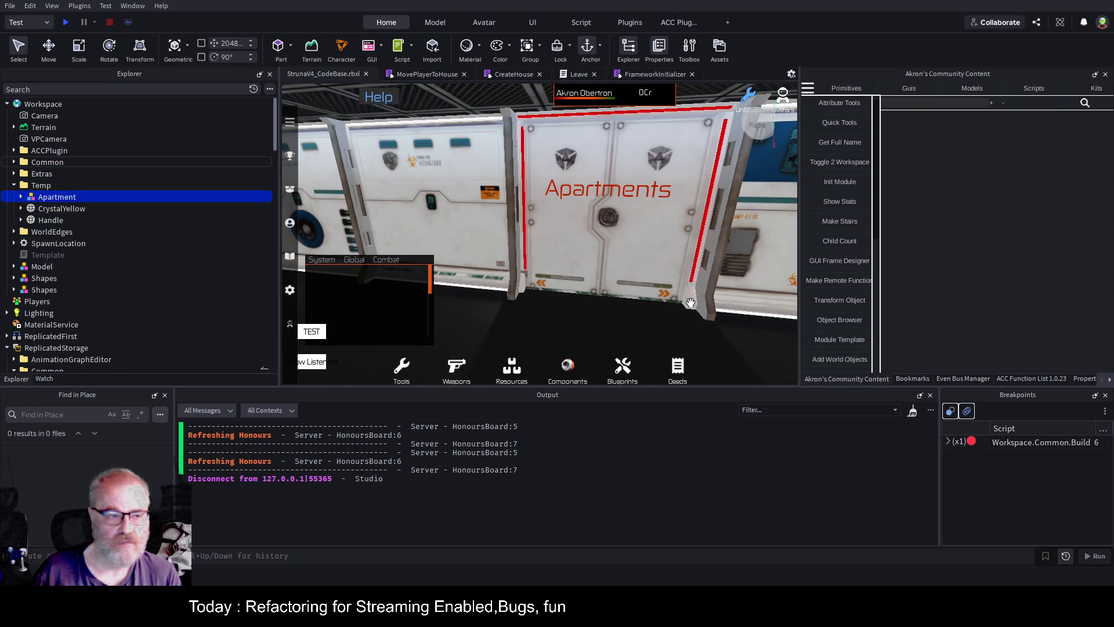
key("f")
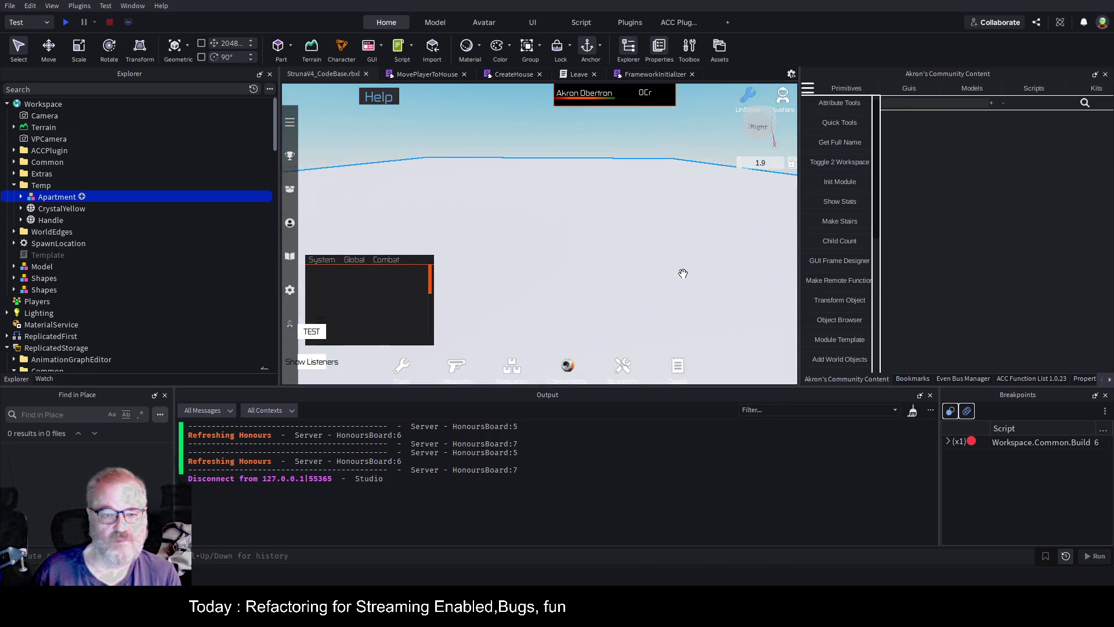
scroll(683, 273, "down", 10)
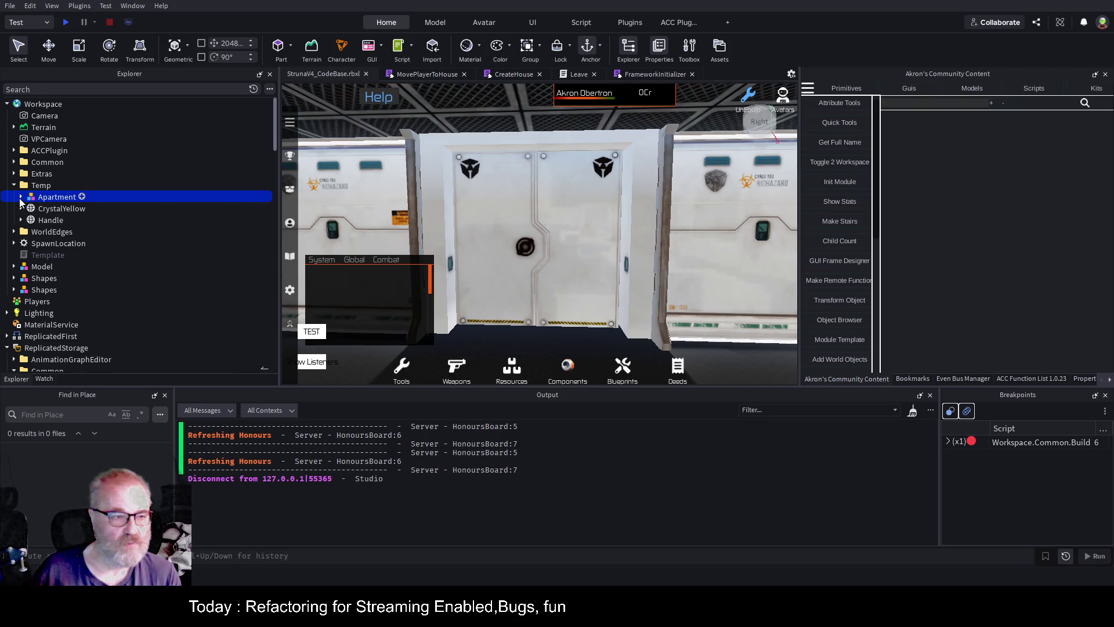
left_click(21, 197)
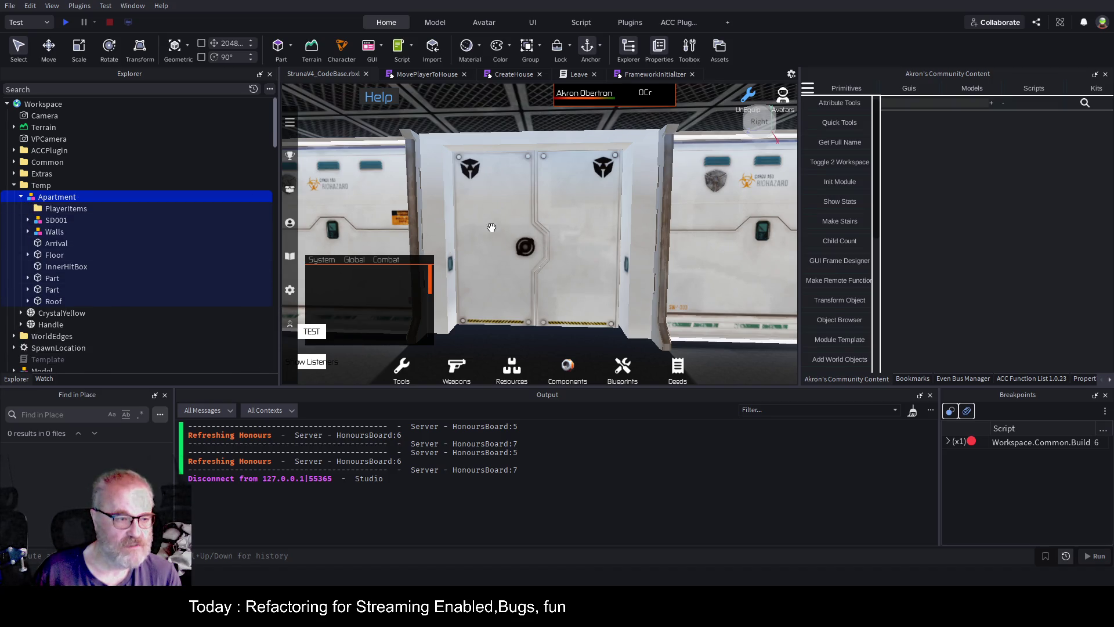
Collapse the OrbitalHabitat building tree and delete the temporary Apartment copy from Temp
left_click(538, 247)
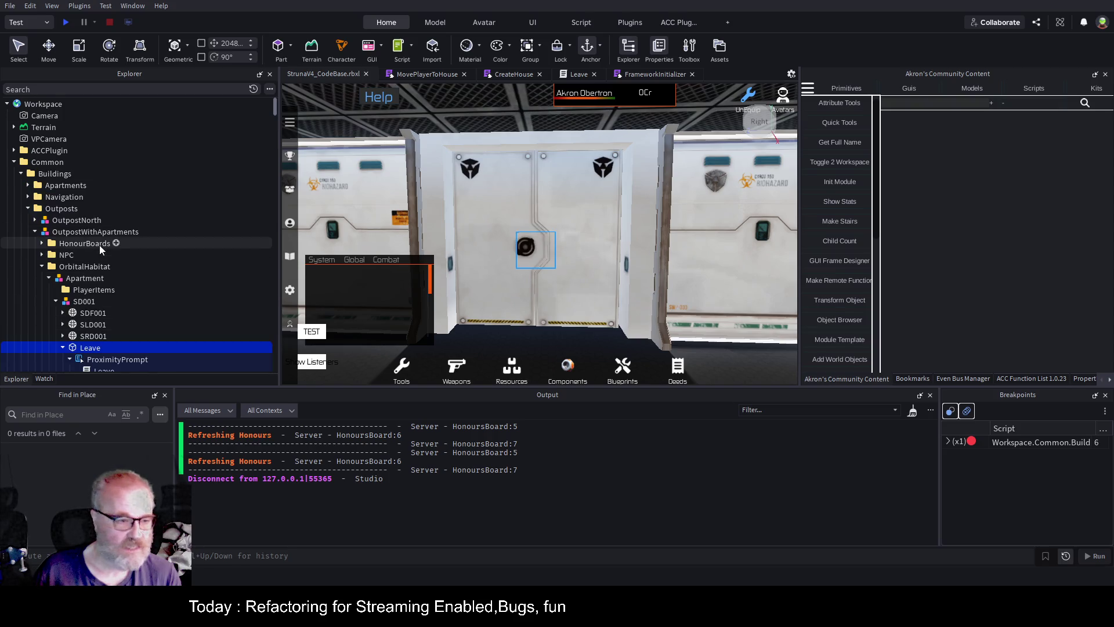
scroll(103, 243, "down", 3)
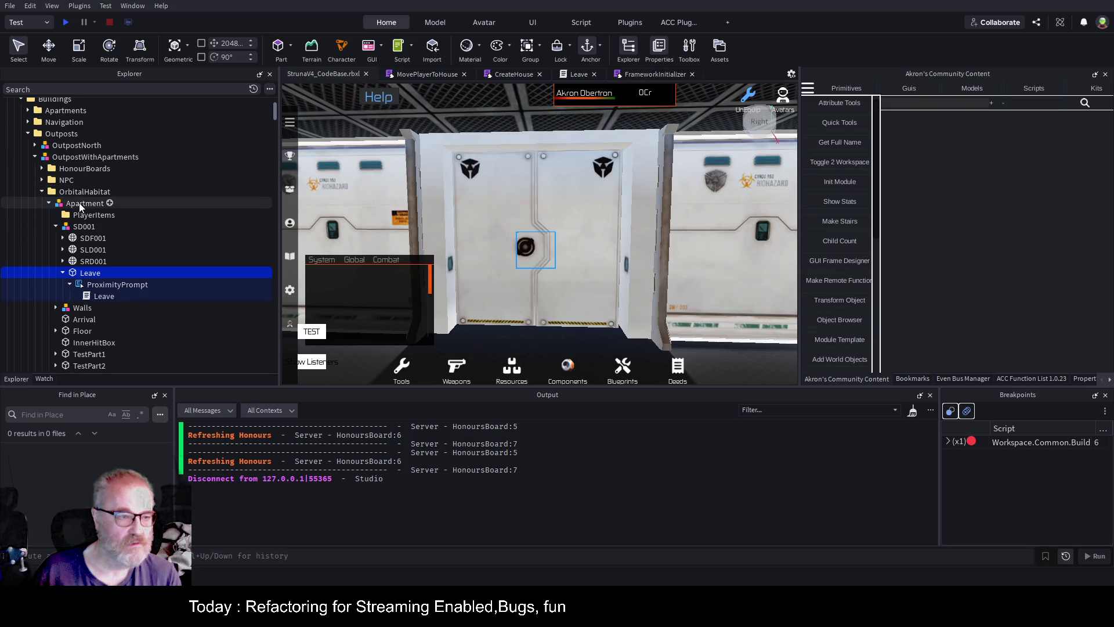
left_click(81, 205)
left_click(50, 203)
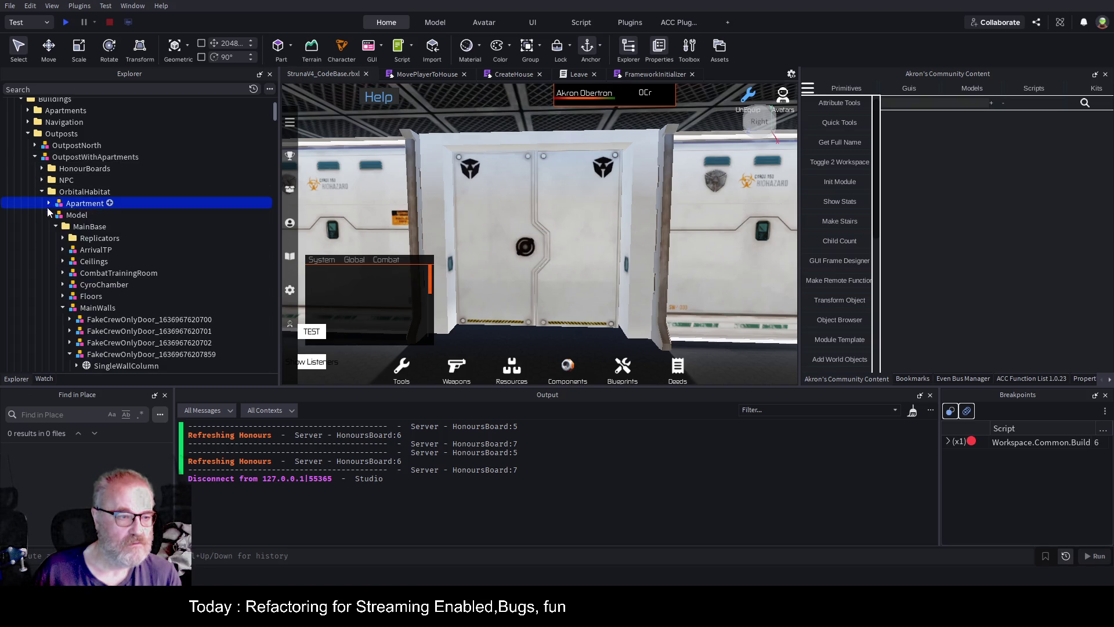
left_click(48, 215)
left_click(28, 133)
left_click(20, 99)
left_click(14, 238)
left_click(68, 247)
key("Delete")
Select the Apartment template's SD001 > Leave ProximityPrompt and bring up the Leave script code
scroll(166, 259, "down", 15)
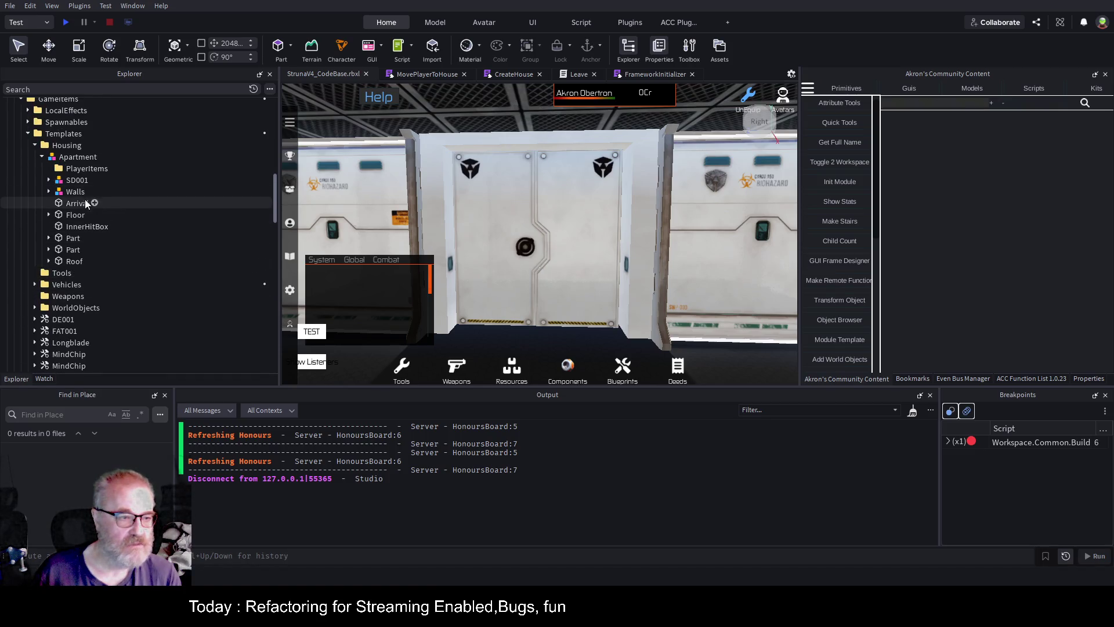
left_click(48, 179)
left_click(55, 226)
left_click(117, 237)
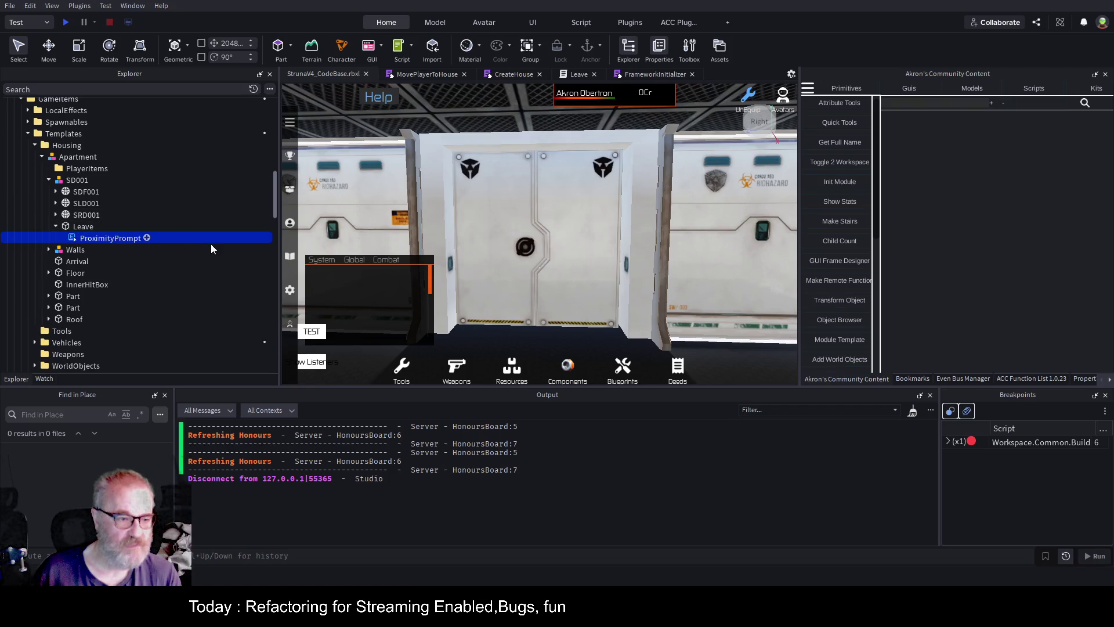
scroll(212, 245, "up", 3)
scroll(212, 243, "up", 1)
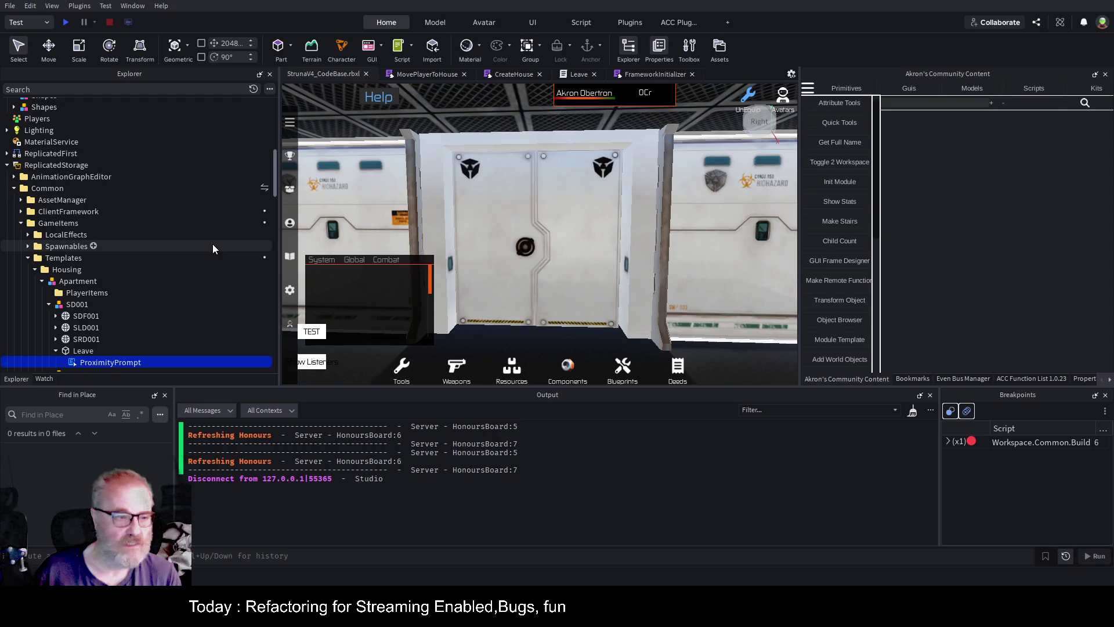
left_click(576, 75)
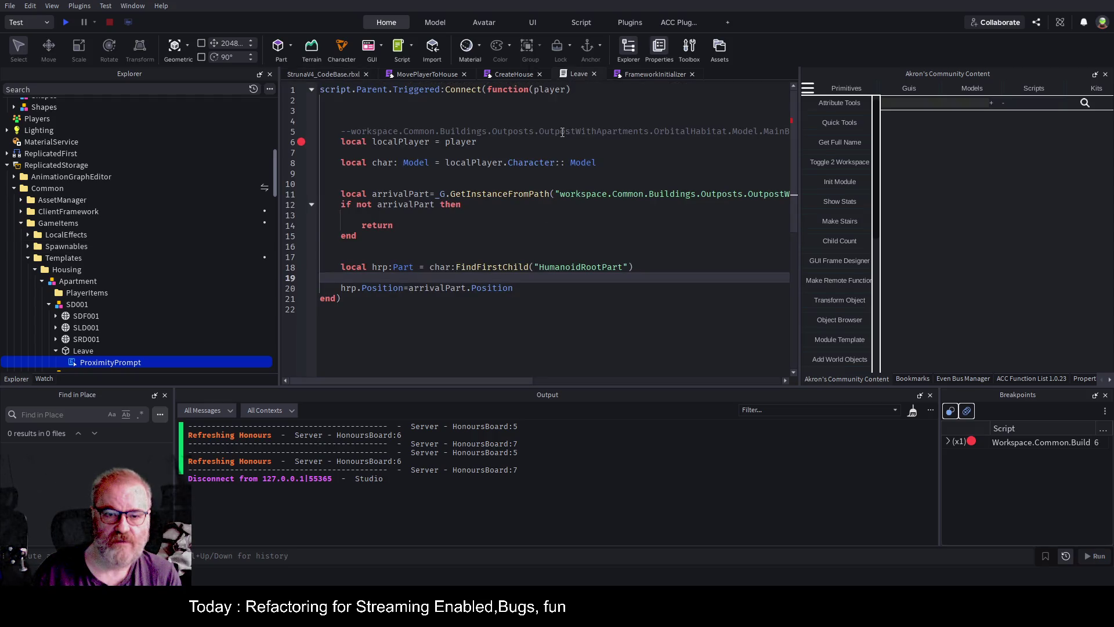
Select and copy all of the Leave script's code
left_click(542, 241)
key("ctrl+a")
key("ctrl+c")
scroll(168, 296, "down", 3)
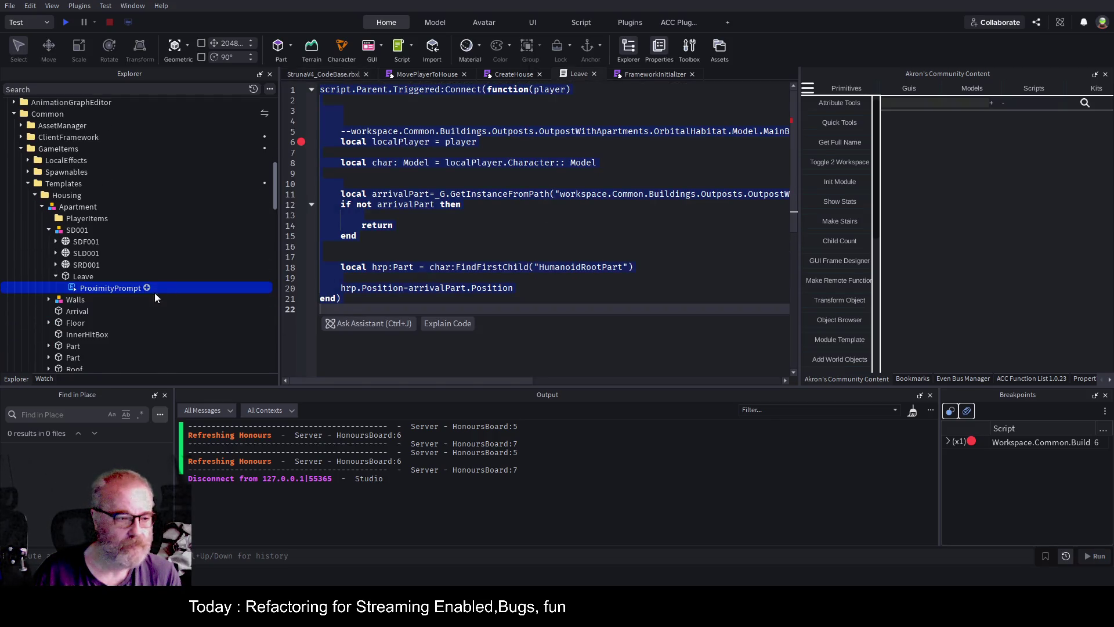
Add a Script under ProximityPrompt with the pasted Leave handler, save the place, and start a playtest
left_click(147, 288)
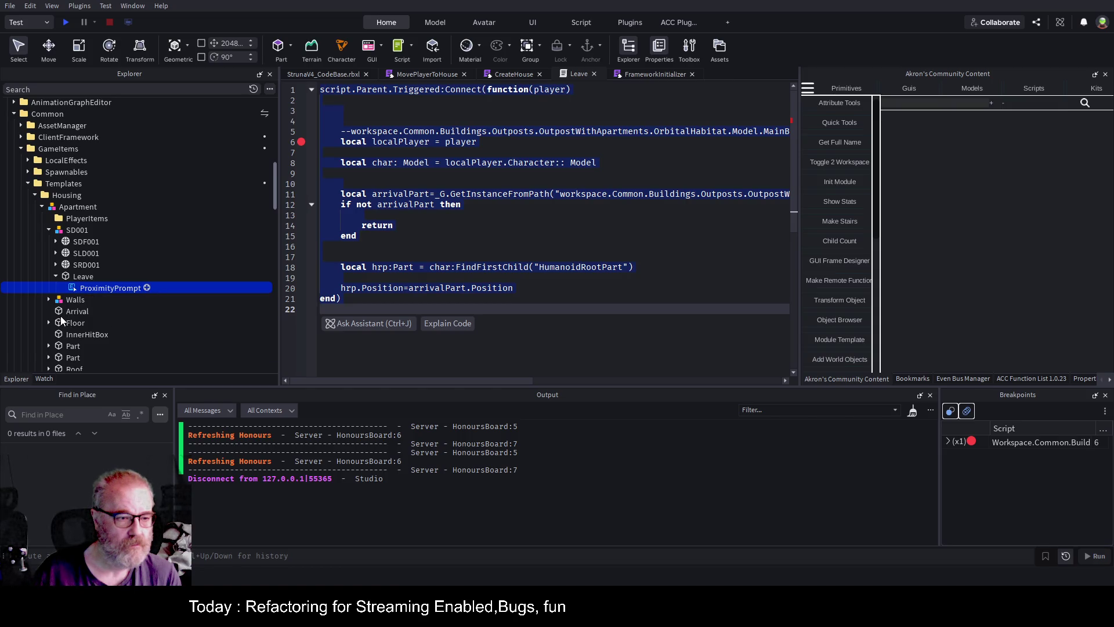
left_click(60, 316)
key("ctrl+a")
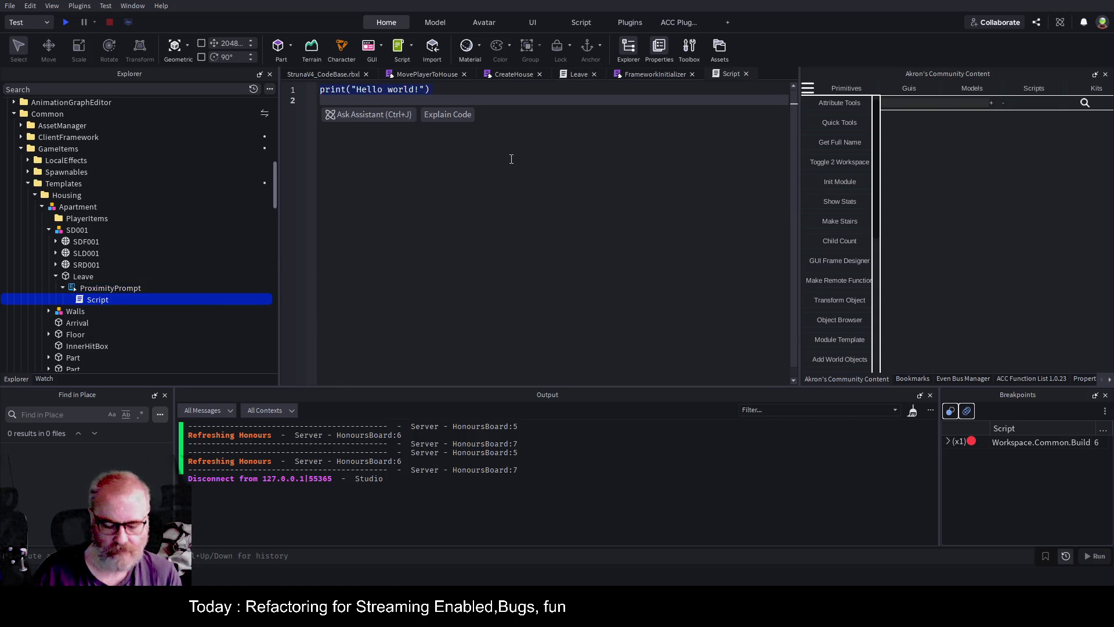
key("ctrl+v")
key("ctrl+s")
key("F5")
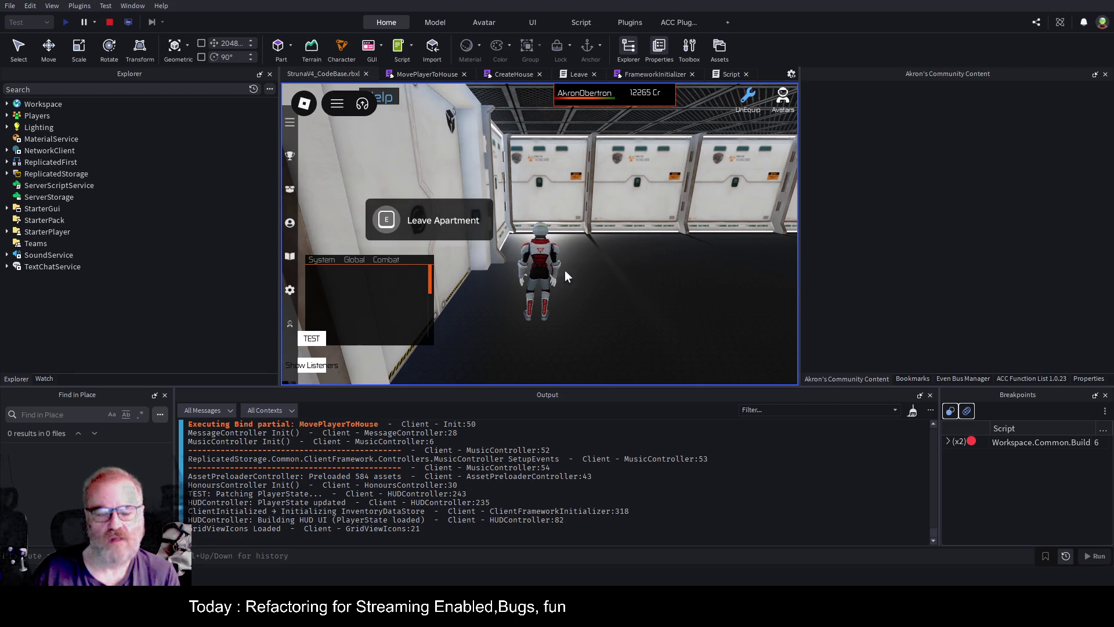
Widen the game view, clear the Output log, and walk the character away from the apartment door
left_click_drag(280, 249, 177, 265)
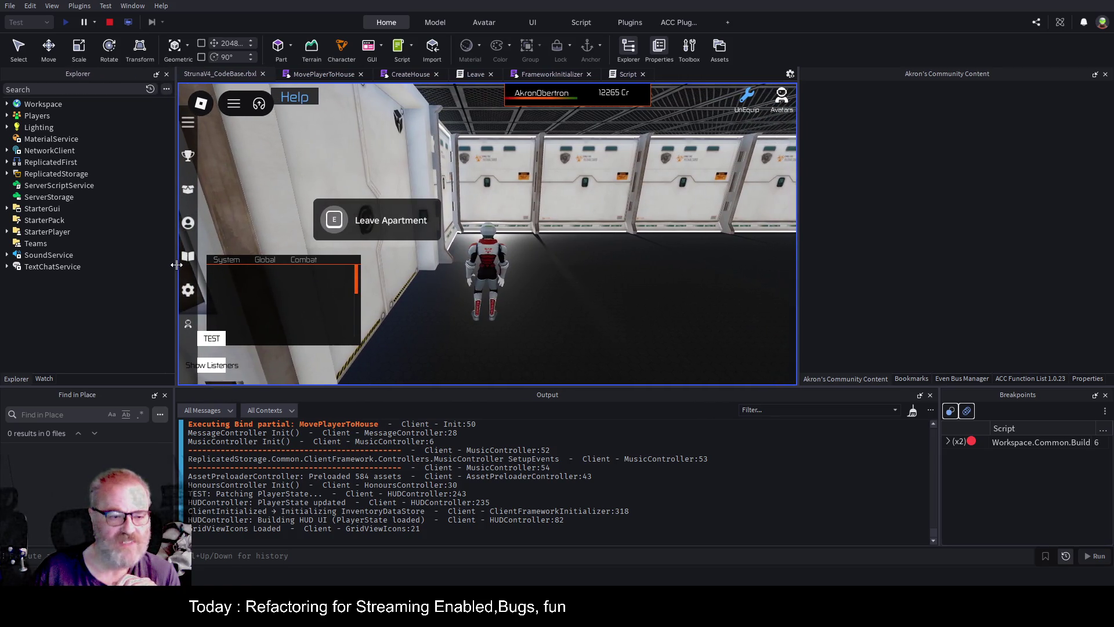
left_click_drag(798, 244, 939, 251)
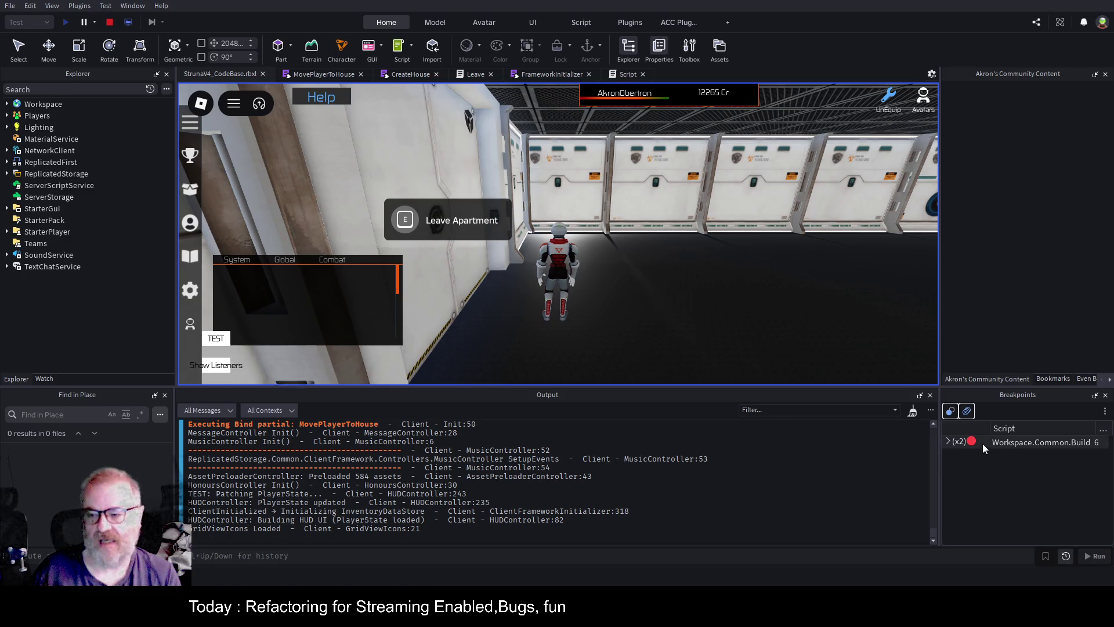
left_click(912, 410)
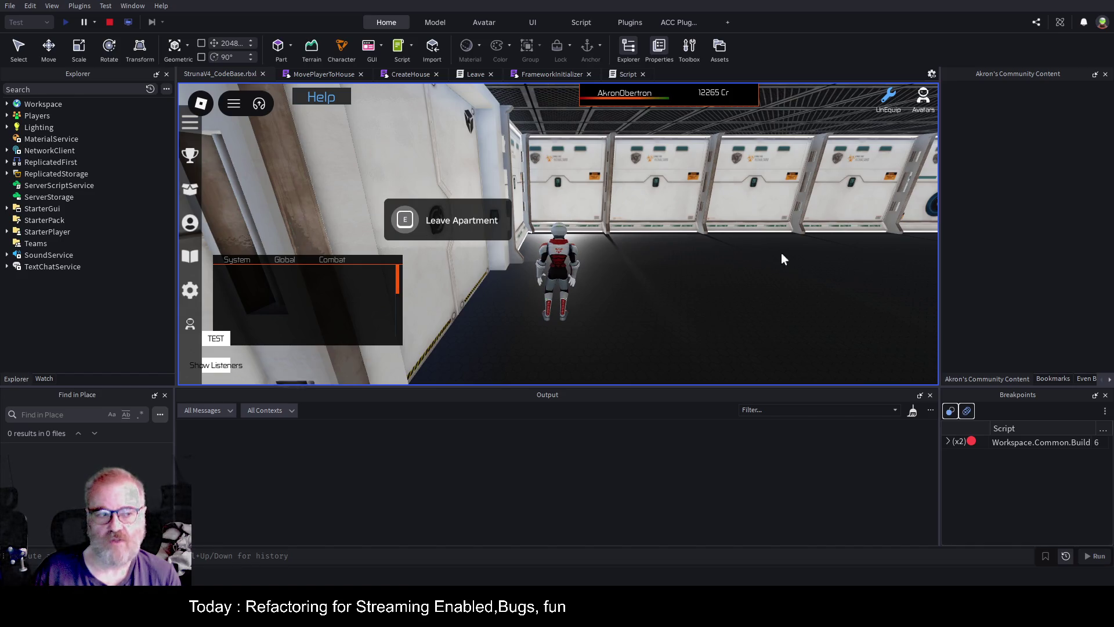
key("a")
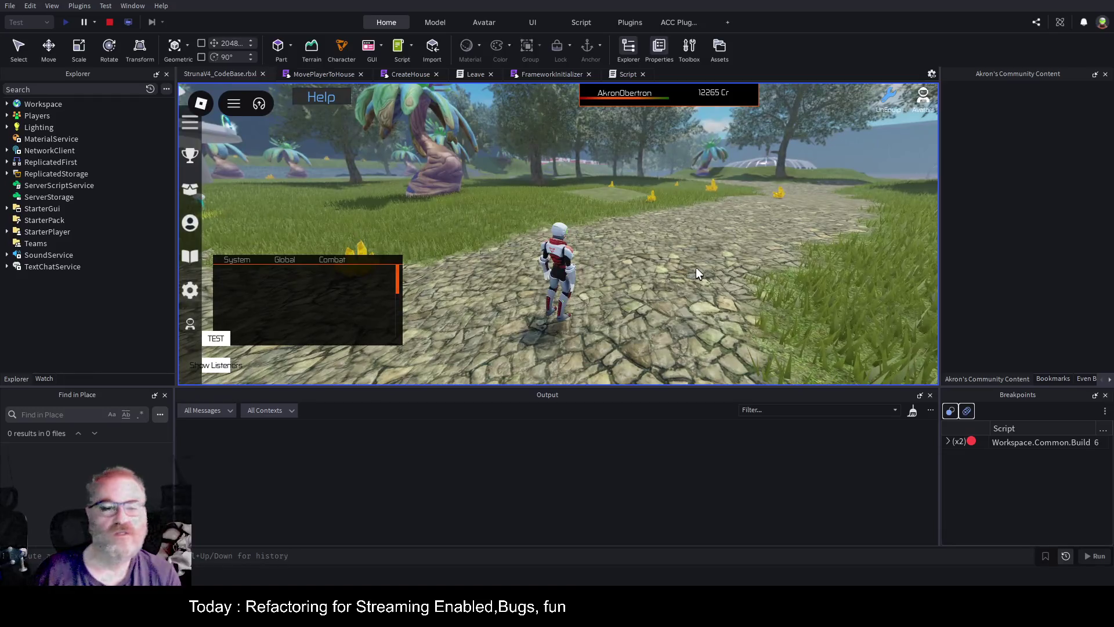
Run the character along the path, through the portal, and across the domed pavilion to the shop machine
key("w")
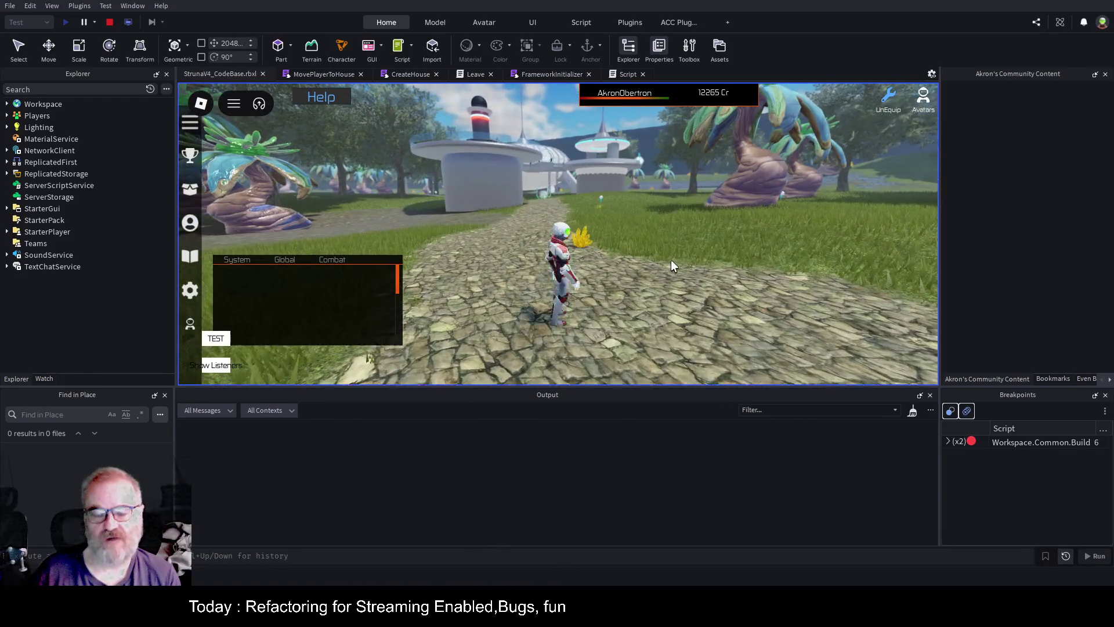
key("w")
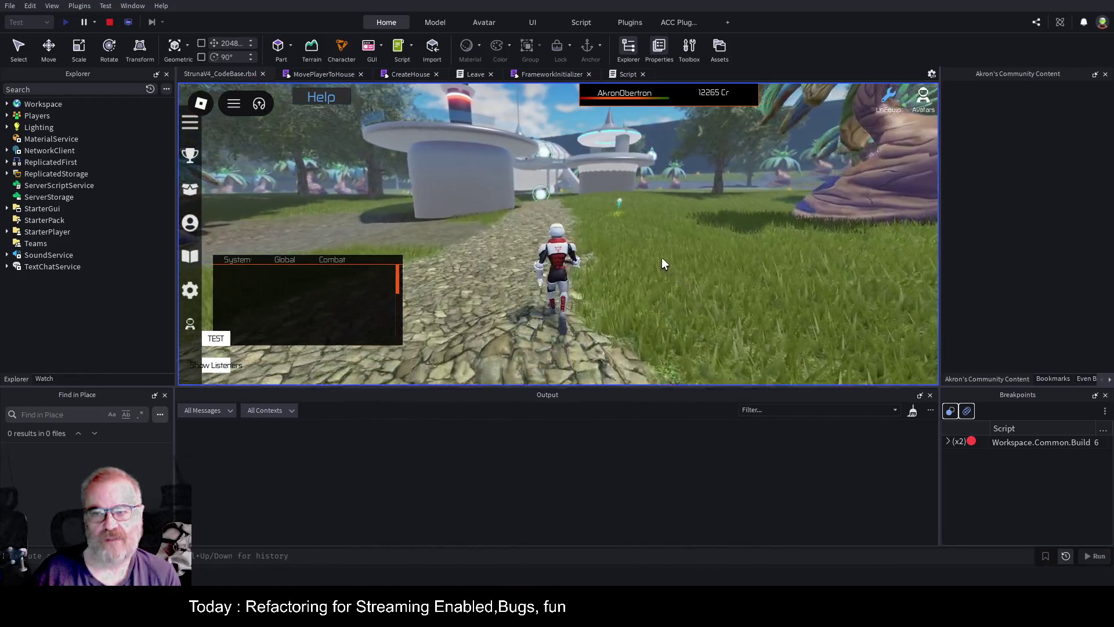
key("w")
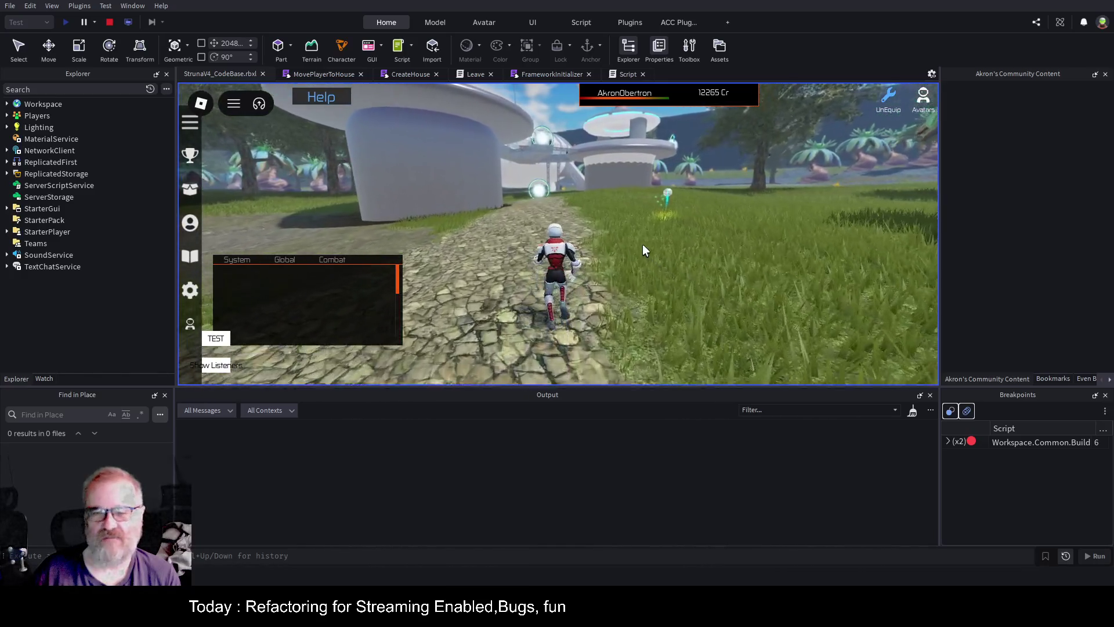
key("w")
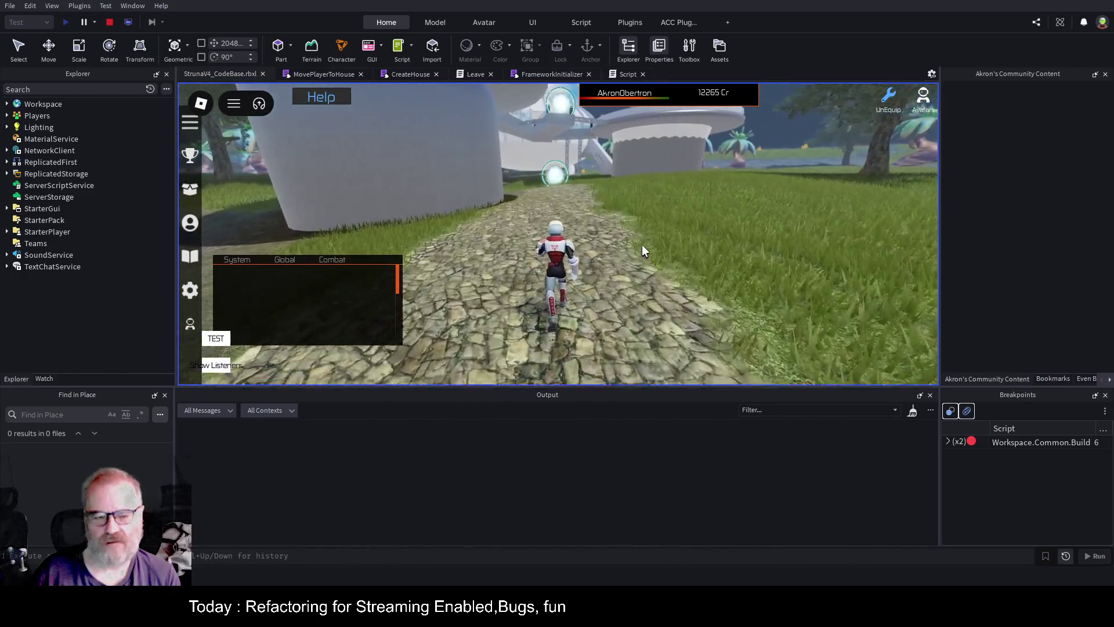
key("w")
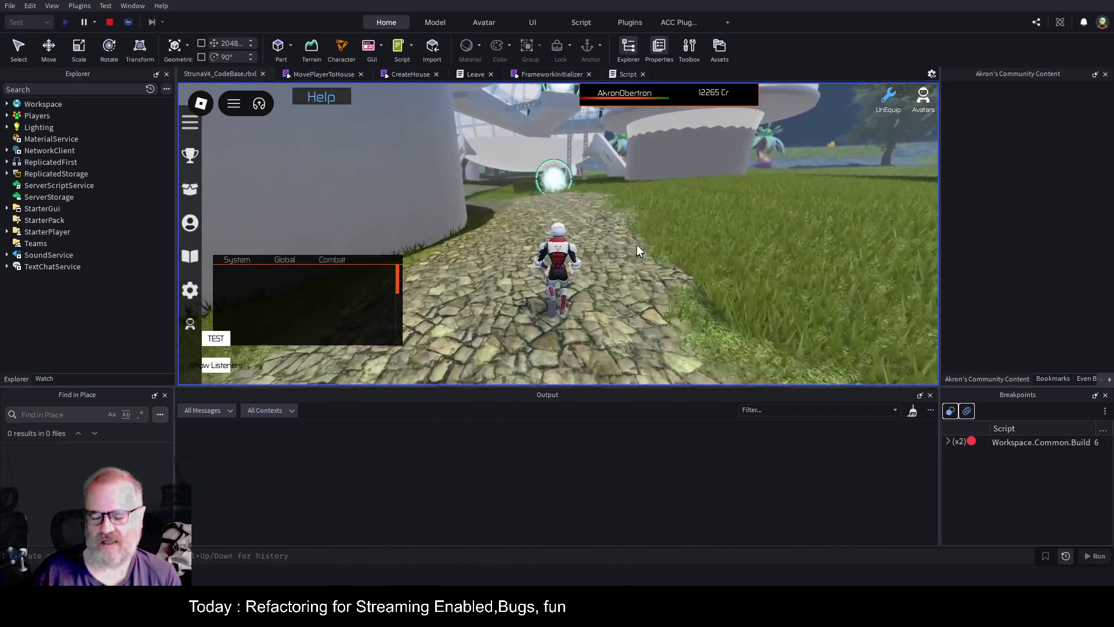
key("w")
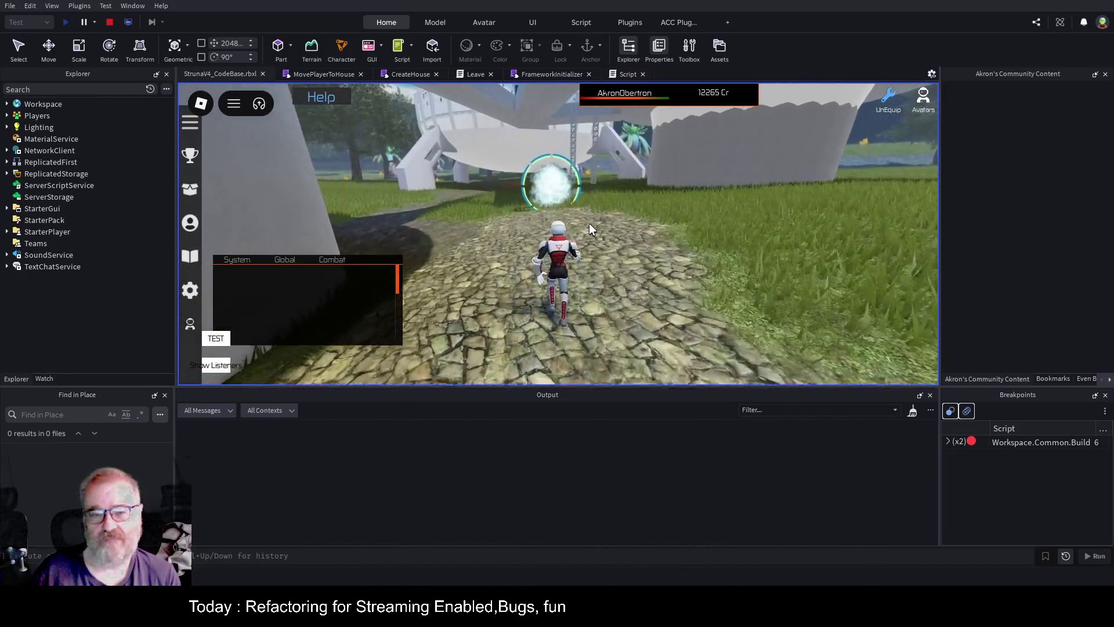
key("w")
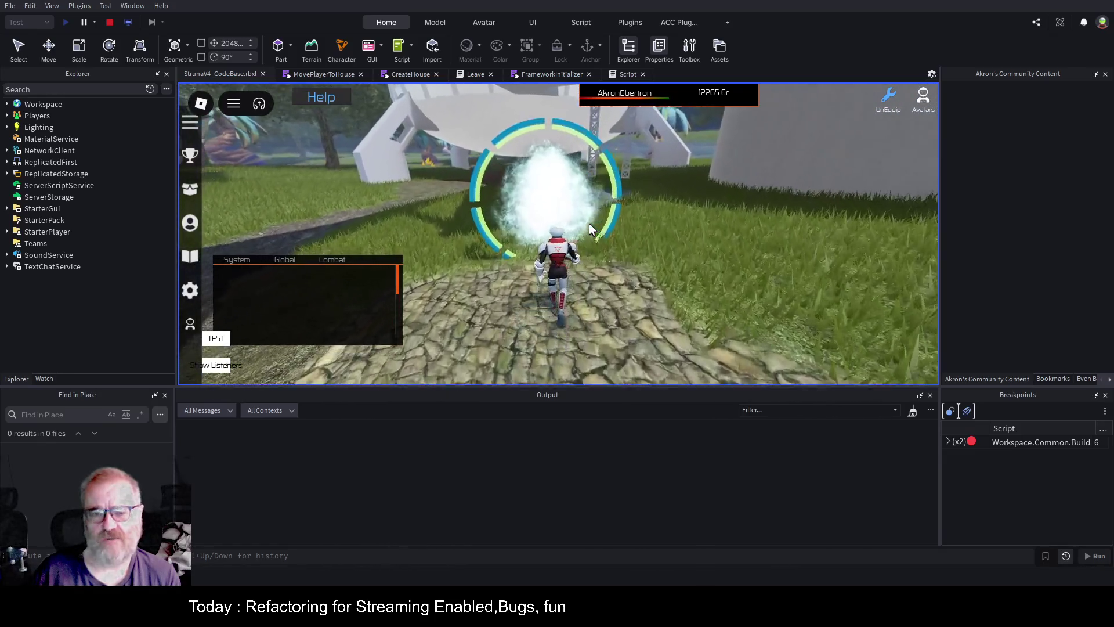
key("w")
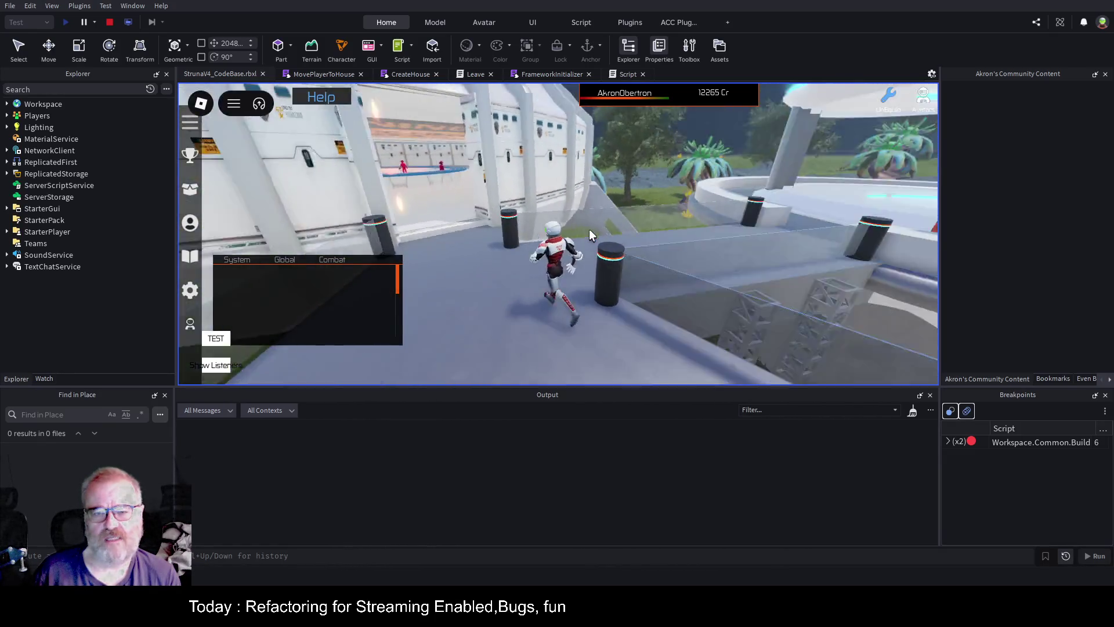
key("w")
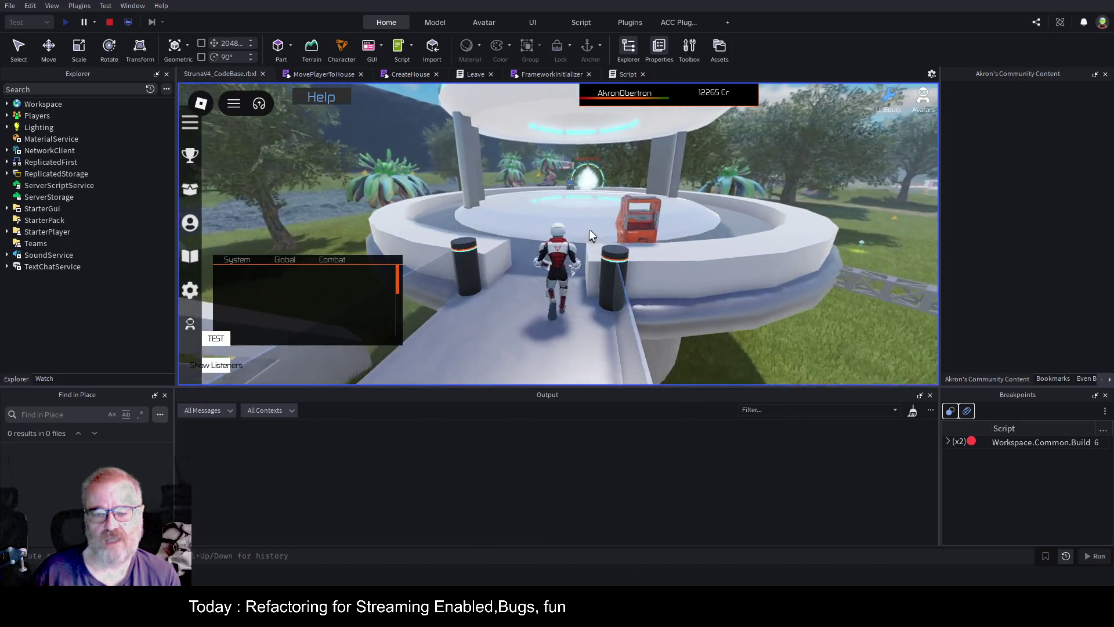
key("w")
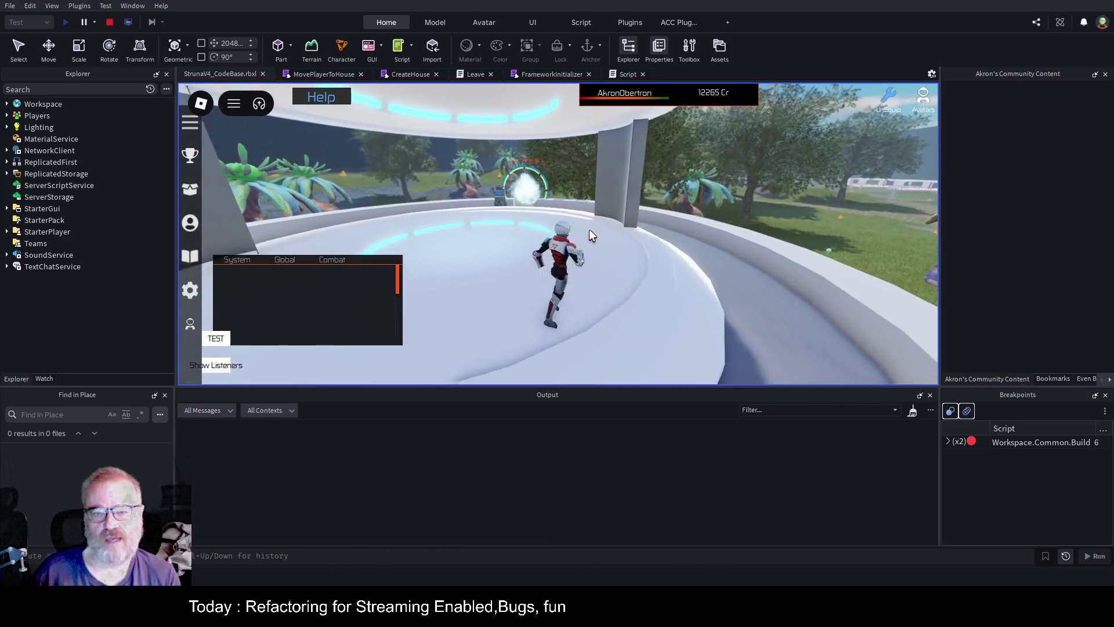
key("w")
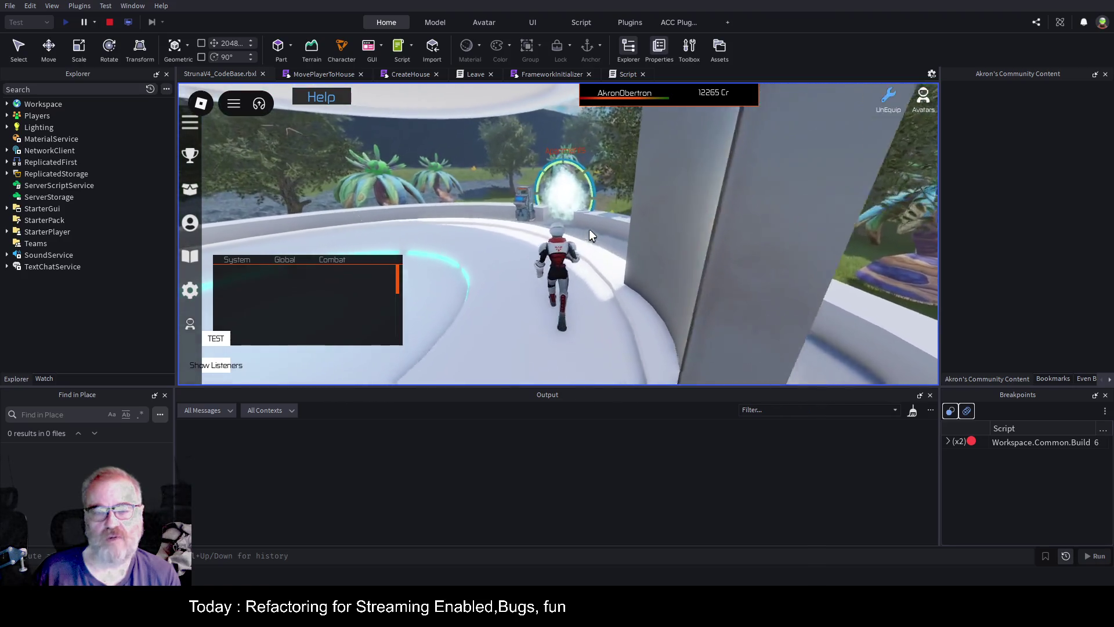
key("w")
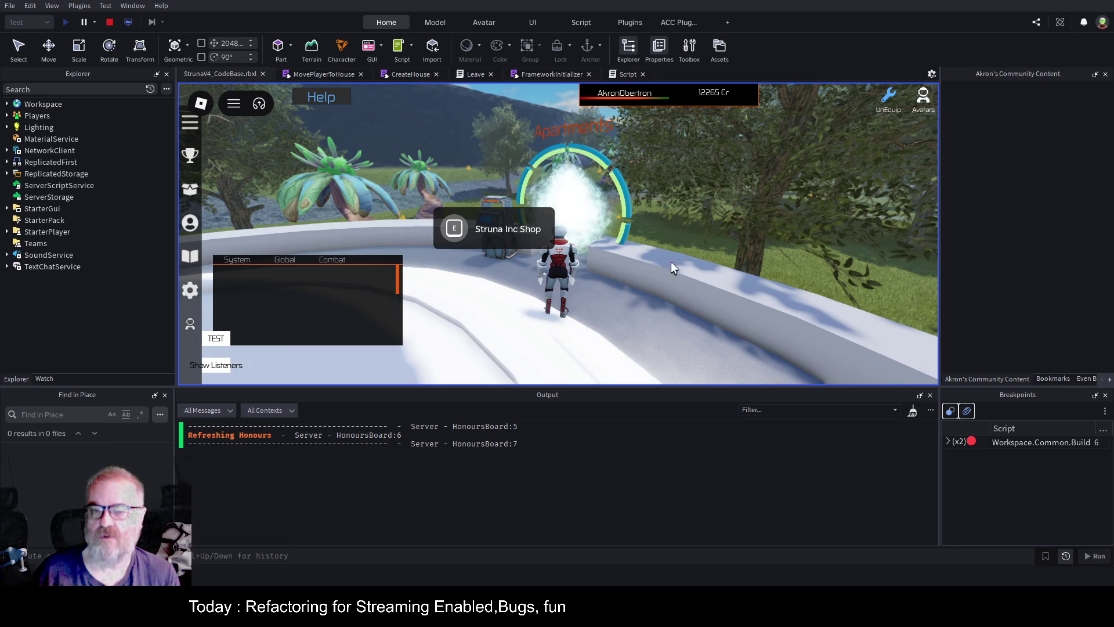
Go back through the portal indoors and enter the apartment through the Apartments door
key("w")
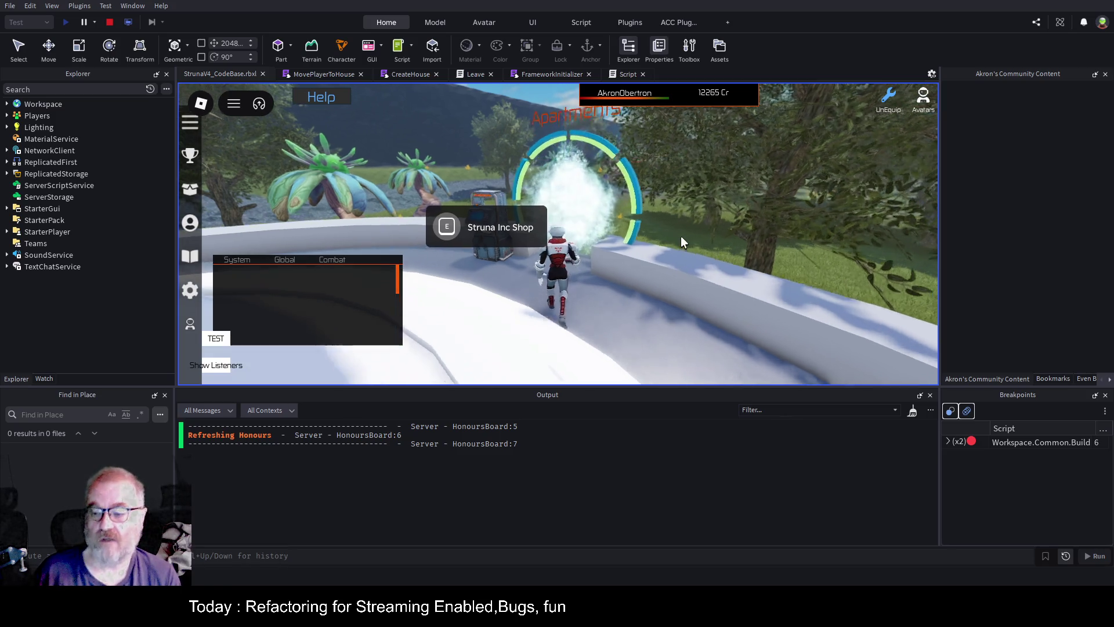
key("w")
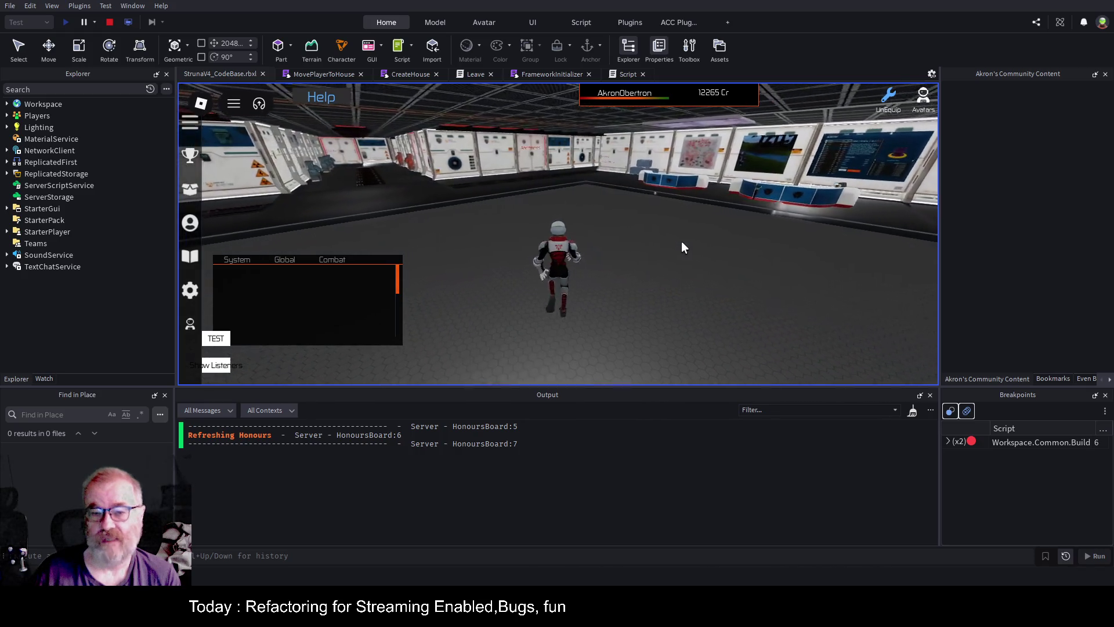
key("w")
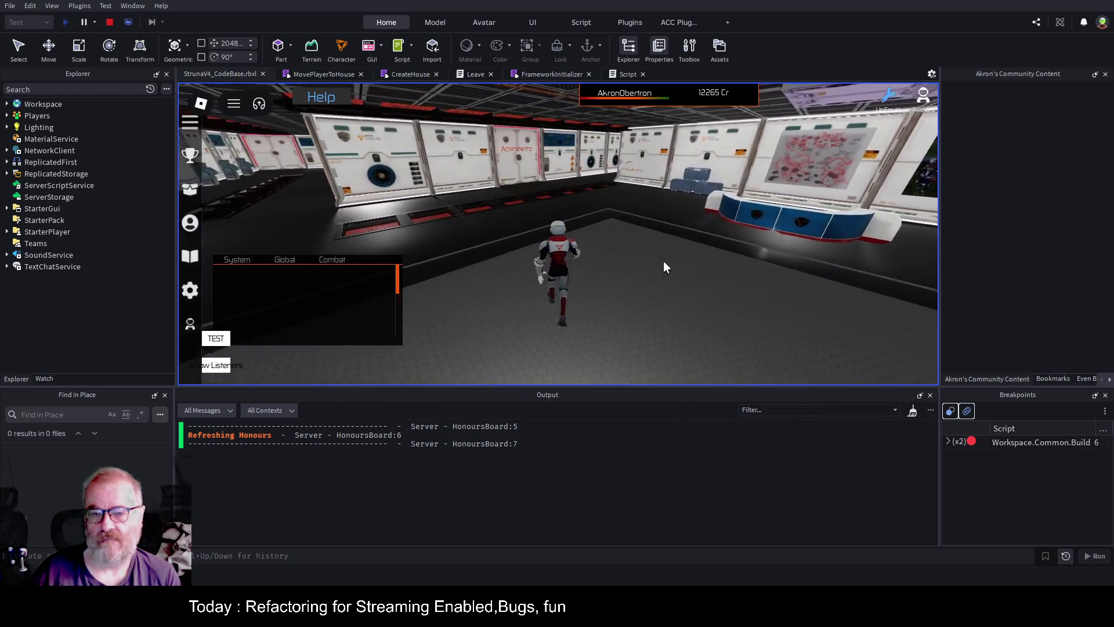
key("w")
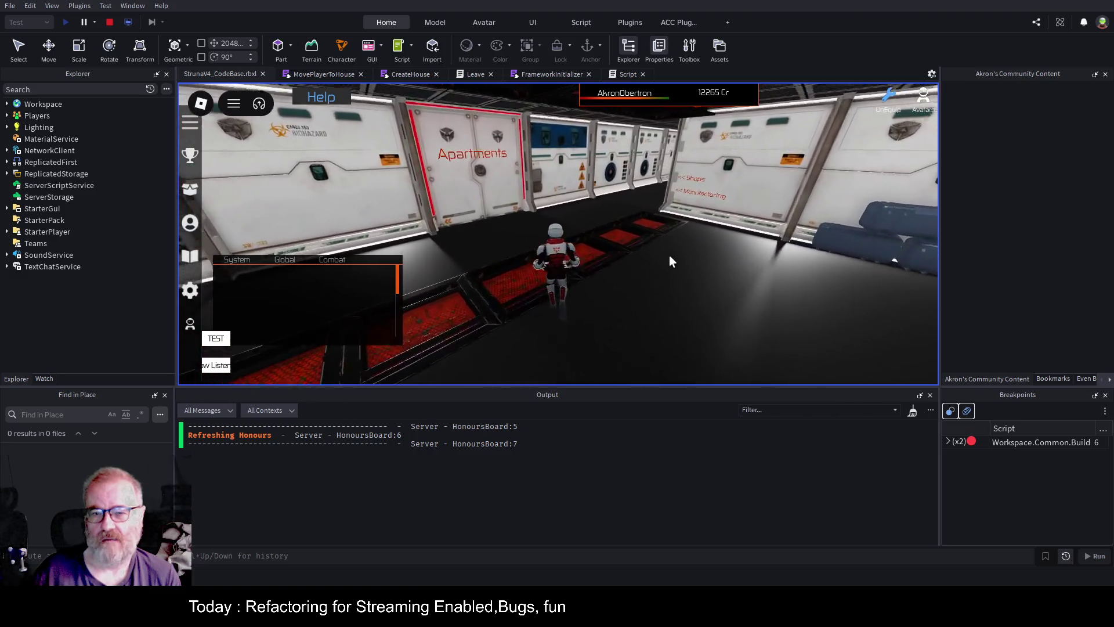
key("e")
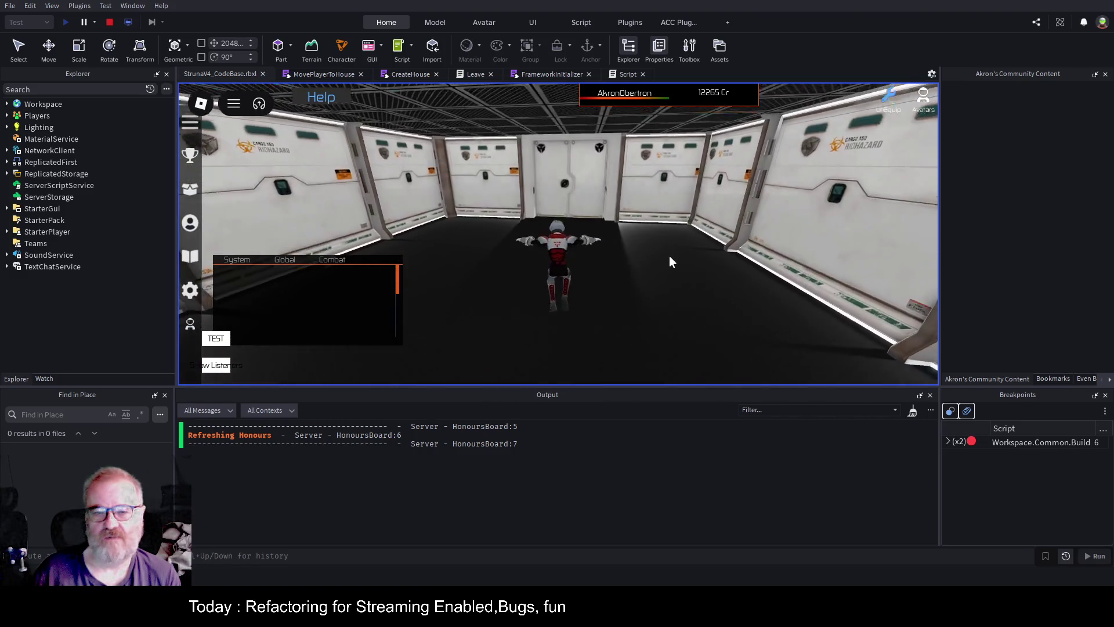
key("w")
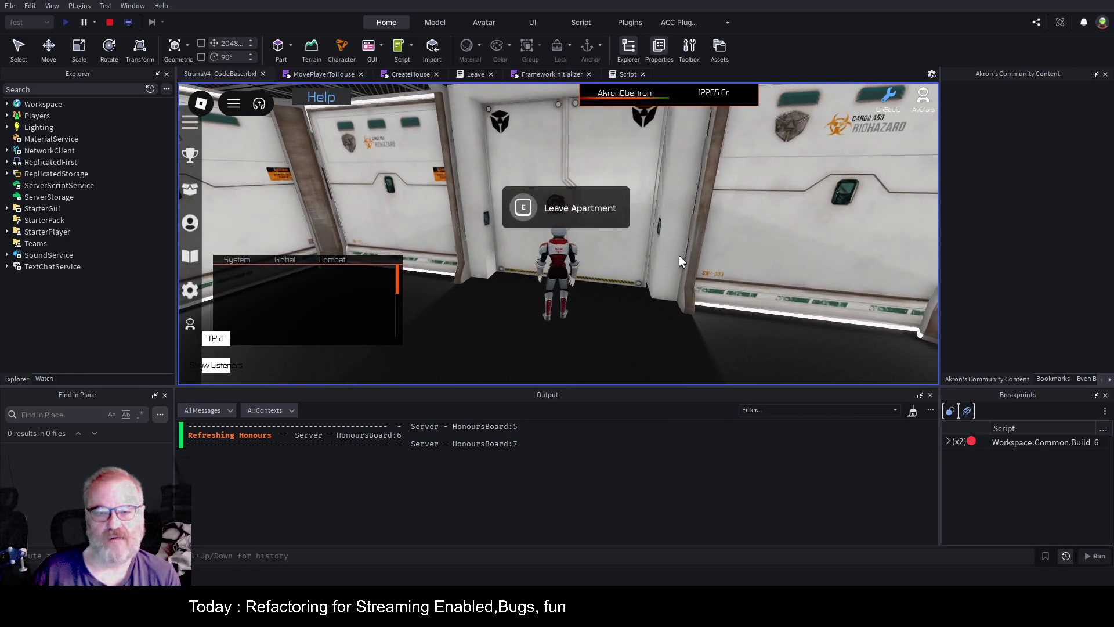
Leave the apartment into the corridor, step back in, then leave again
key("e")
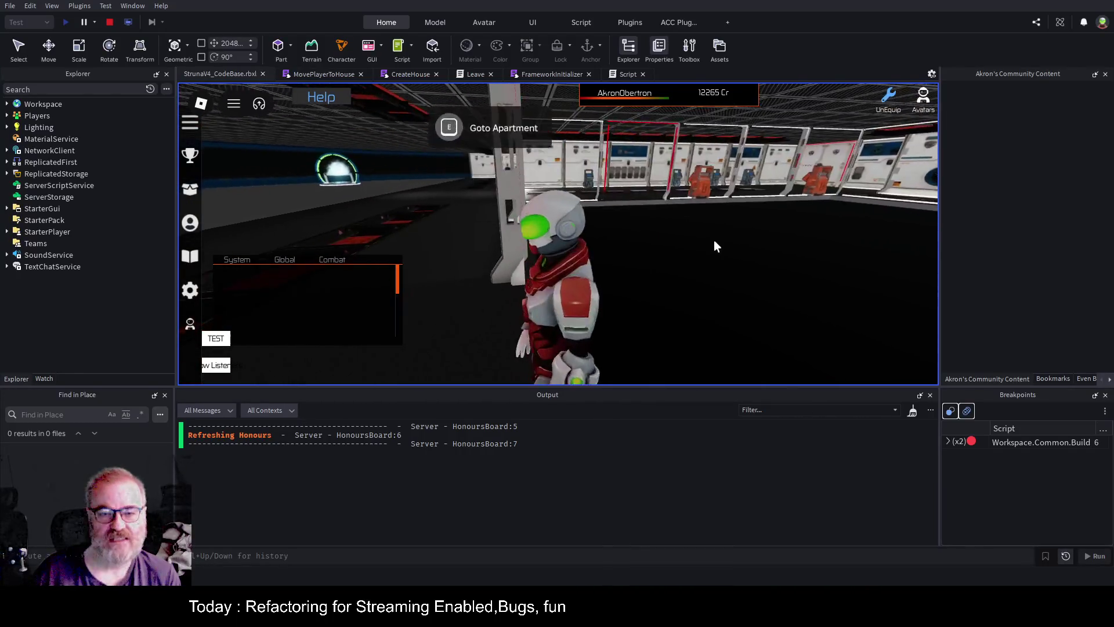
key("e")
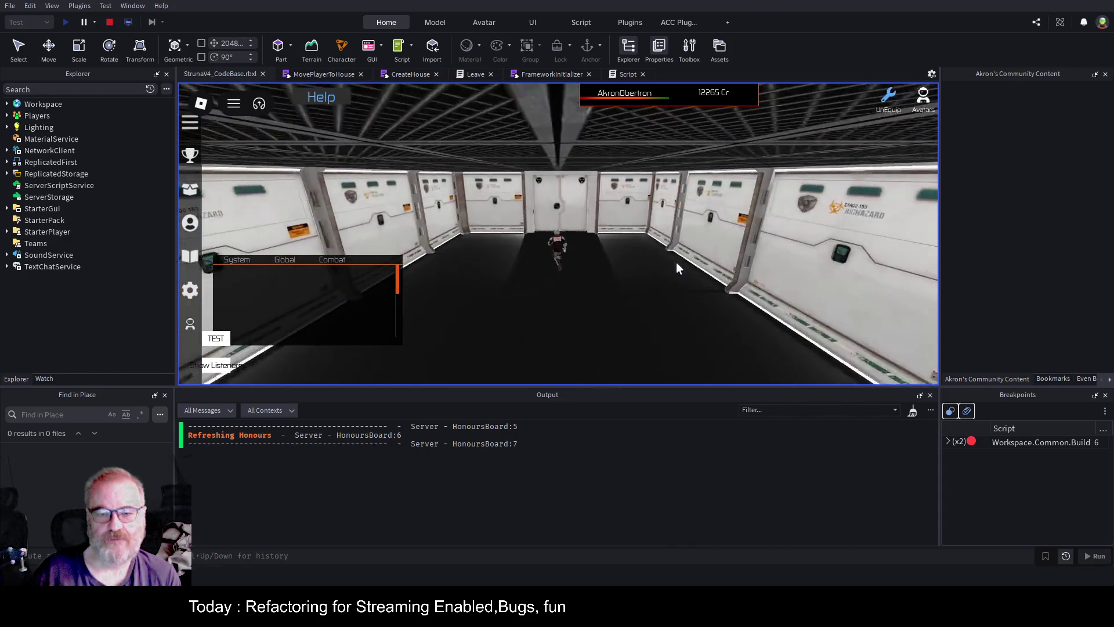
key("e")
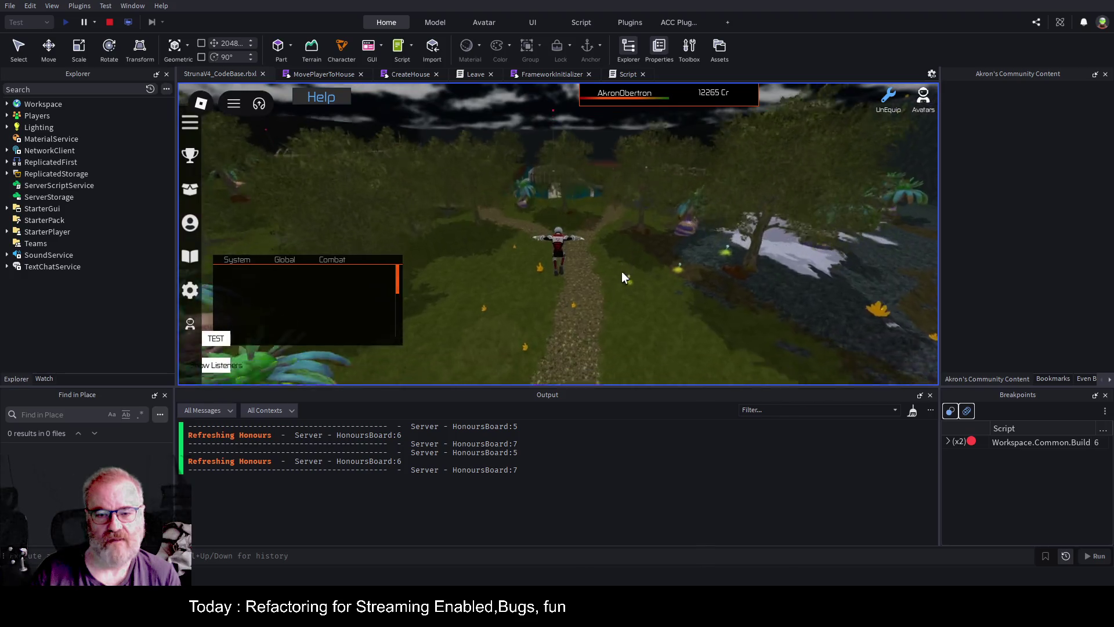
Run along the night-time path toward the buildings, look around the scenery, then stop the playtest
key("a")
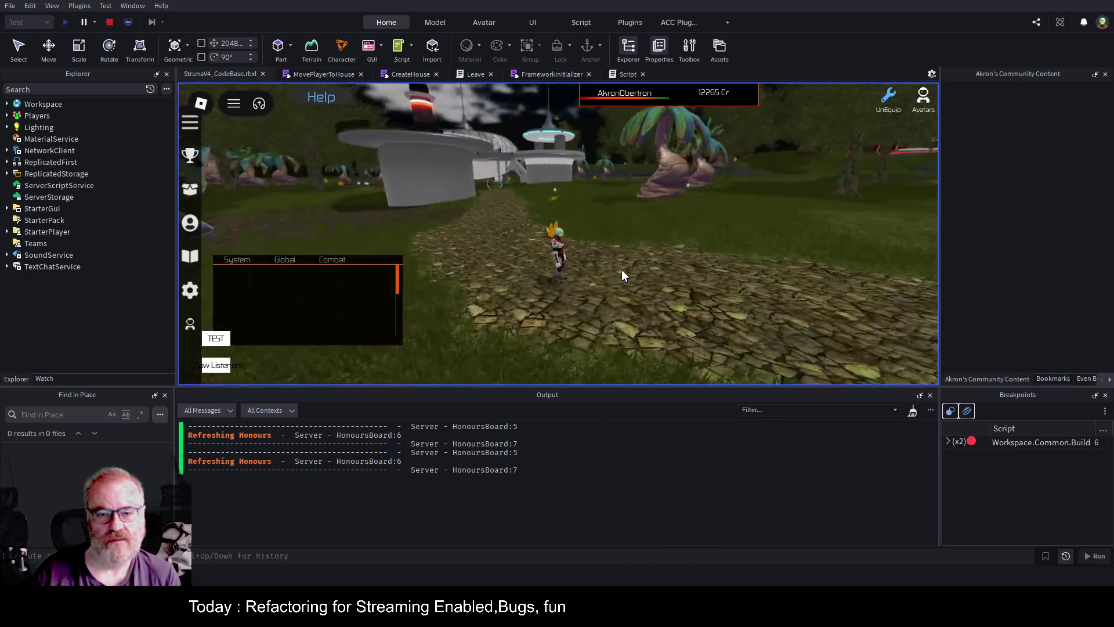
key("w")
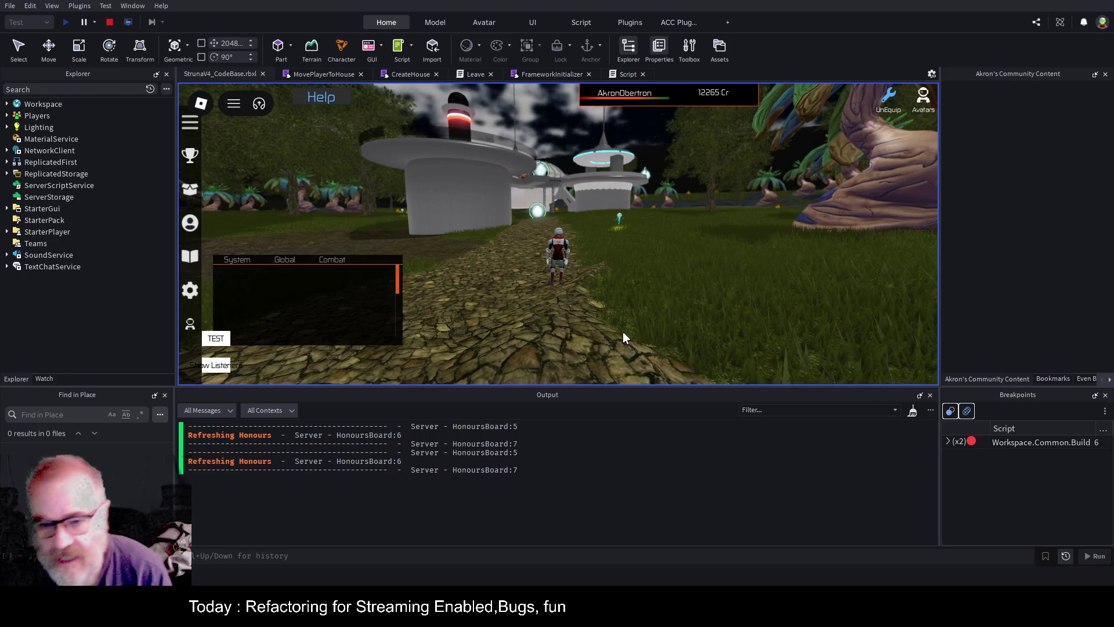
key("Right")
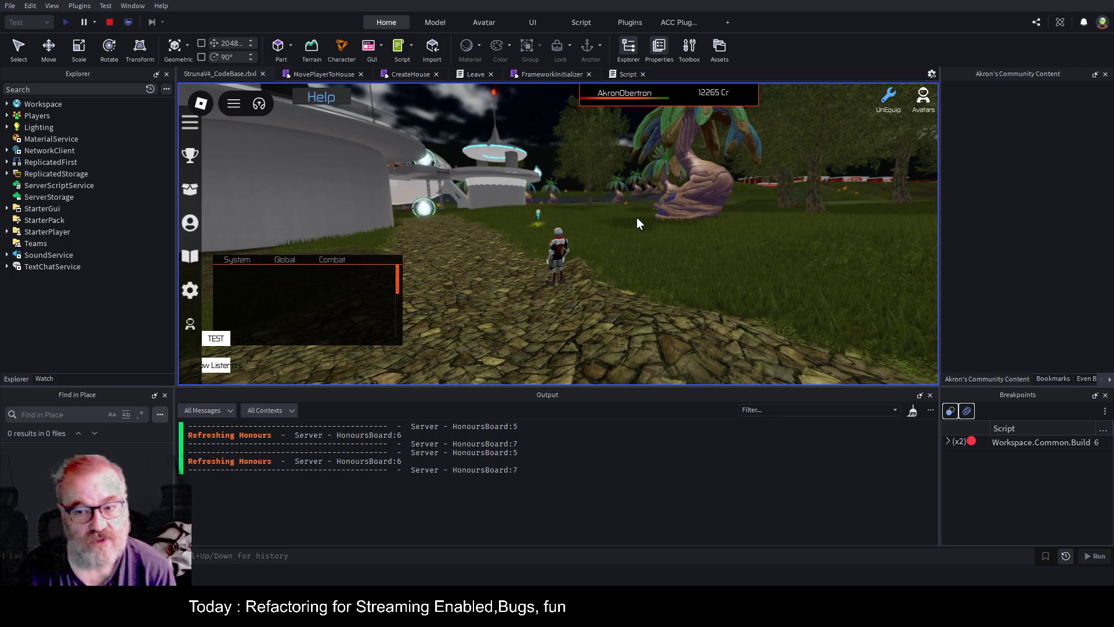
key("Right")
key("Right")
key("Right")
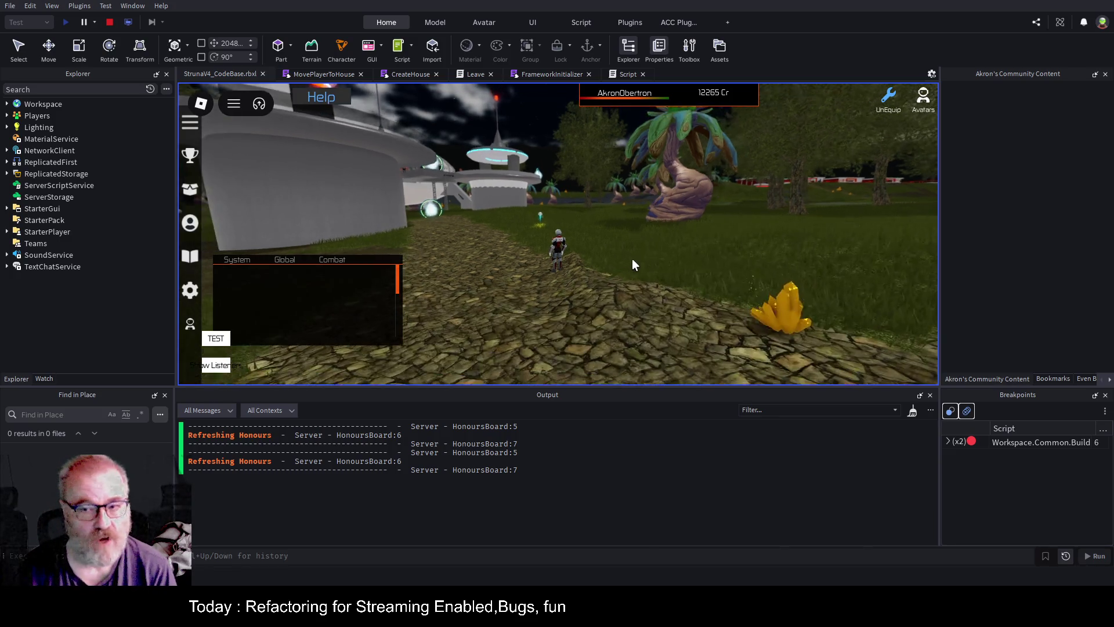
key("Right")
key("Right")
key("Right")
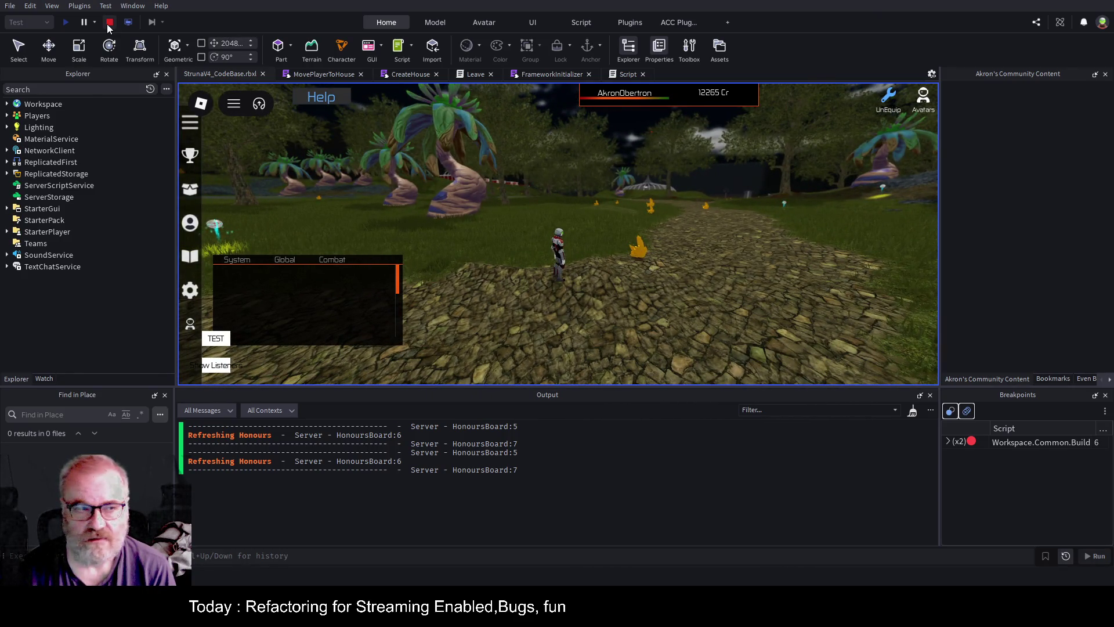
left_click(110, 23)
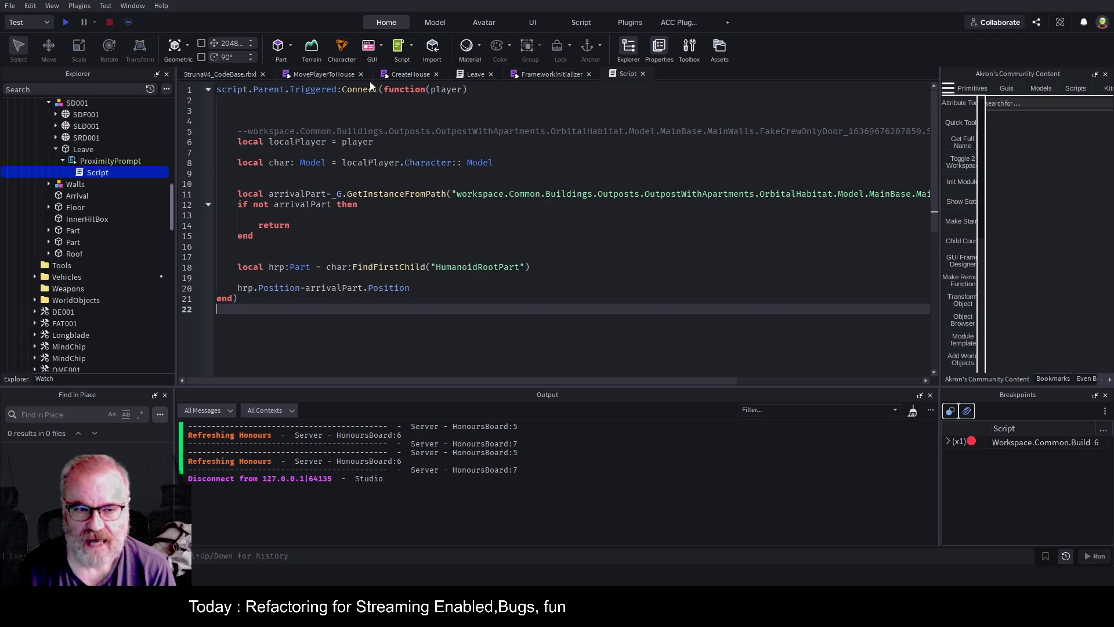
Switch back to the CodeBase game view and focus the camera on FAT001
left_click(235, 74)
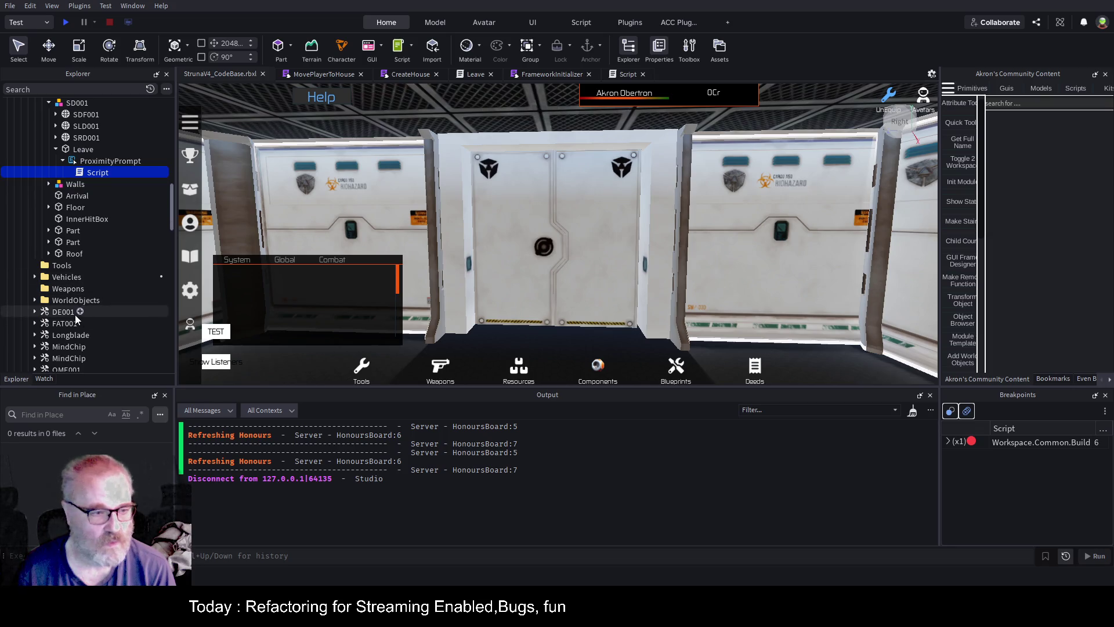
left_click(61, 323)
key("f")
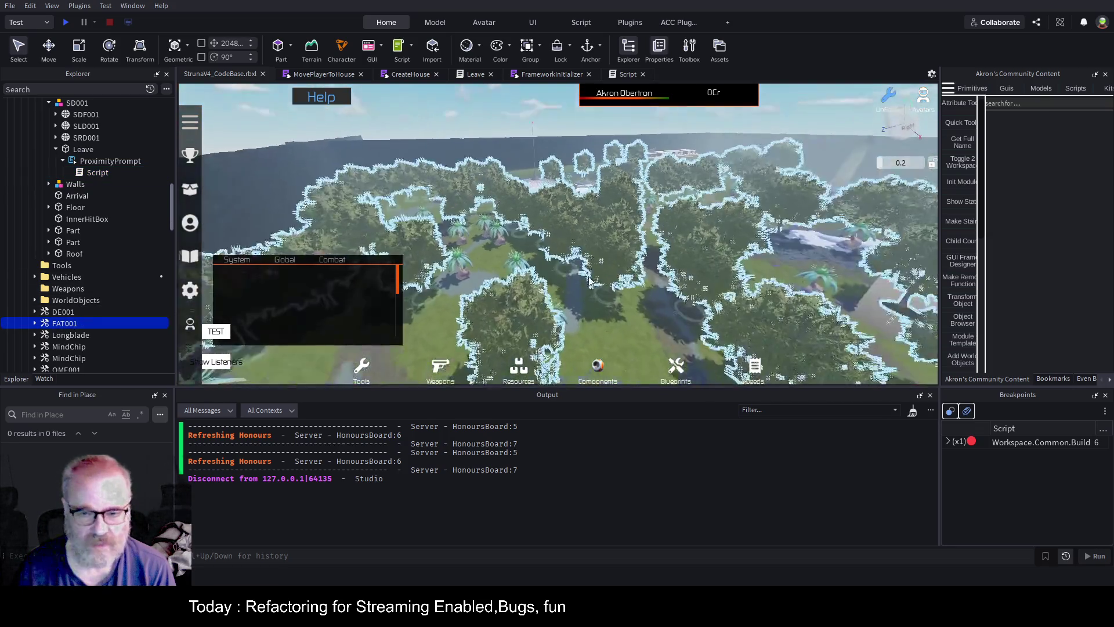
mouse_move(212, 151)
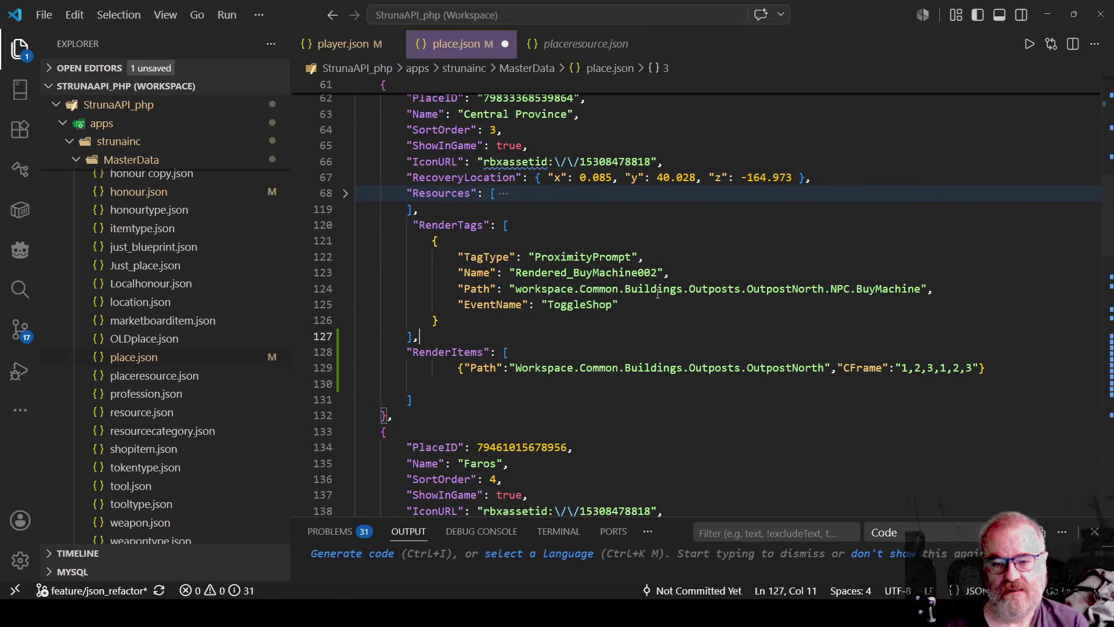
Select and copy the RenderItems entry on line 129 of place.json
left_click(485, 370)
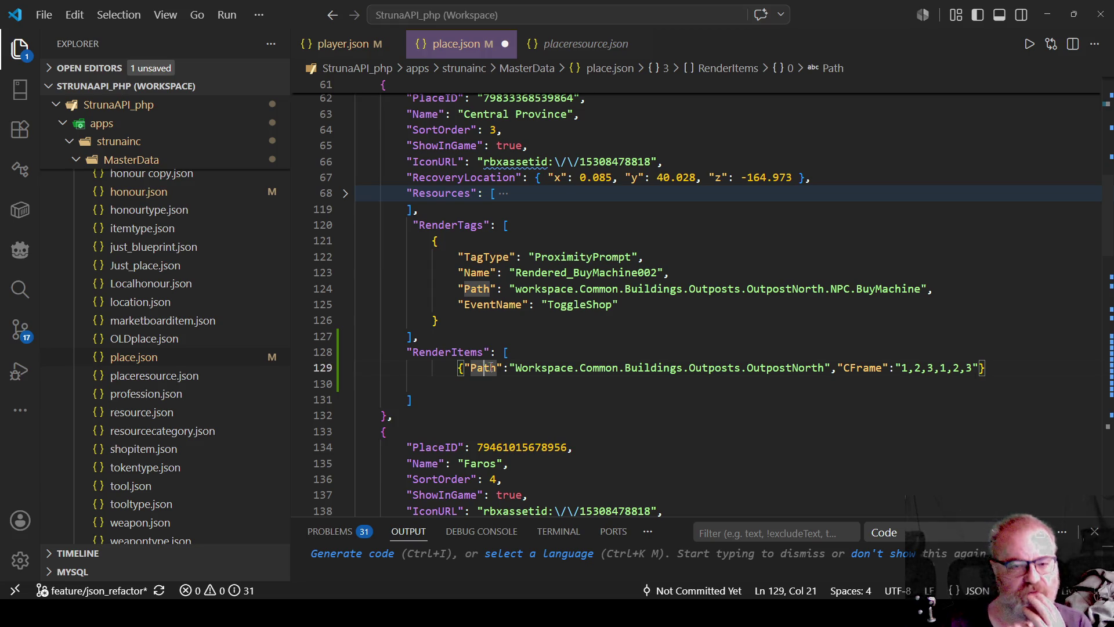
left_click_drag(450, 369, 994, 373)
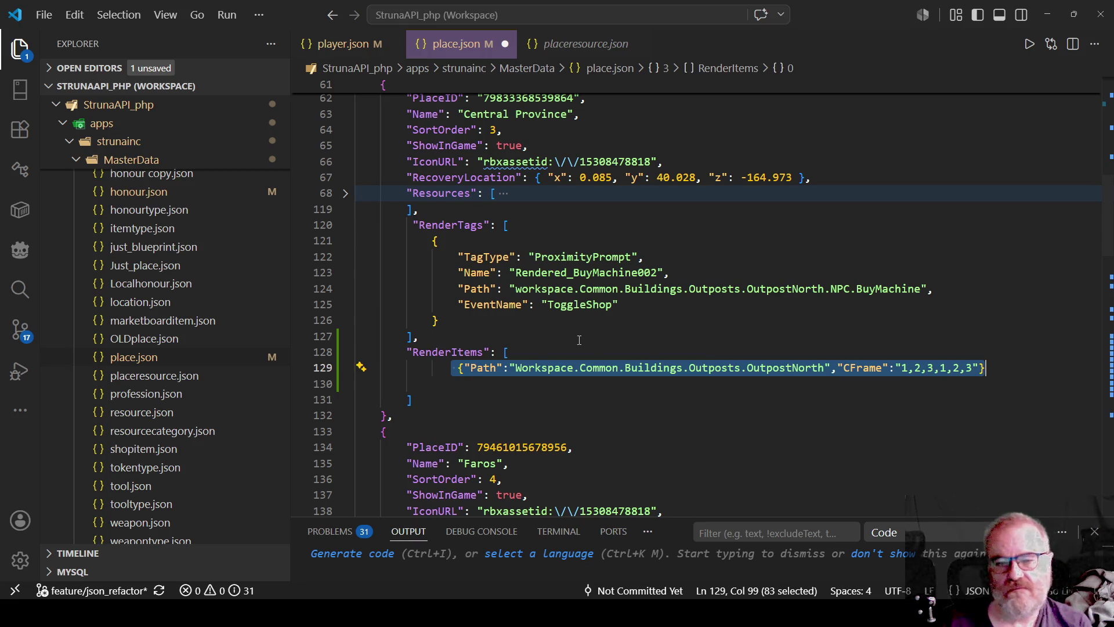
key("alt+Tab")
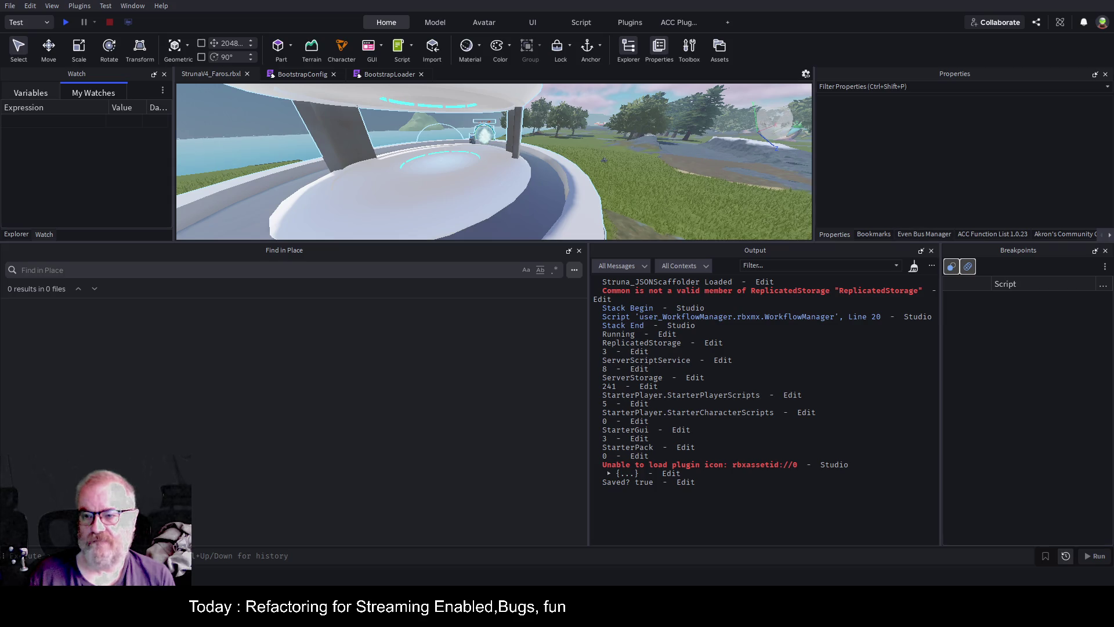
Enlarge the 3D view, bring up the Akron's Community Content panel, and zoom out over the island
left_click_drag(848, 241, 848, 439)
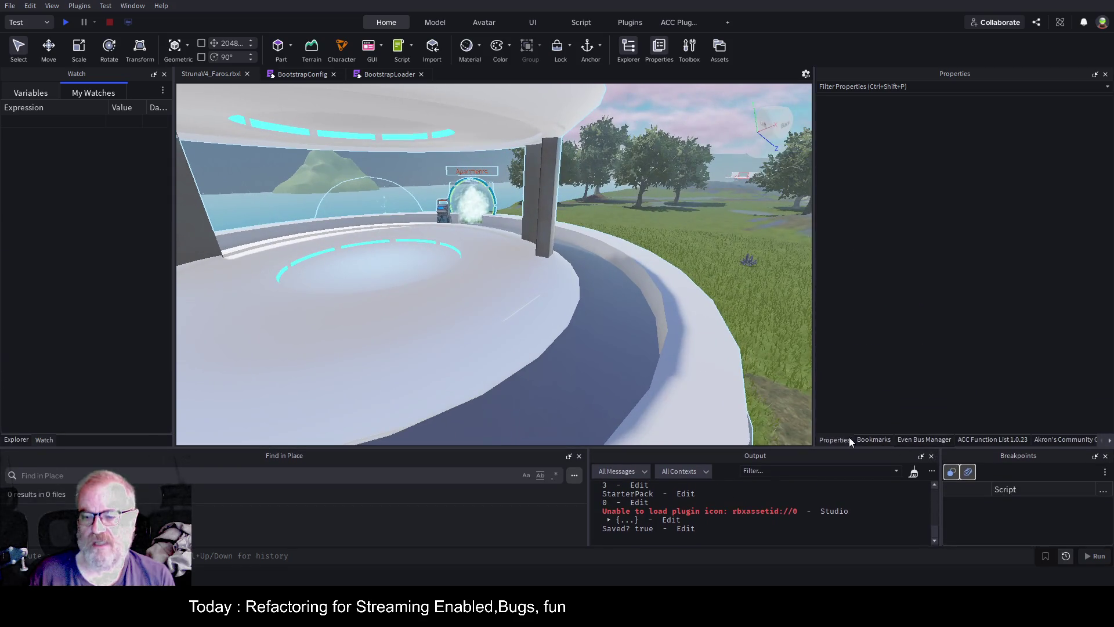
left_click(1070, 438)
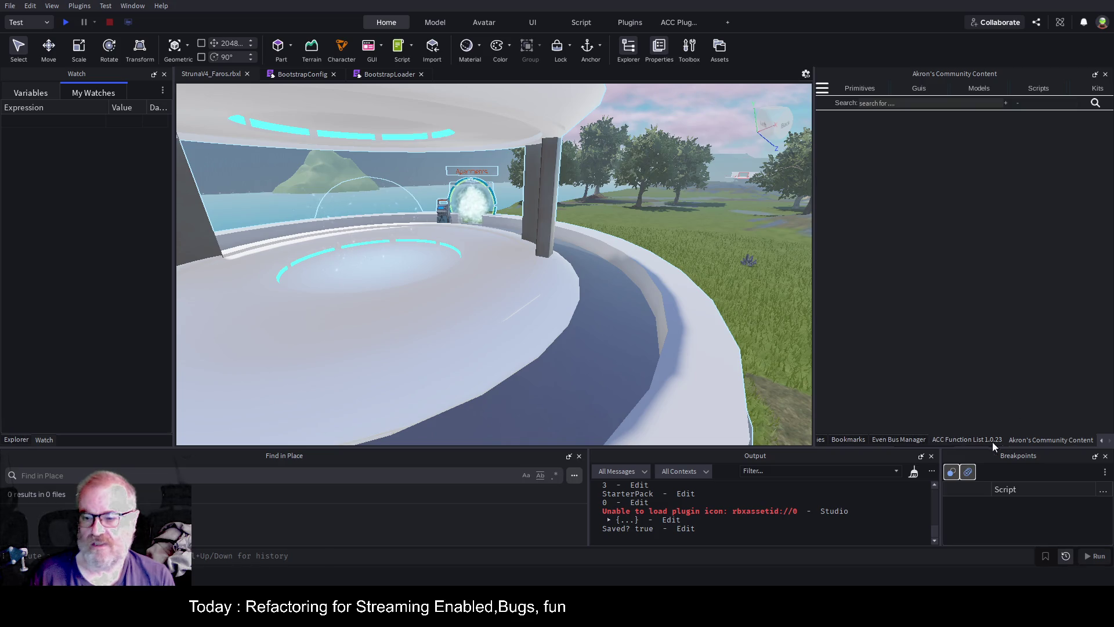
scroll(635, 234, "down", 10)
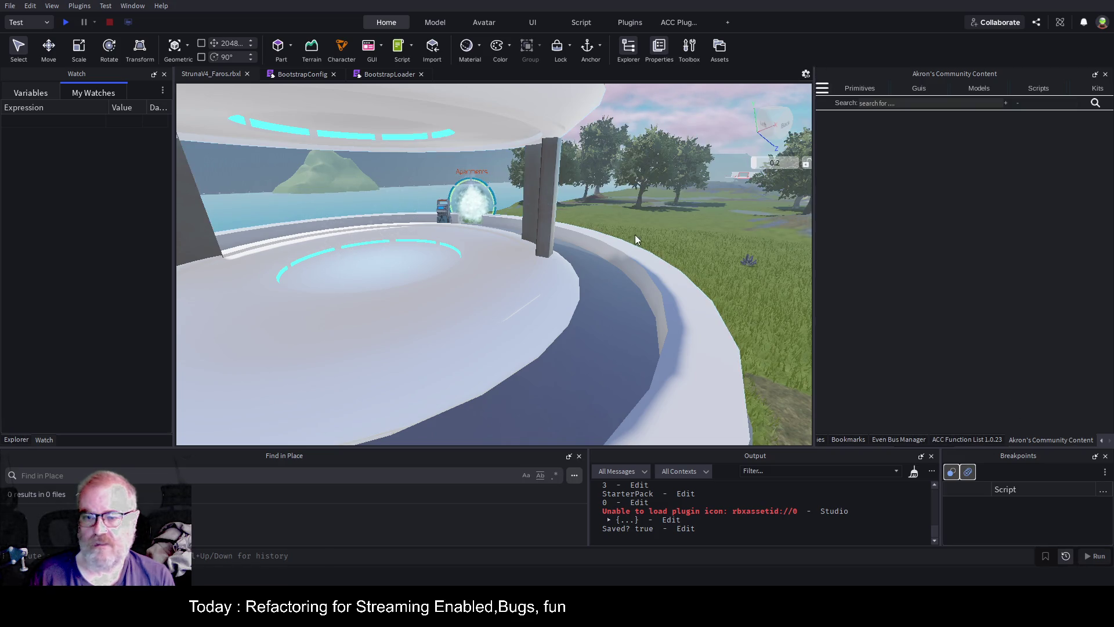
scroll(639, 259, "down", 10)
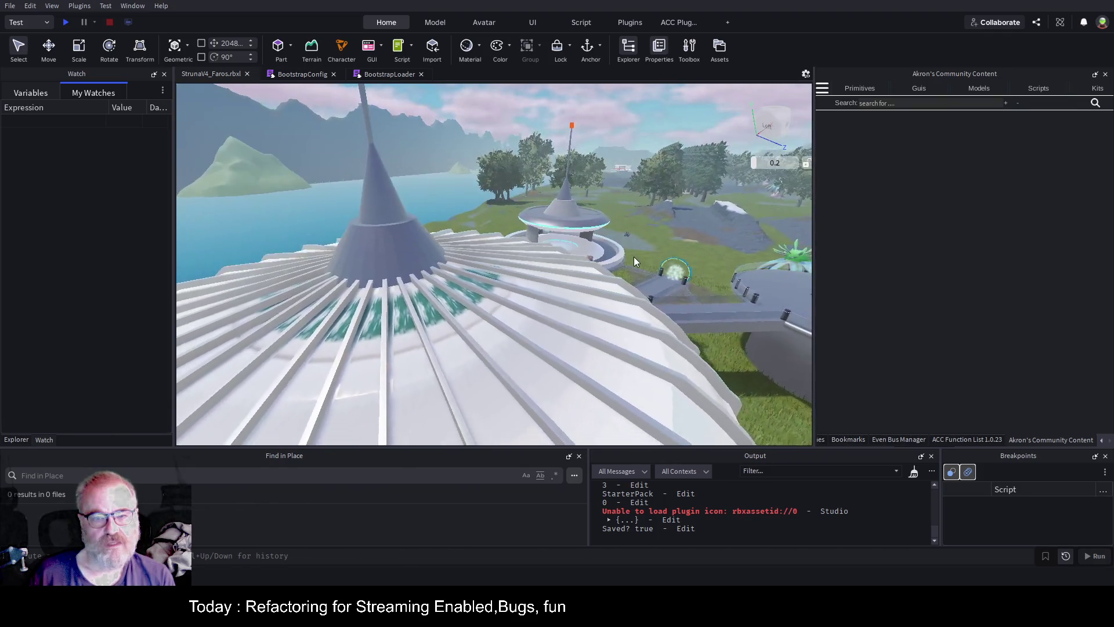
scroll(634, 279, "down", 10)
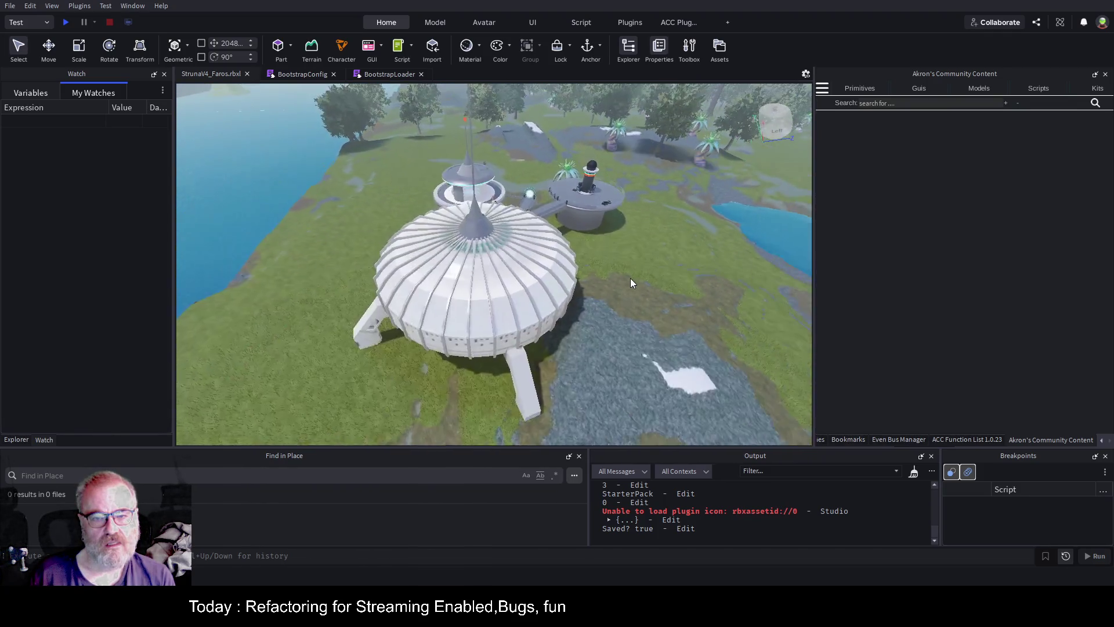
Show the plugin's stats for the Faros place (877 parts, 43 scripts) and select the domed building
key("Left")
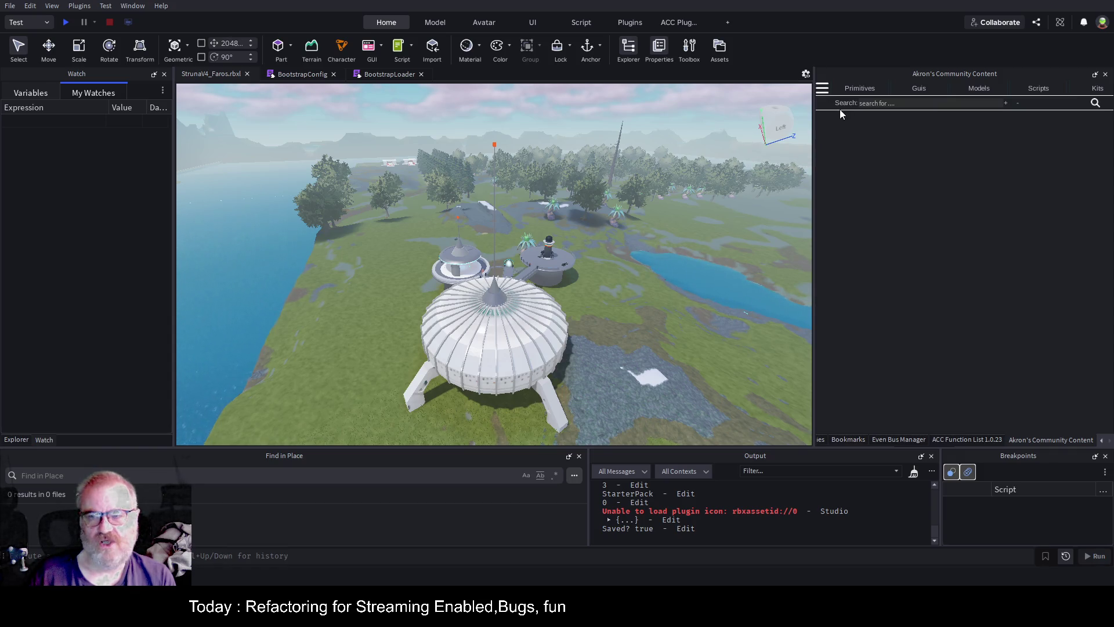
left_click(822, 90)
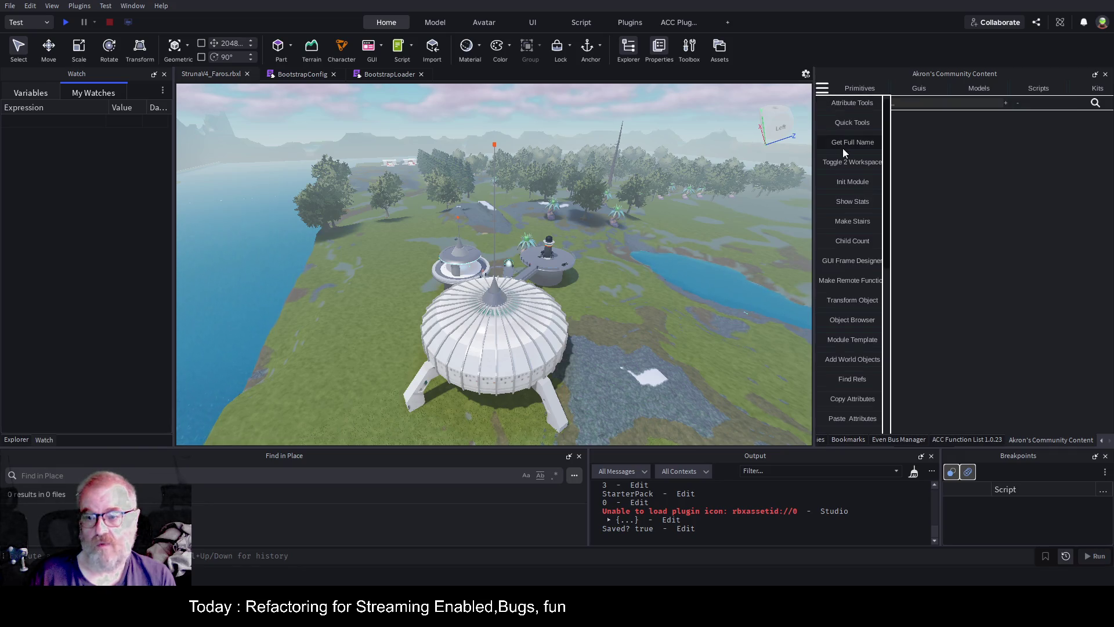
left_click(859, 203)
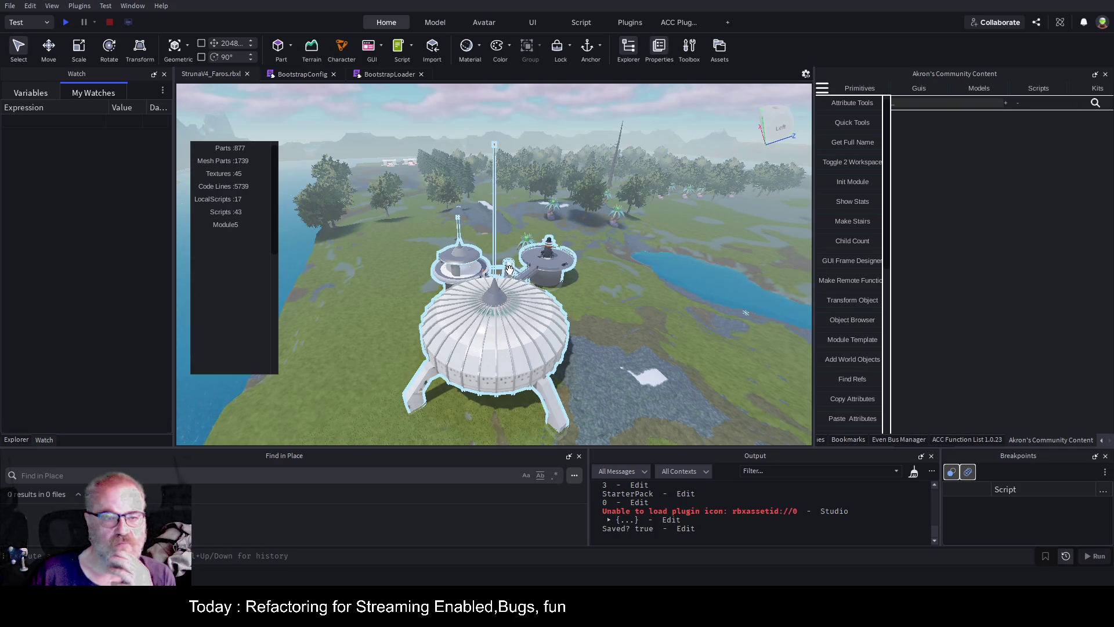
left_click(481, 315)
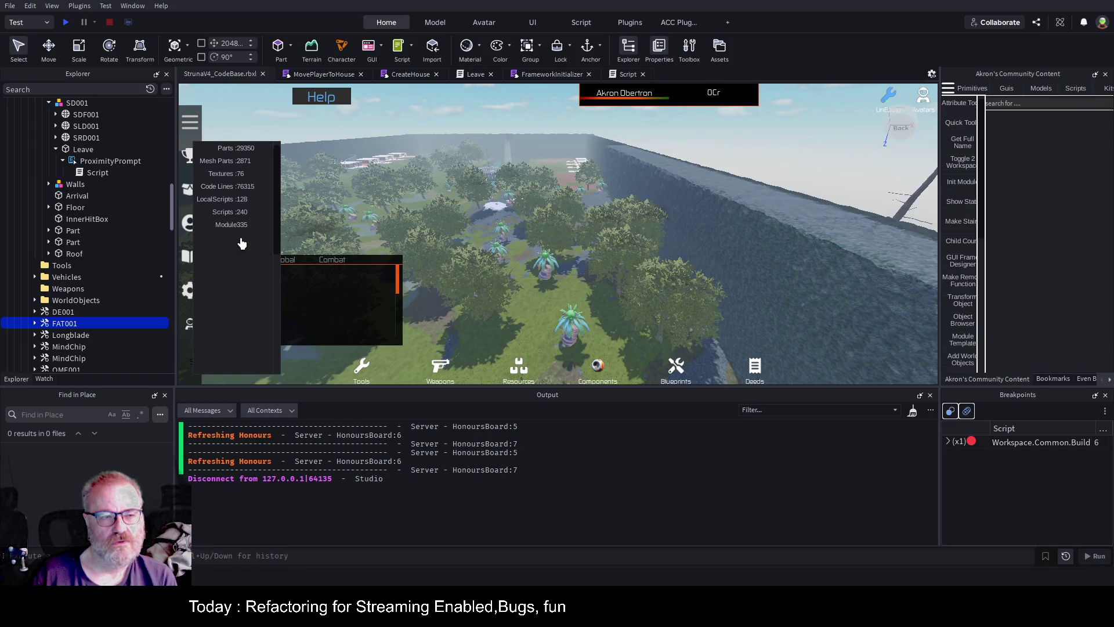
Expand ServerScriptService's AO_Plugins folder to reveal EventBusManager, FunctionListFolder, TaskList and WorkflowManager
left_click(50, 184)
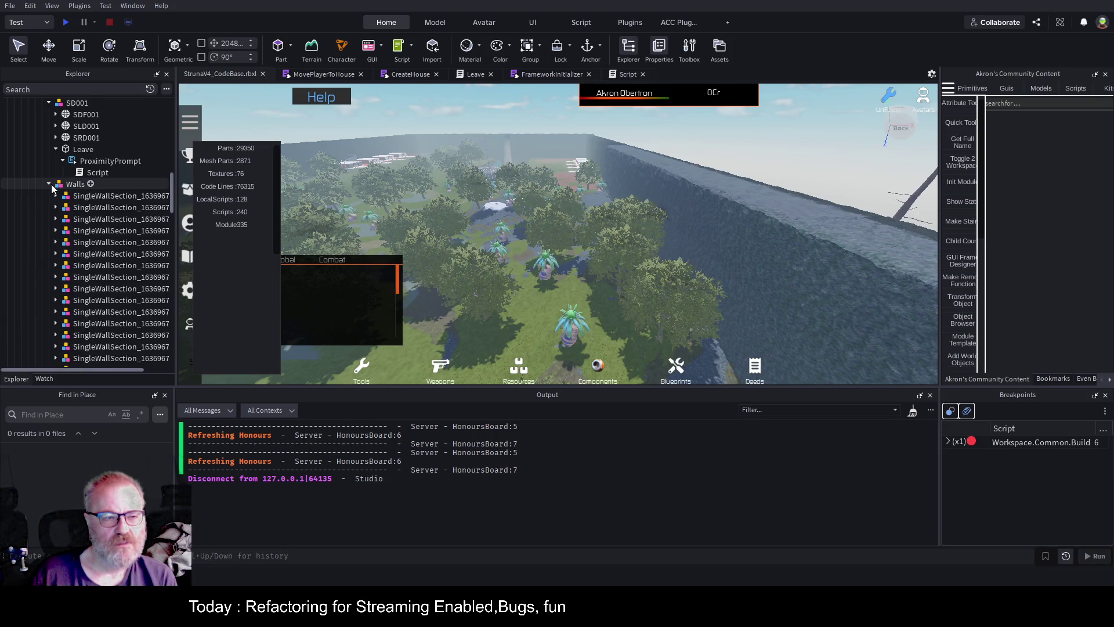
left_click(50, 184)
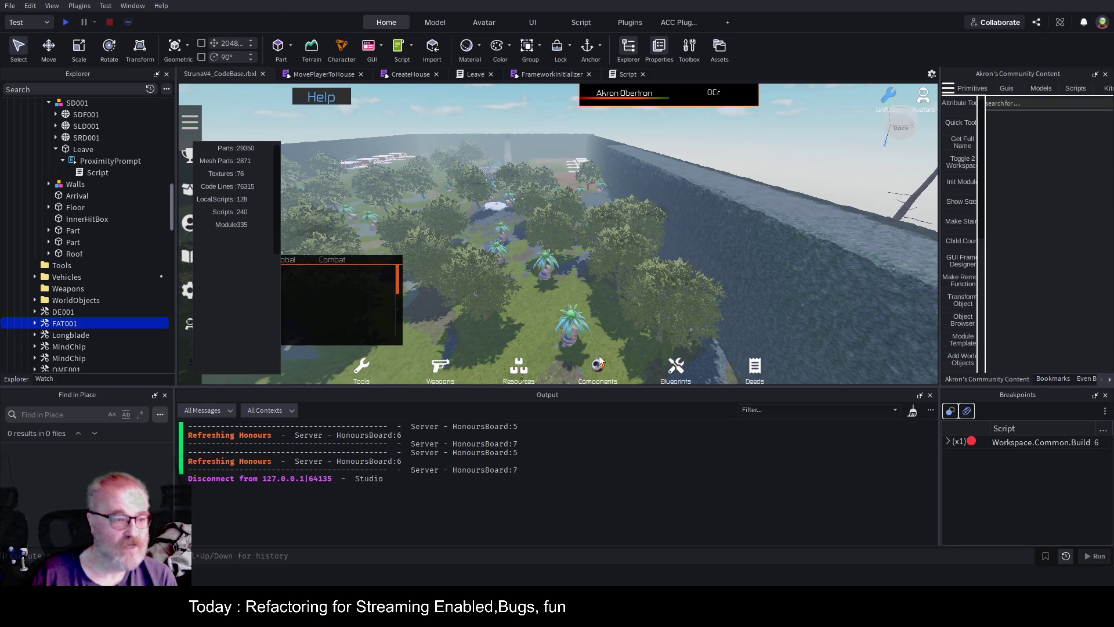
scroll(101, 248, "up", 7)
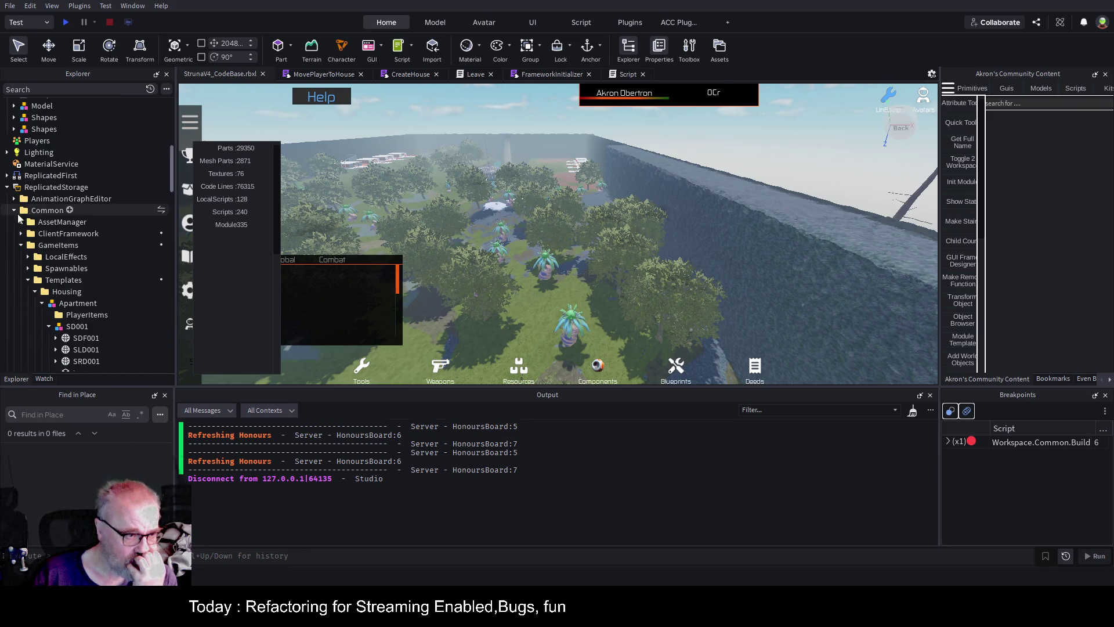
left_click(7, 187)
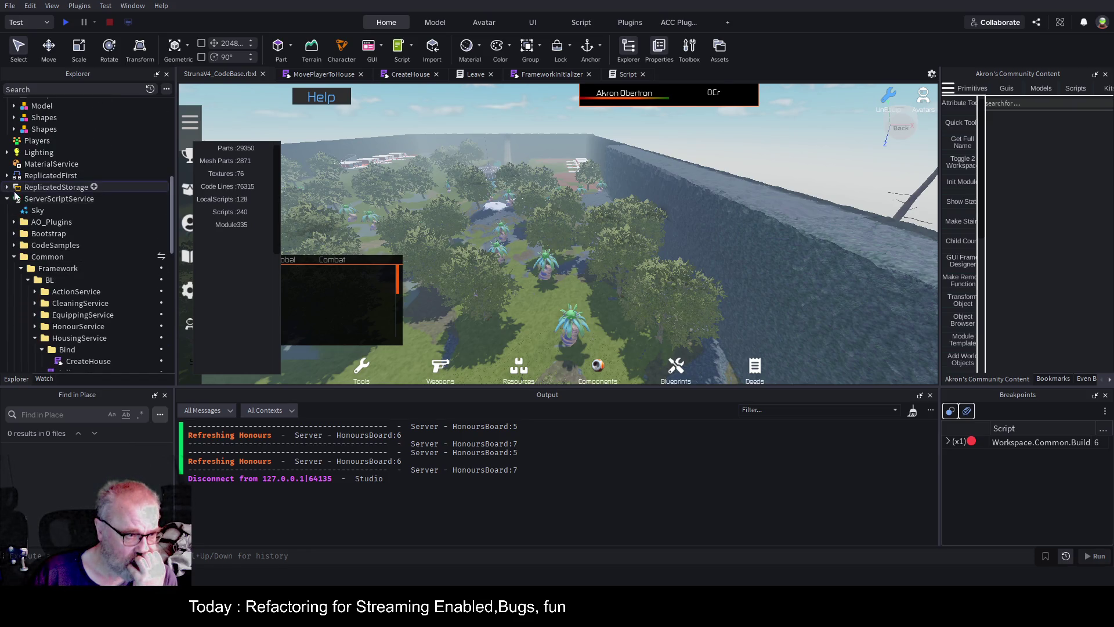
left_click(14, 222)
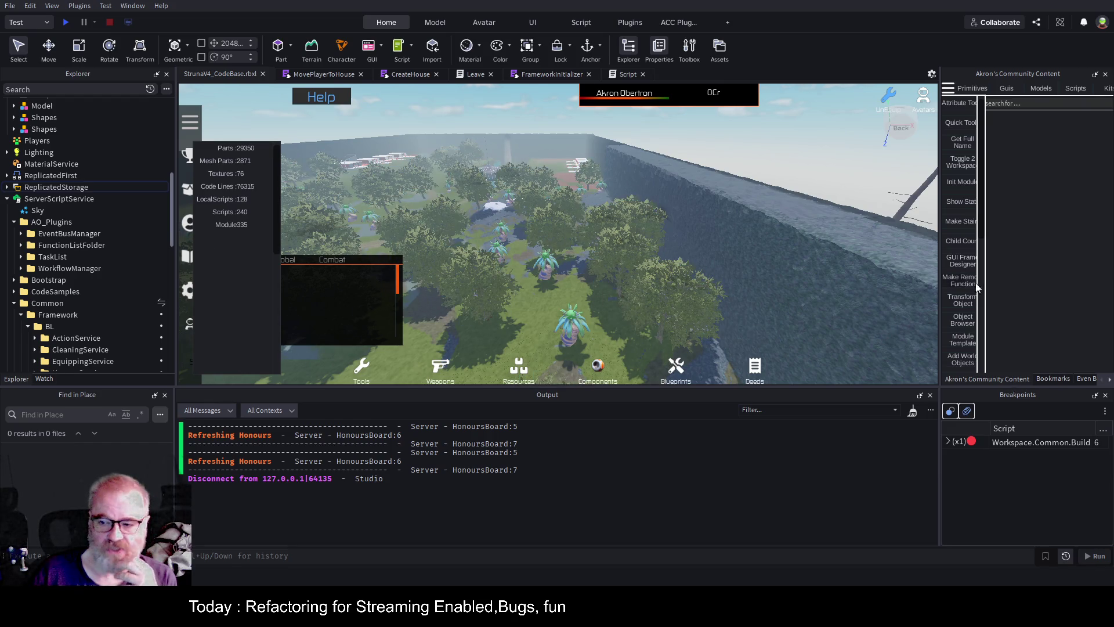
Insert a folder named AccPlugin inside AO_Plugins and expand AkronCommunityContent
left_click(79, 222)
left_click(79, 221)
left_click(33, 263)
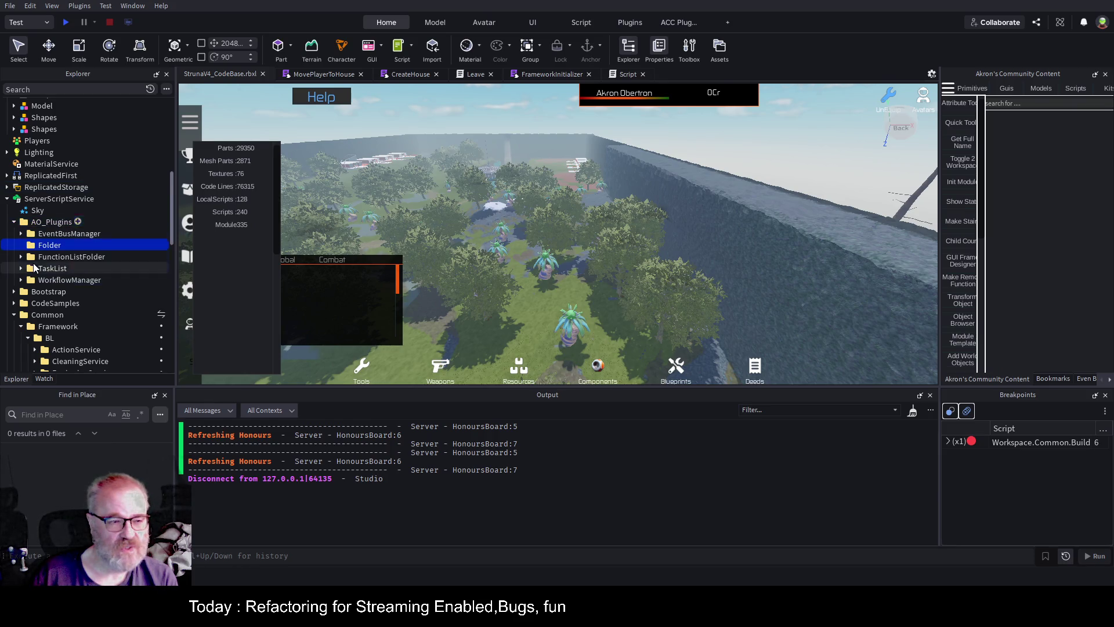
key("F2")
type("AccPlugin")
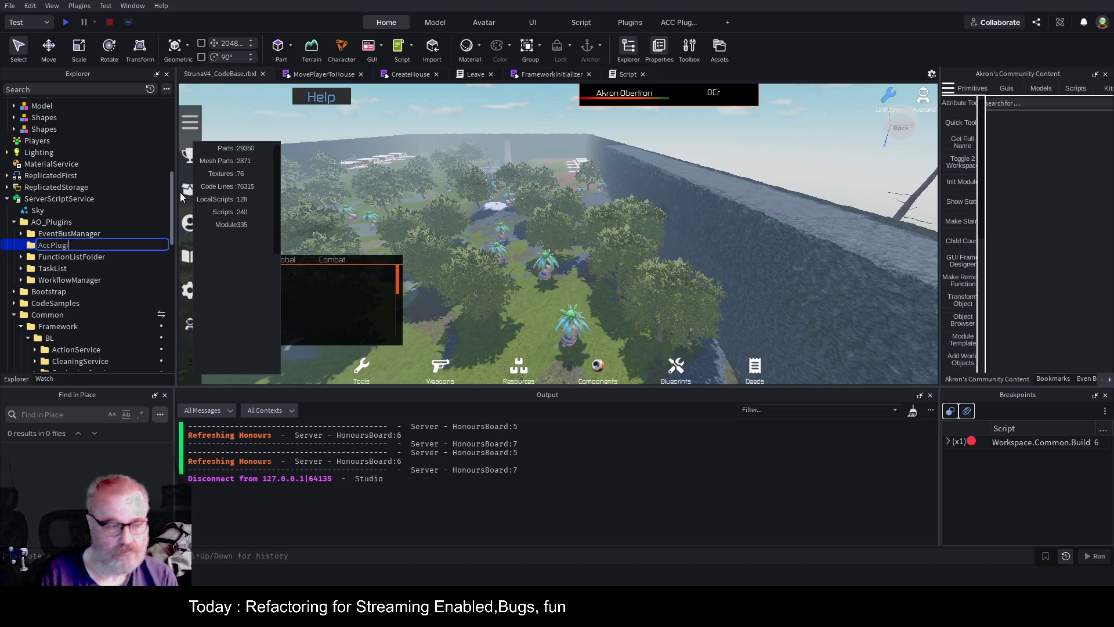
key("Return")
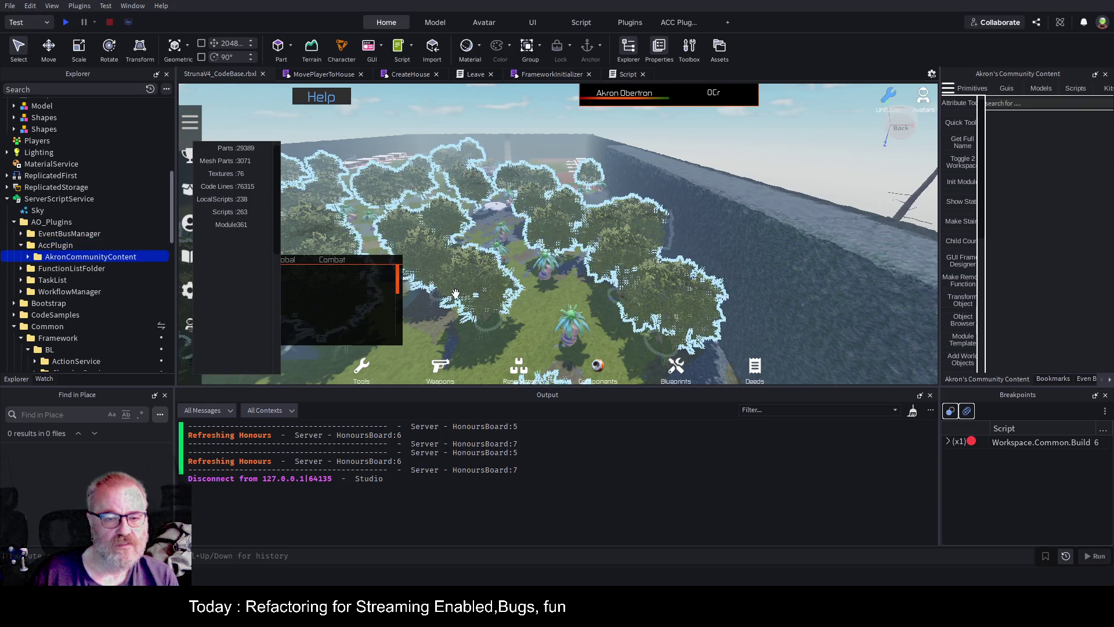
left_click(28, 256)
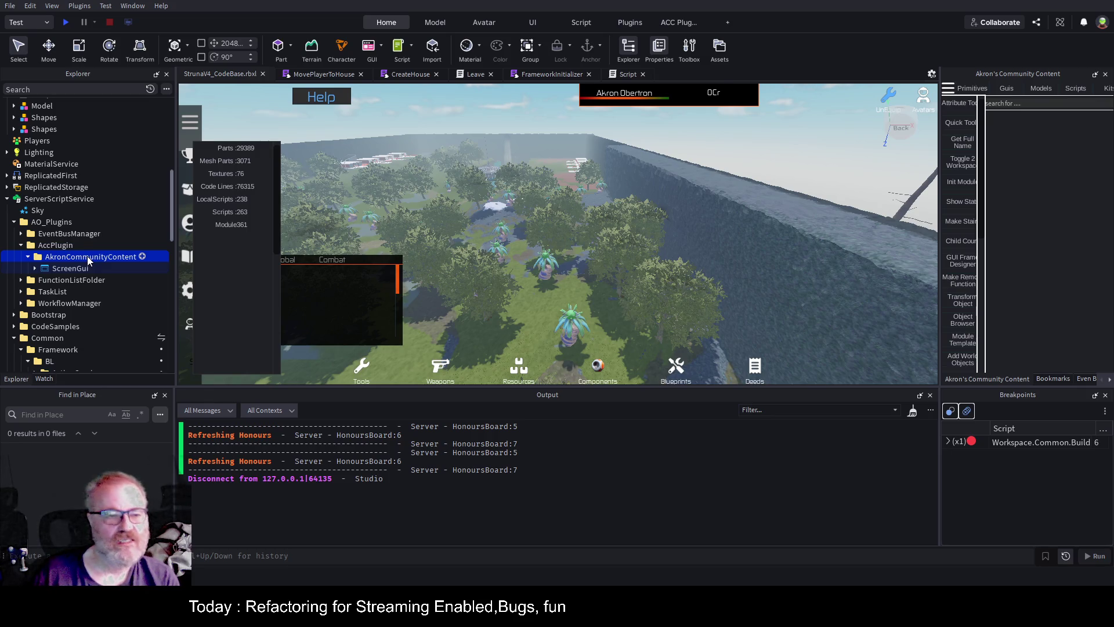
Expand the plugin's ScreenGui, Main, Templates and PopupGuis folders in Explorer
left_click(35, 268)
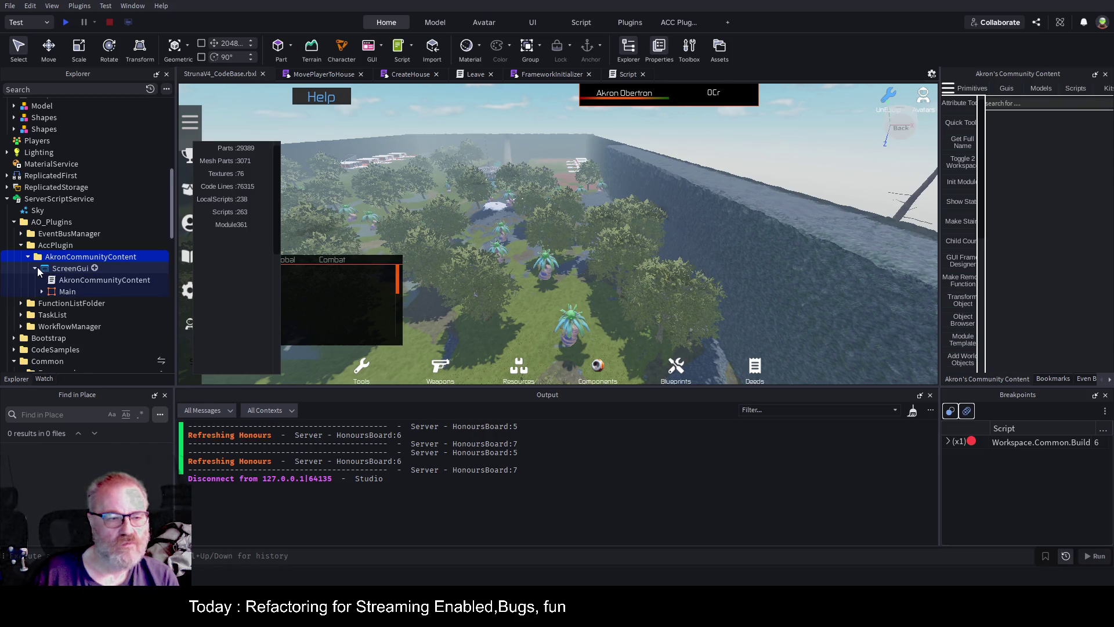
left_click(71, 269)
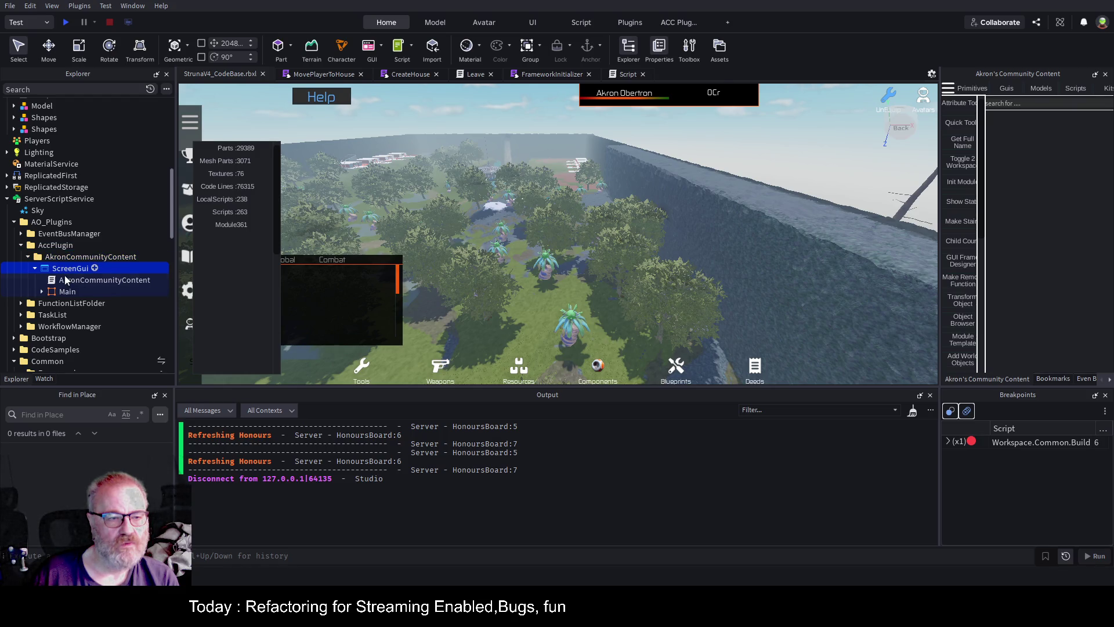
left_click(42, 291)
scroll(78, 224, "down", 2)
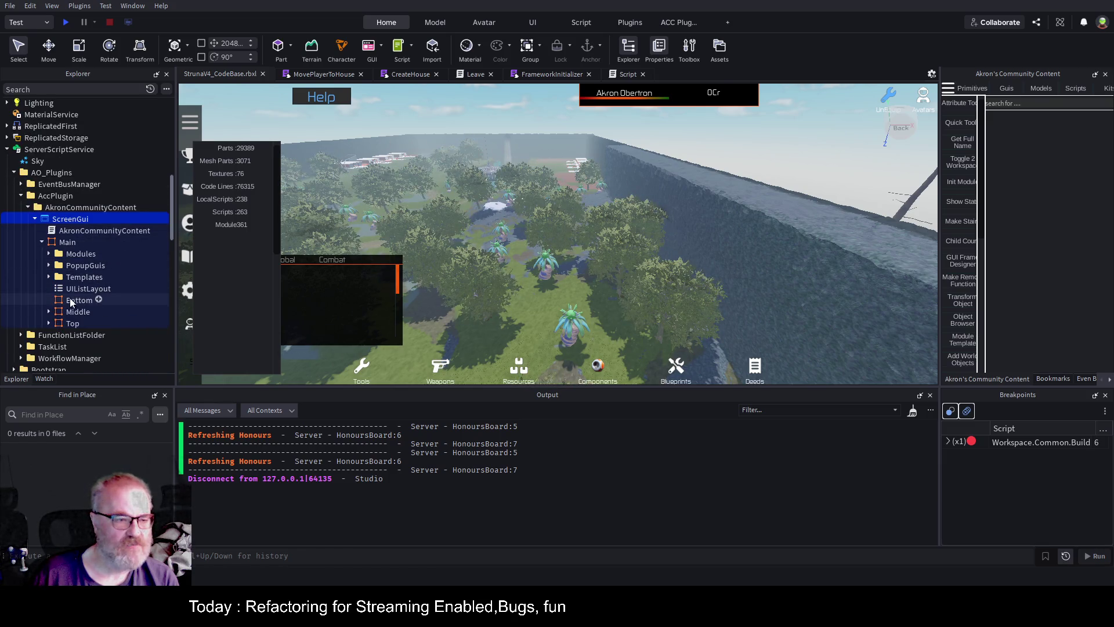
left_click(49, 277)
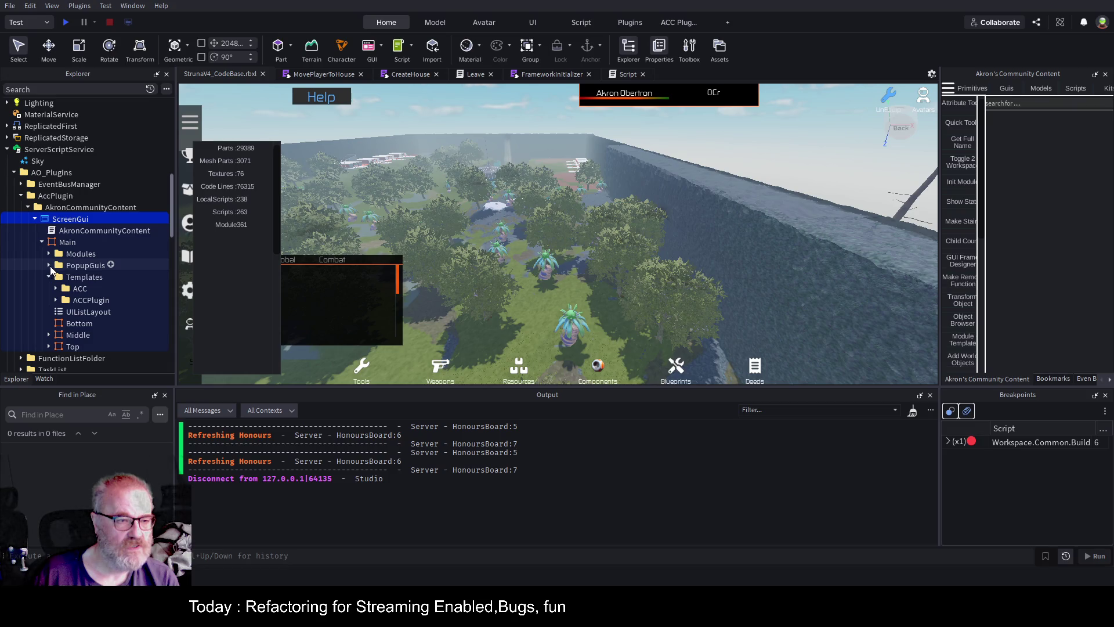
left_click(49, 265)
left_click(56, 277)
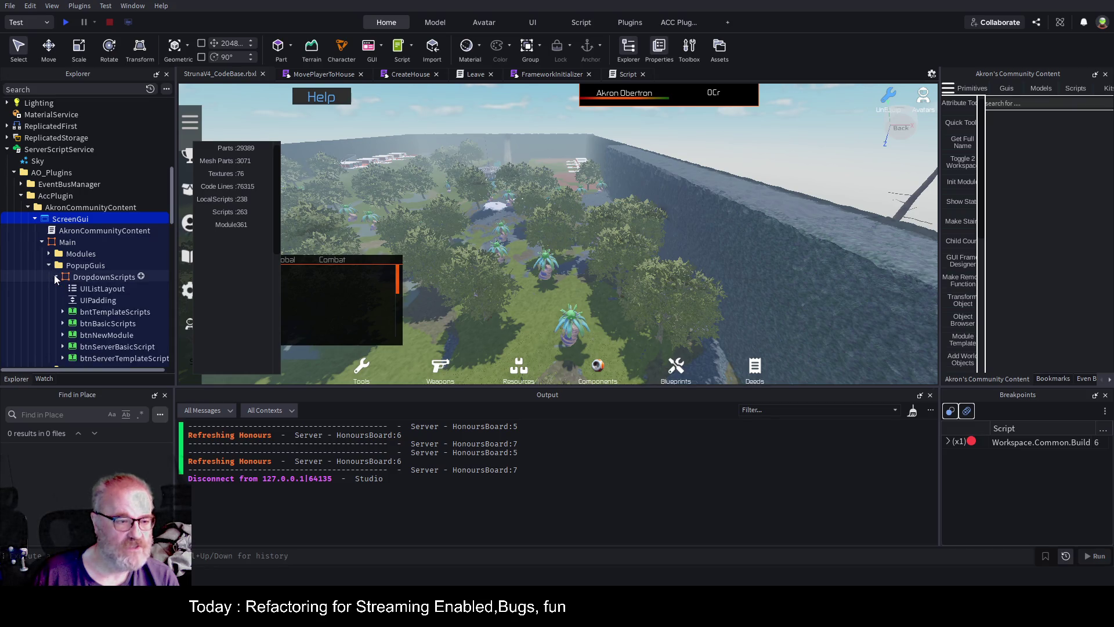
left_click(56, 277)
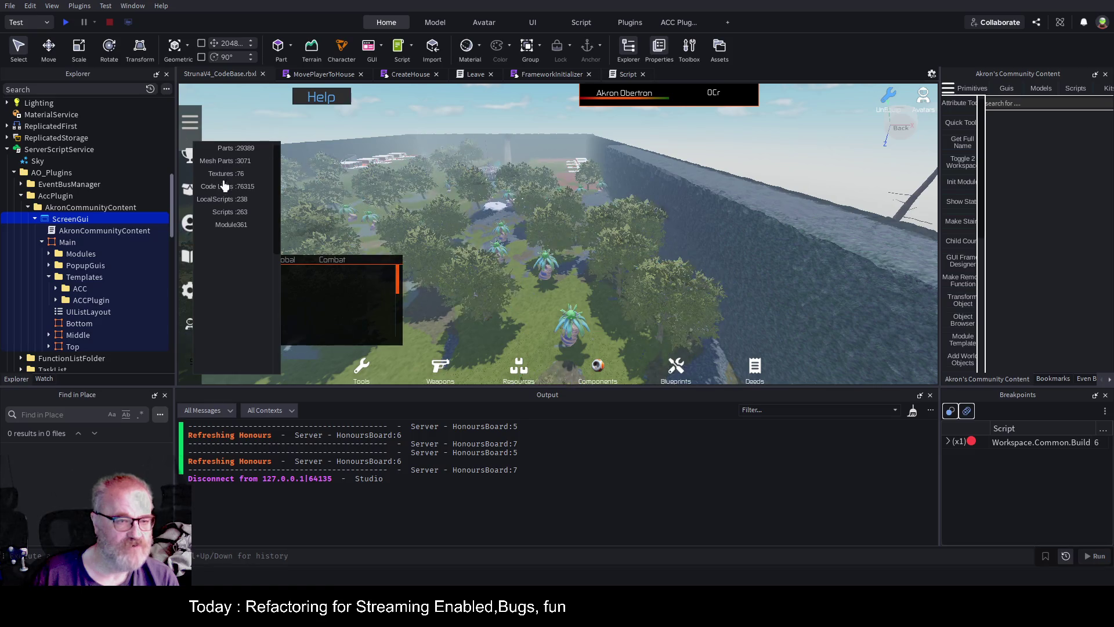
Open the StatsModule script from the plugin's Modules folder
scroll(87, 241, "down", 1)
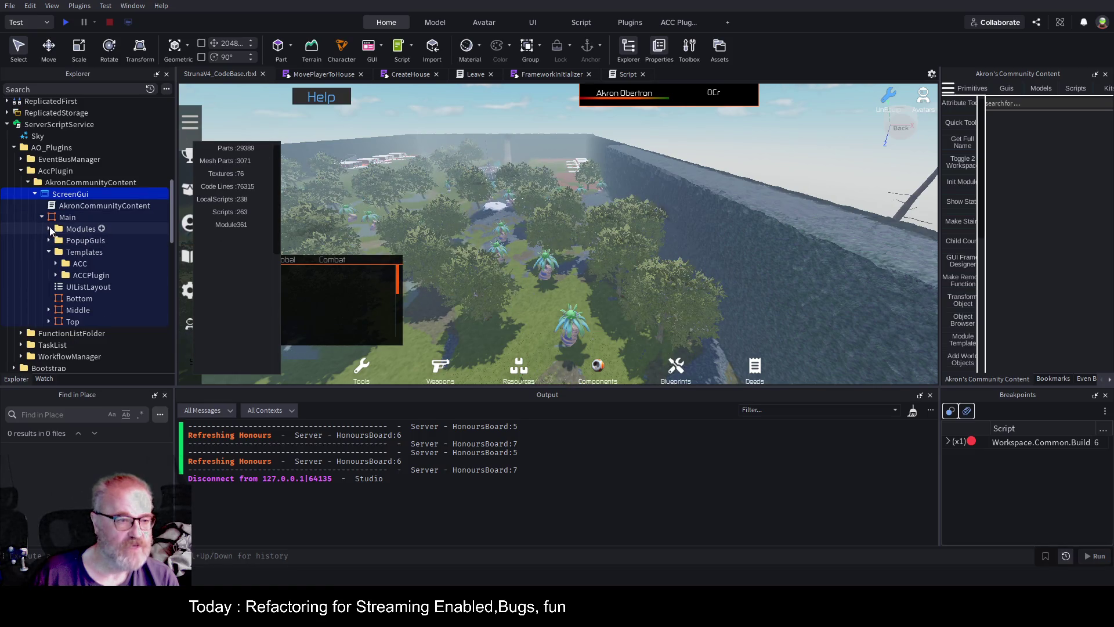
left_click(49, 228)
left_click(91, 241)
double_click(91, 241)
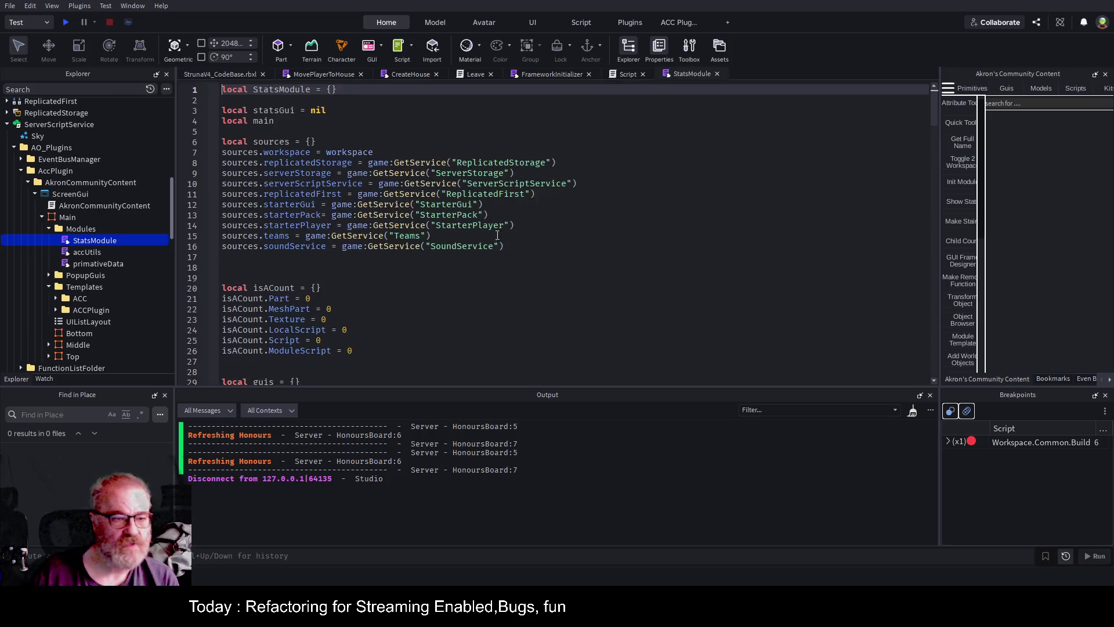
Fold the UpdateStats and linesOfCode functions in StatsModule
scroll(477, 280, "down", 5)
scroll(413, 266, "down", 6)
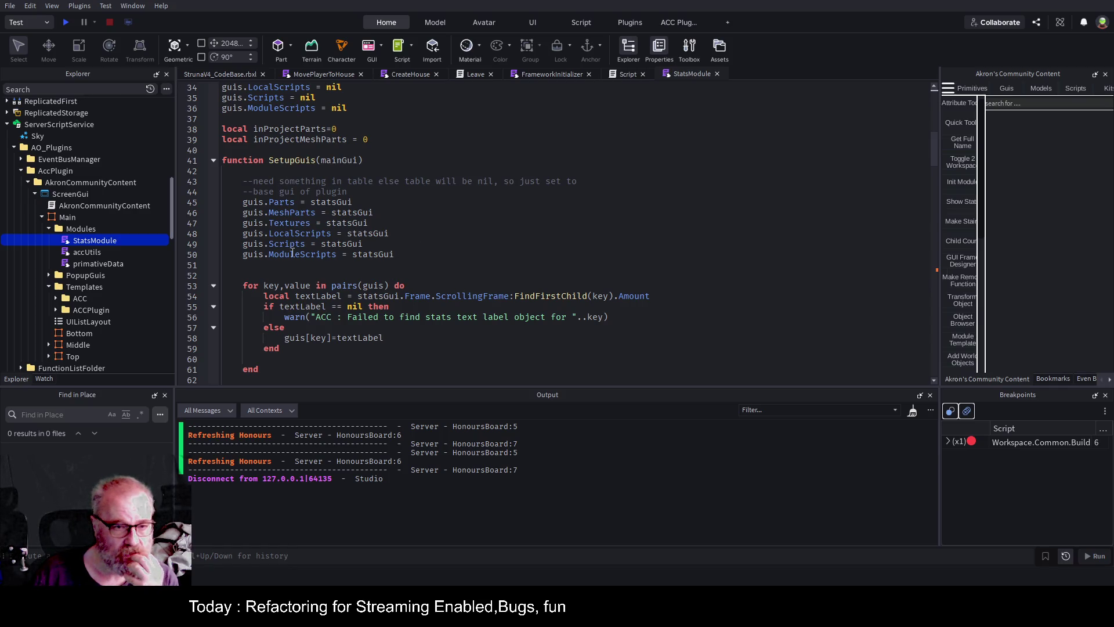
scroll(473, 228, "down", 2)
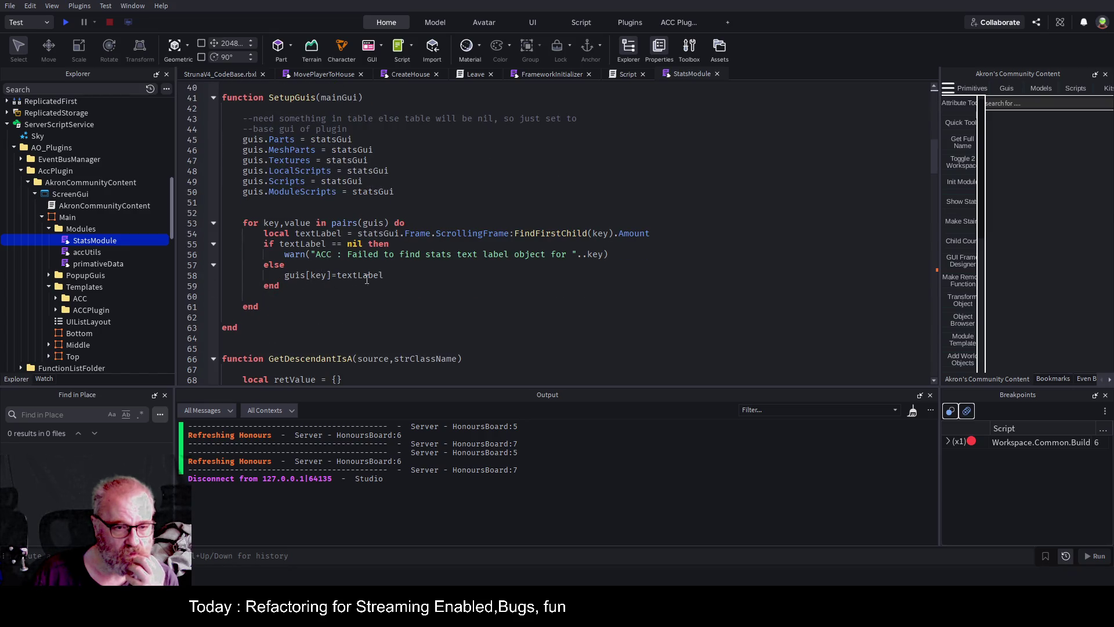
left_click(631, 277)
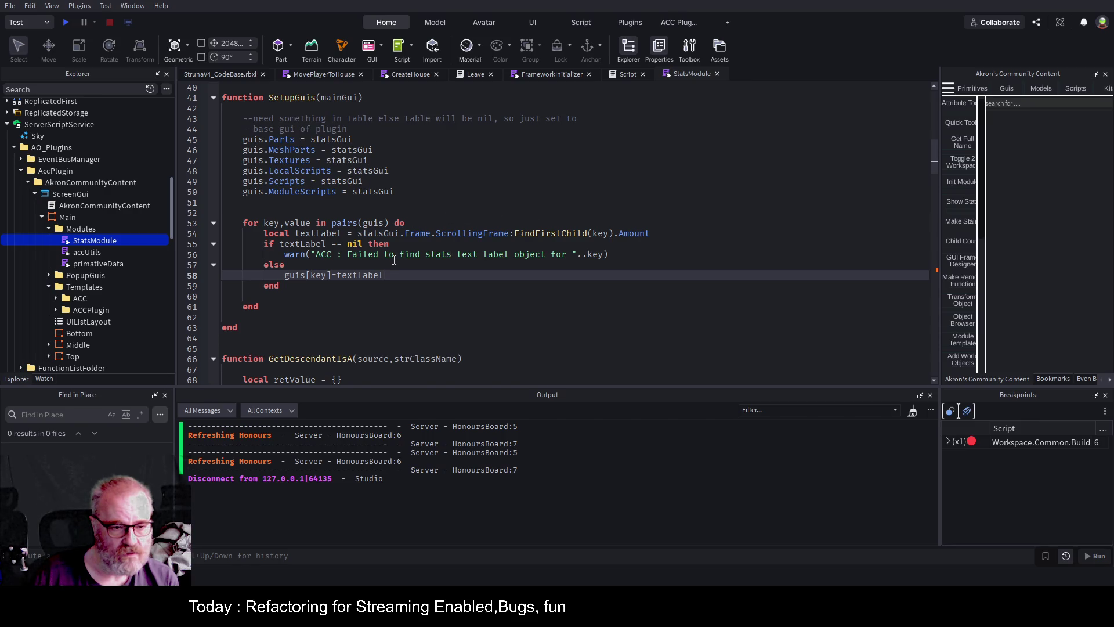
scroll(394, 260, "down", 9)
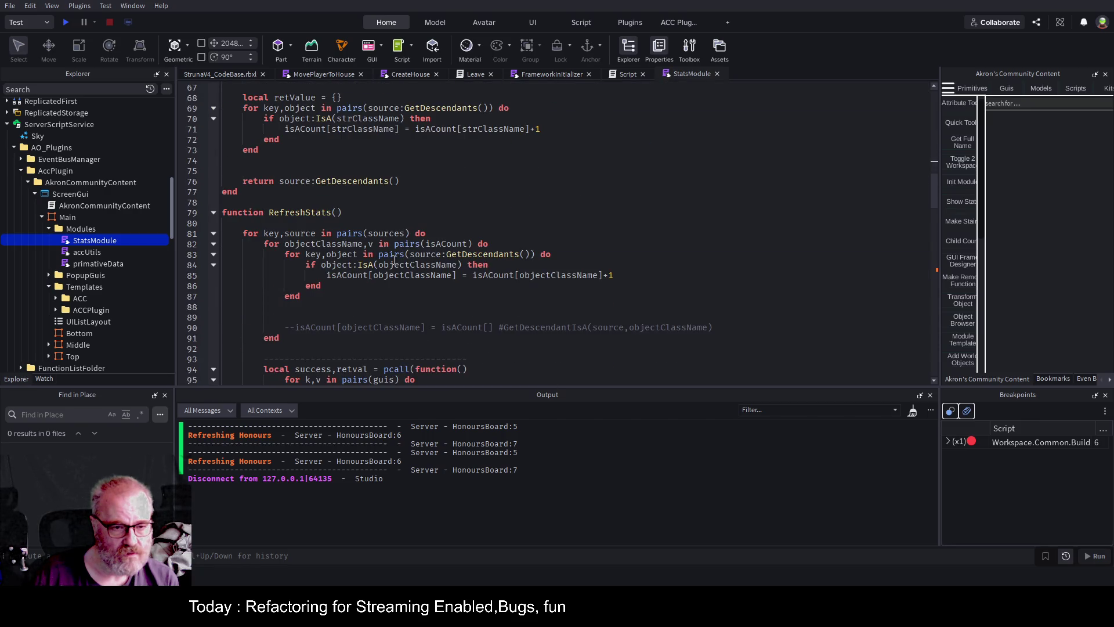
scroll(395, 259, "down", 7)
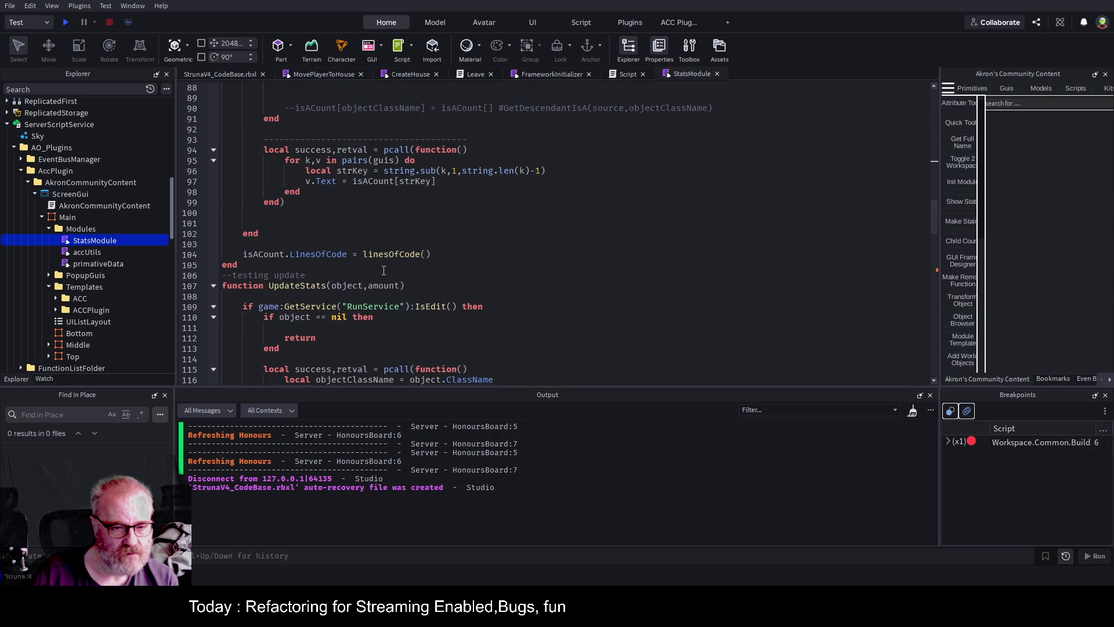
left_click(213, 286)
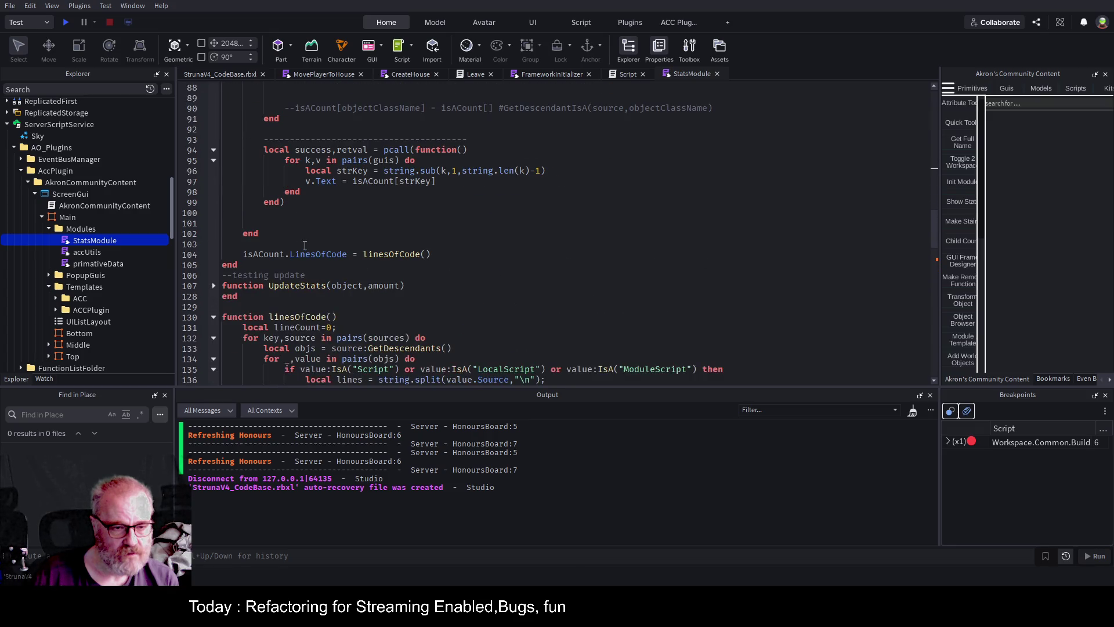
scroll(300, 242, "down", 4)
left_click(213, 192)
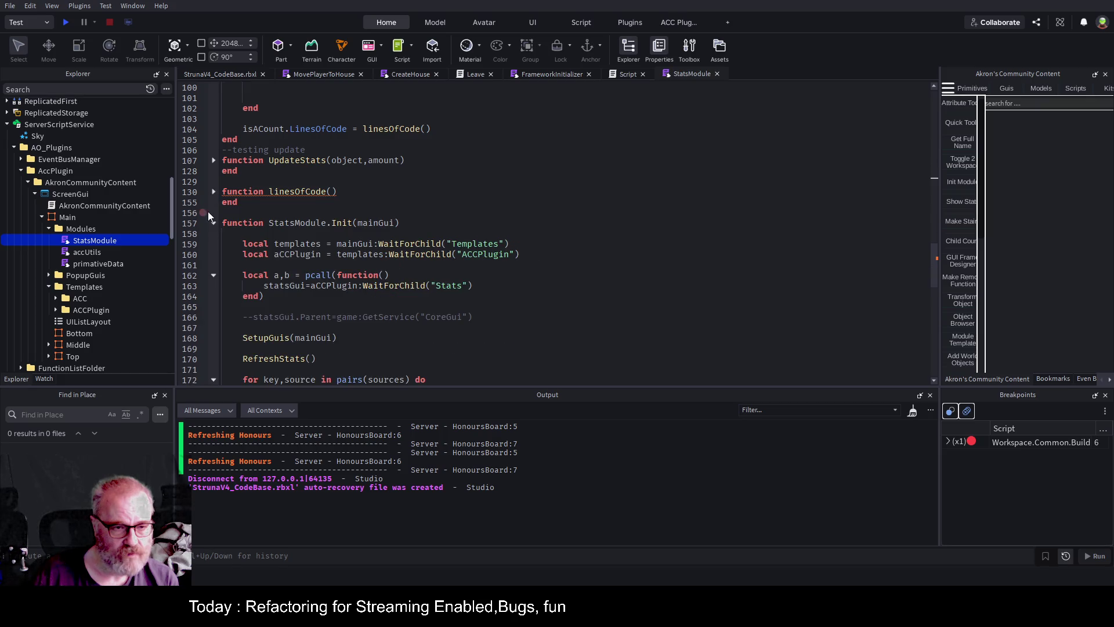
scroll(337, 227, "down", 1)
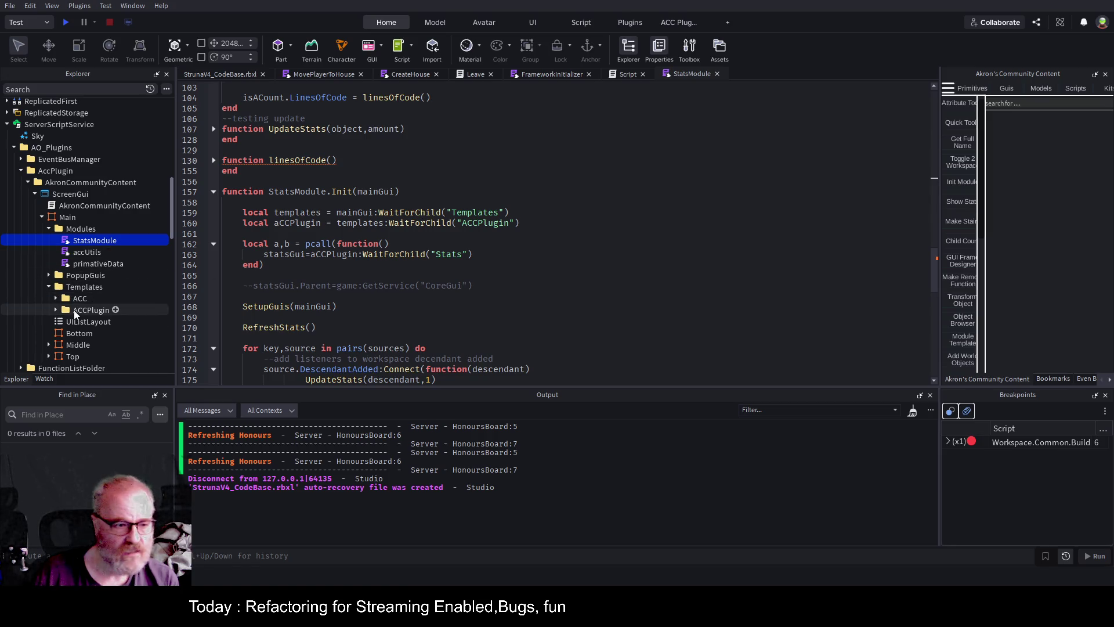
Expand Templates > ACCPlugin > Stats to show its Frame
left_click(57, 310)
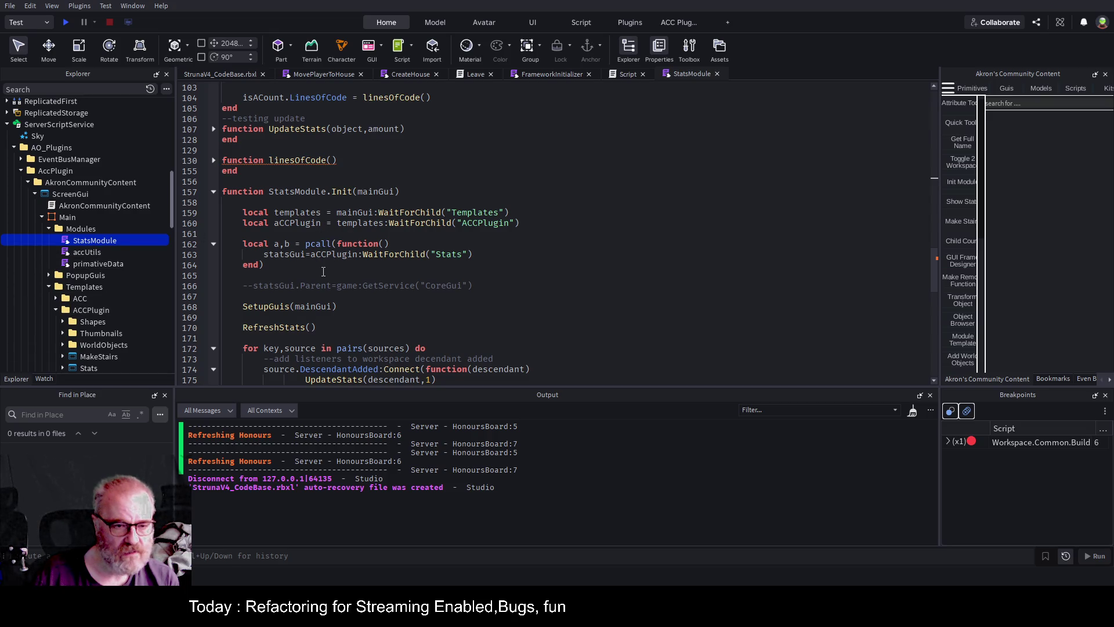
scroll(117, 293, "down", 2)
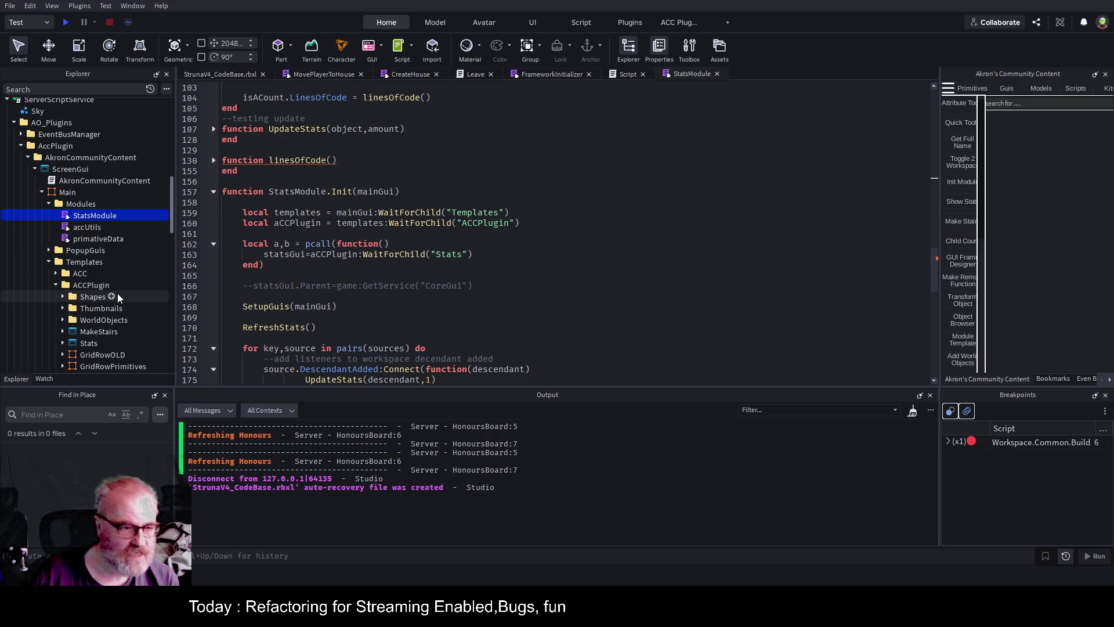
left_click(62, 317)
Expand Stats > Frame > ScrollingFrame and view the Parts row's properties in a wider Properties panel
left_click(84, 319)
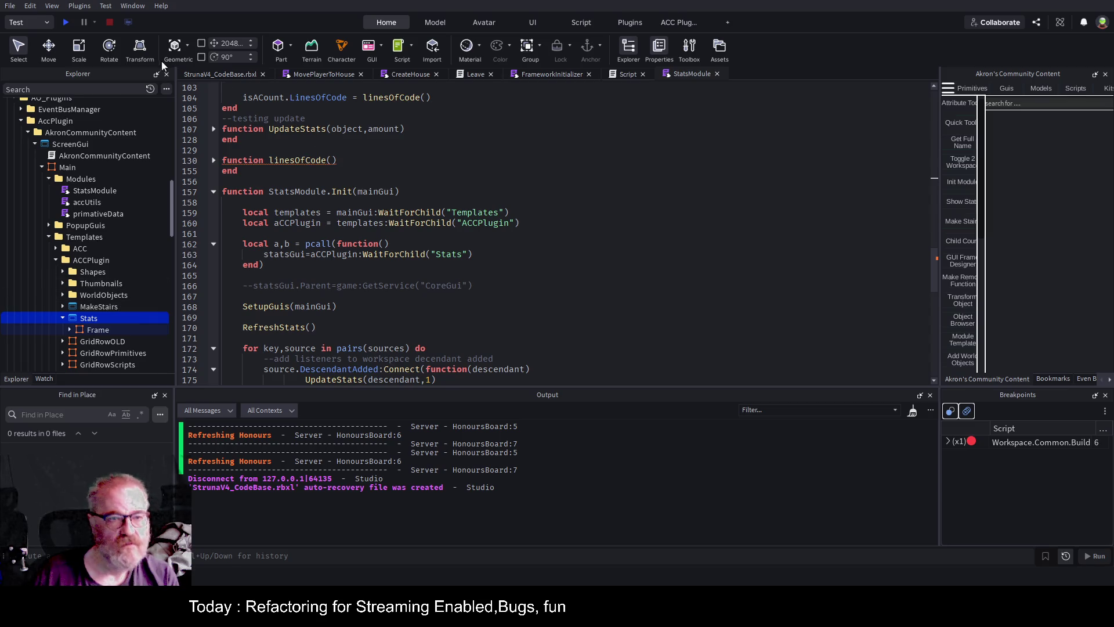
left_click(70, 330)
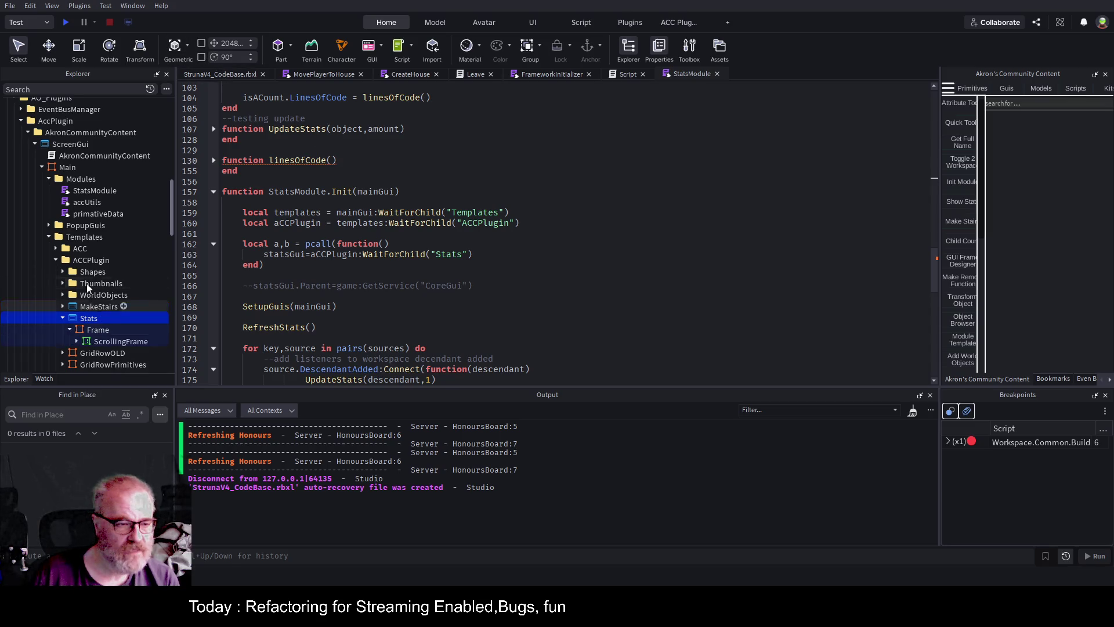
scroll(74, 290, "down", 3)
left_click(76, 267)
scroll(112, 212, "down", 3)
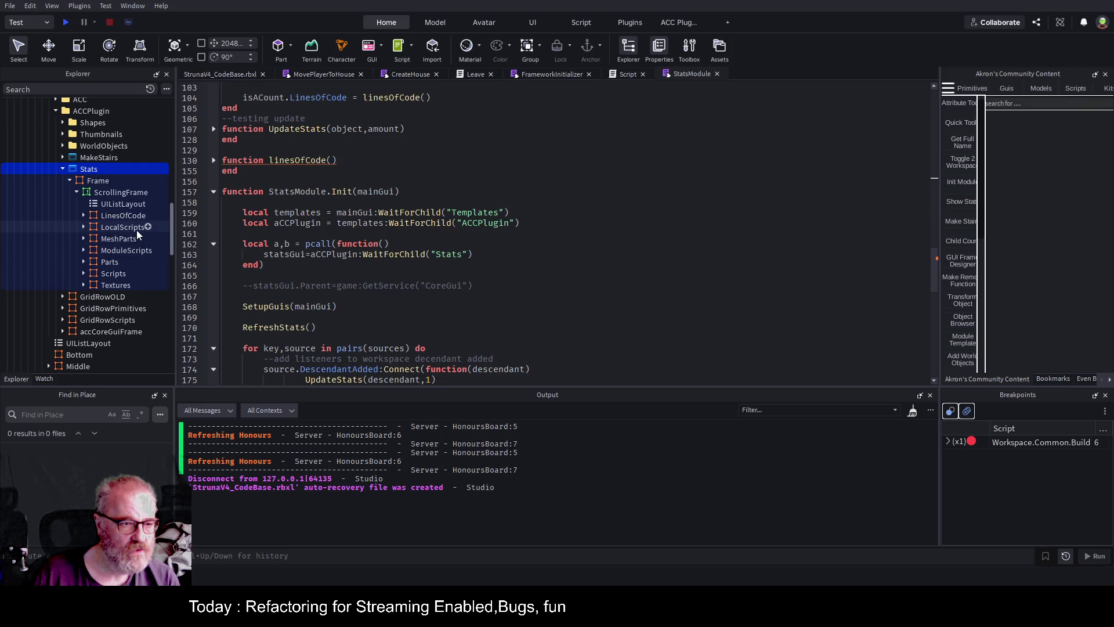
left_click(109, 262)
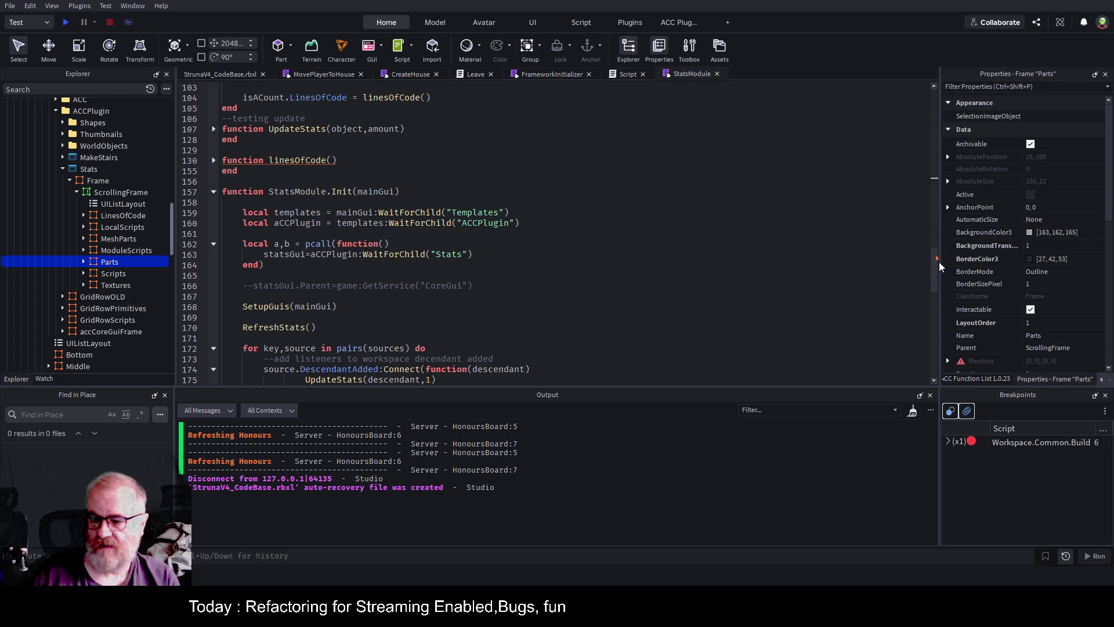
left_click_drag(938, 264, 764, 262)
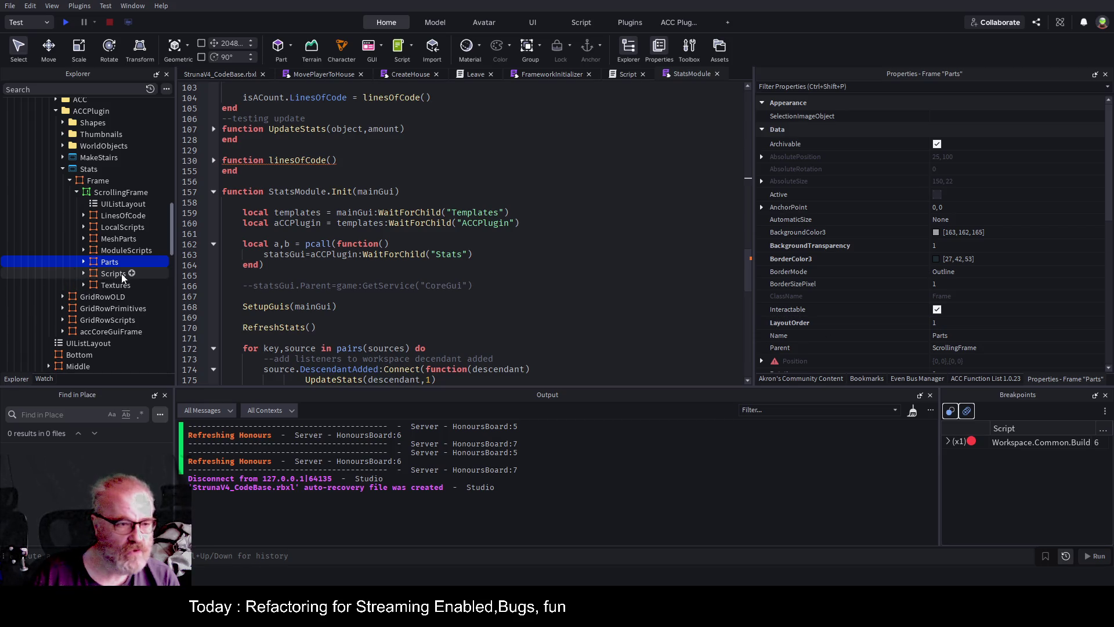
Duplicate the Parts stat row and rename the copy to Models
left_click(119, 239)
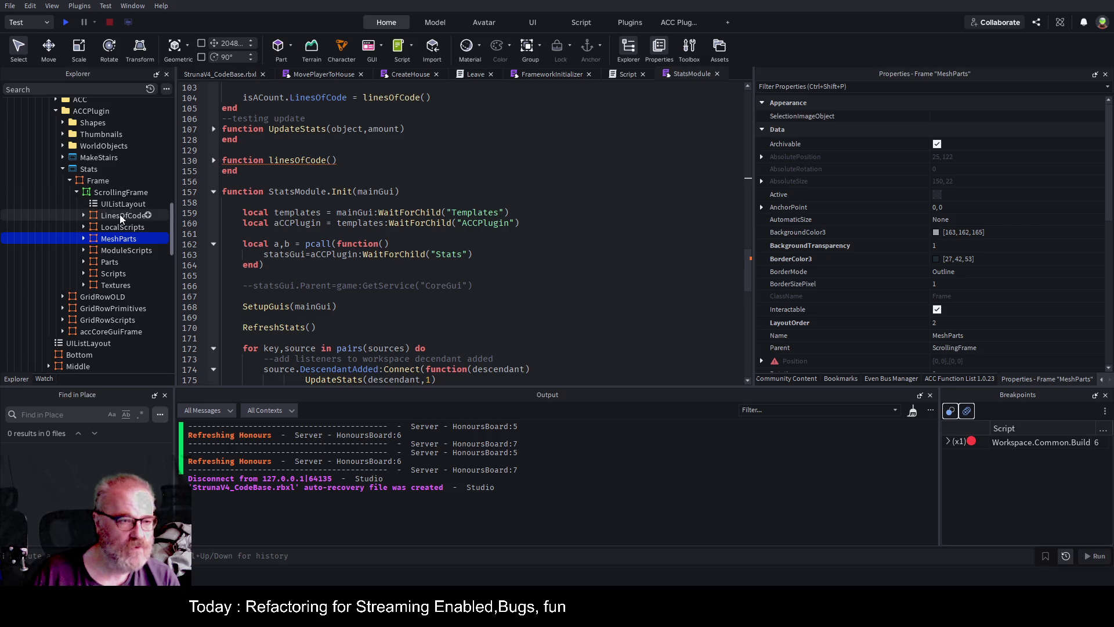
left_click(122, 216)
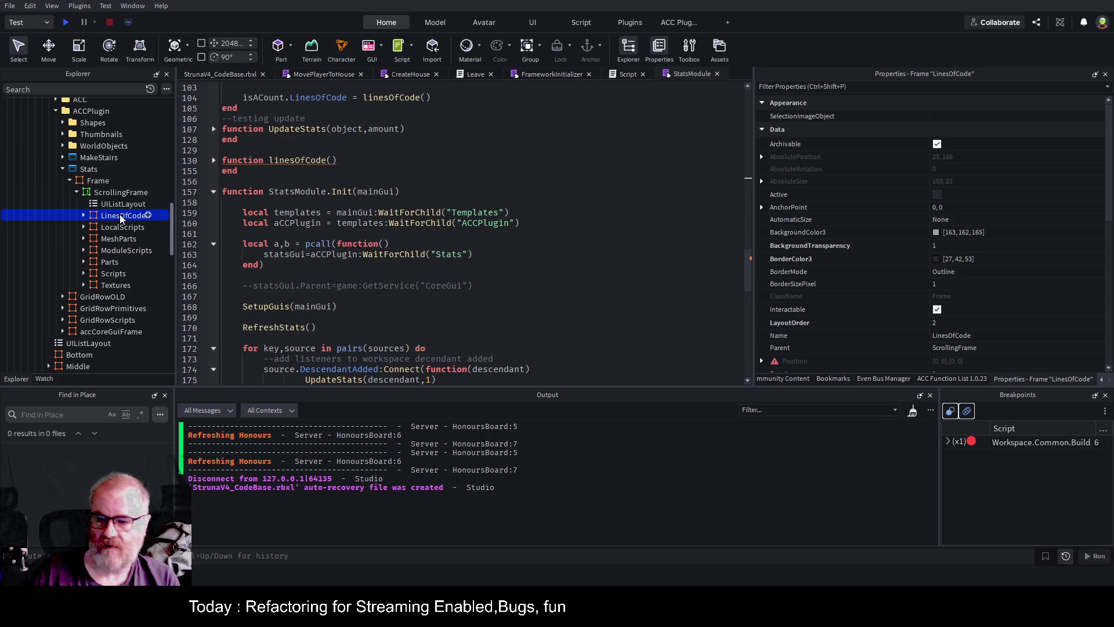
key("Down")
key("Down")
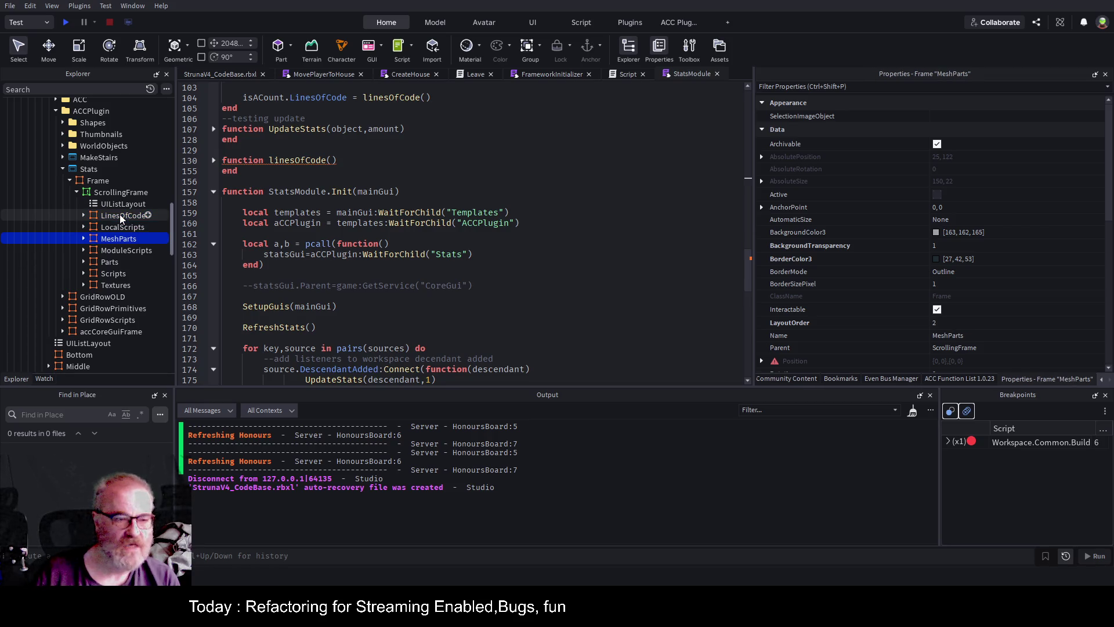
key("Down")
key("Down")
key("Down")
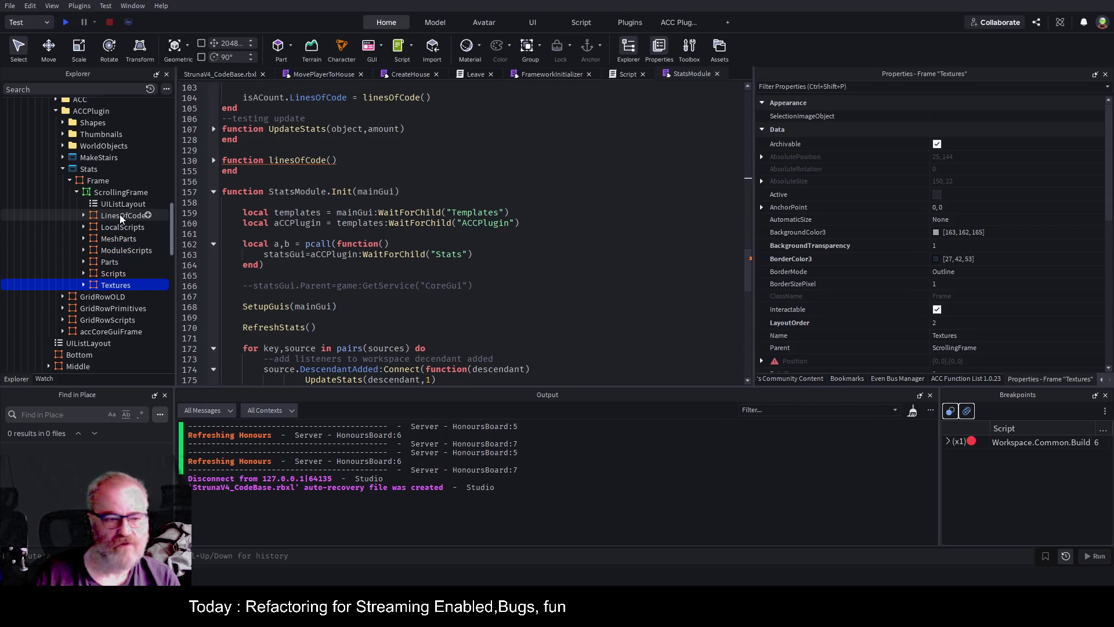
key("Up")
key("Up")
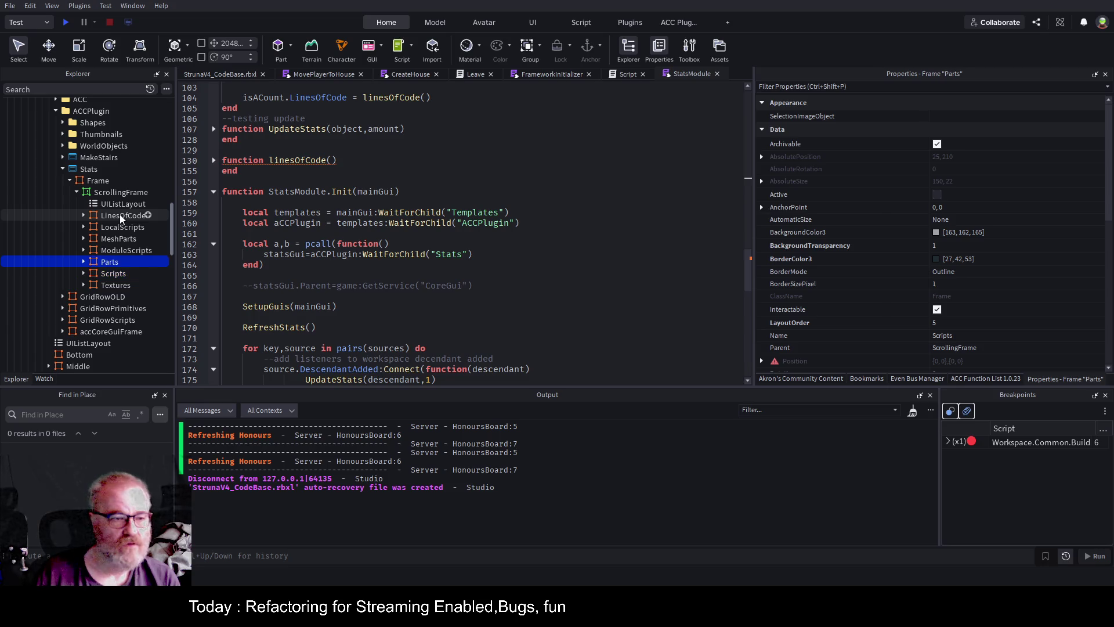
key("ctrl+d")
key("F2")
type("Models")
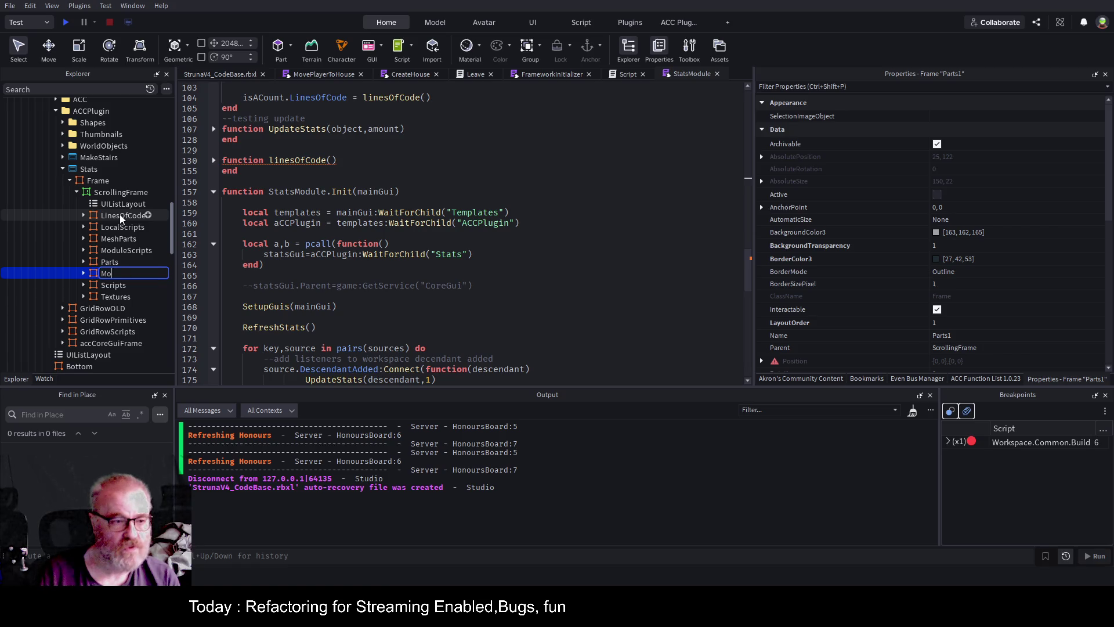
key("Return")
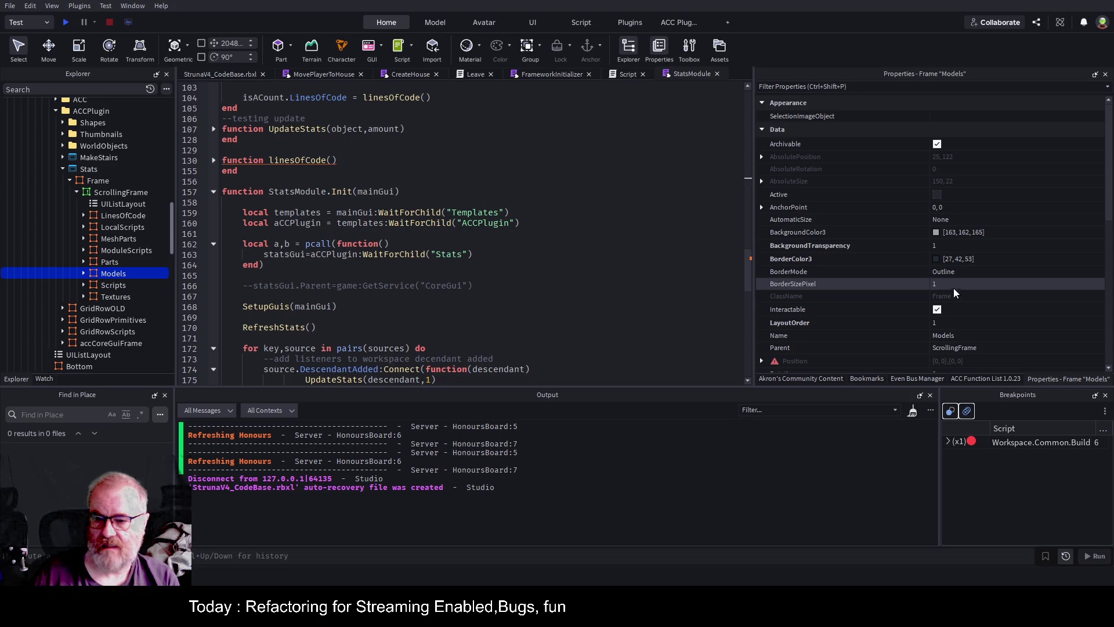
Set the Models row's LayoutOrder to 6, check its children, and save the place
left_click(945, 321)
type("6")
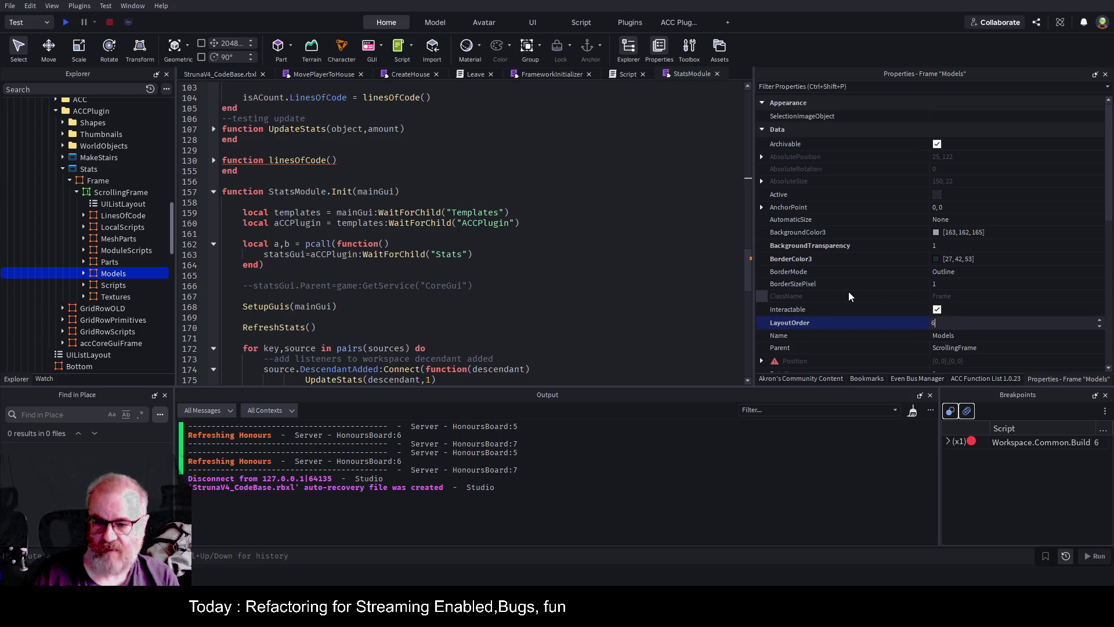
key("Return")
left_click(84, 273)
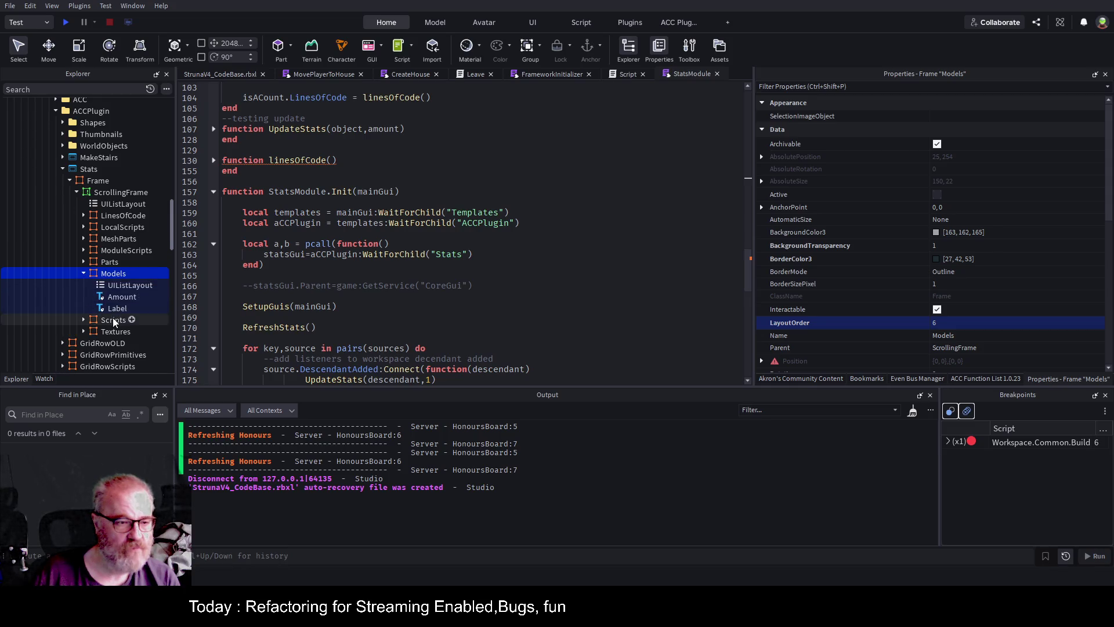
left_click(423, 244)
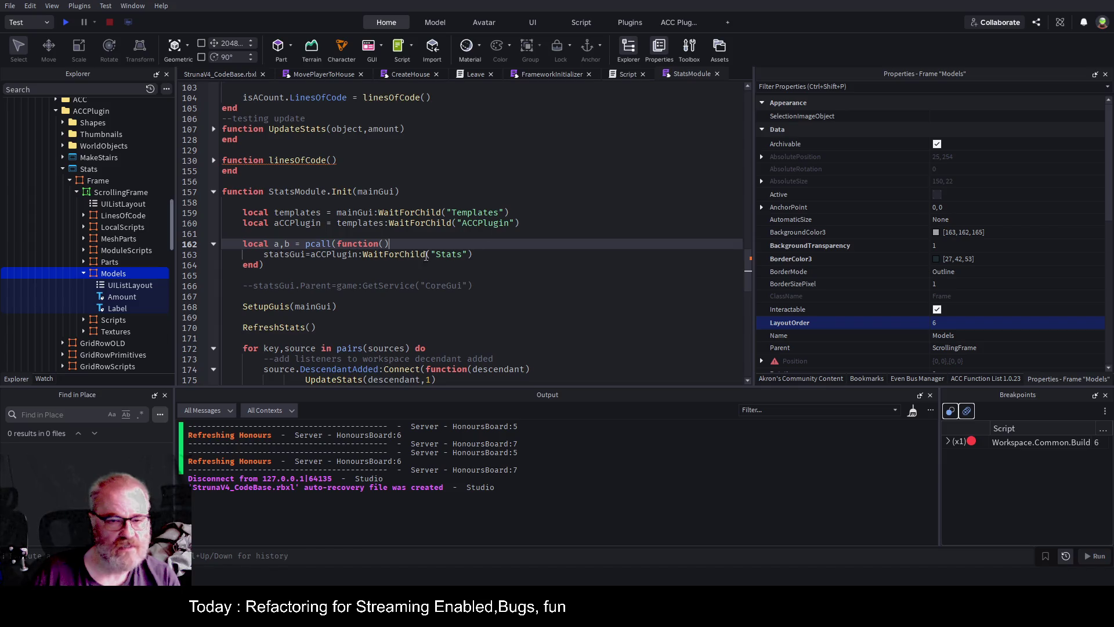
key("ctrl+s")
Go to the definition of the SetupGuis(mainGui) call on line 168
scroll(464, 257, "down", 4)
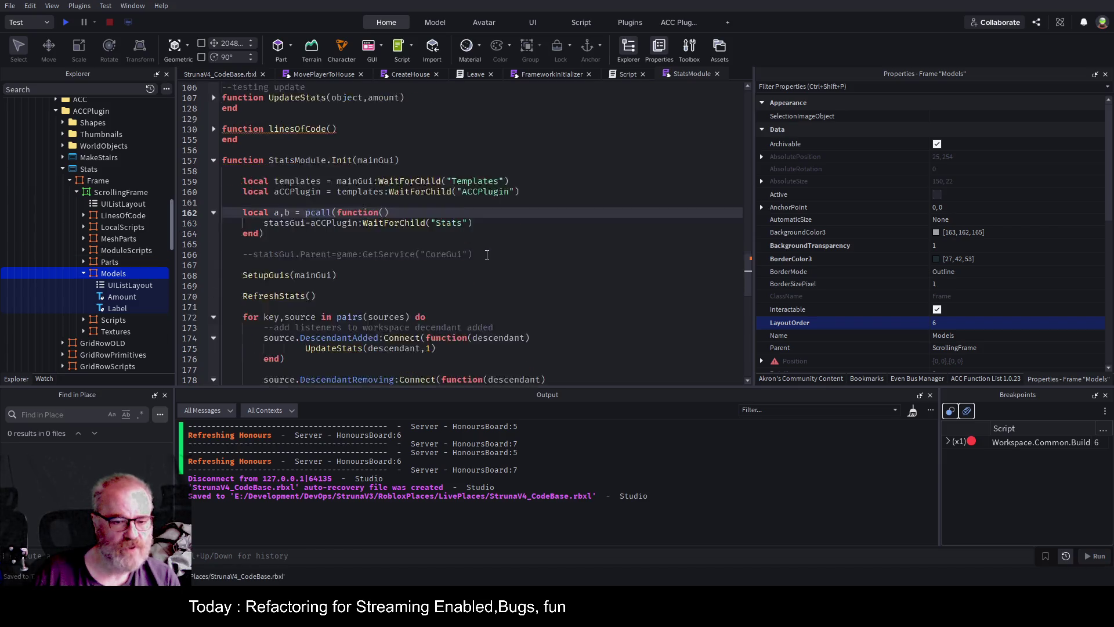
scroll(446, 257, "up", 2)
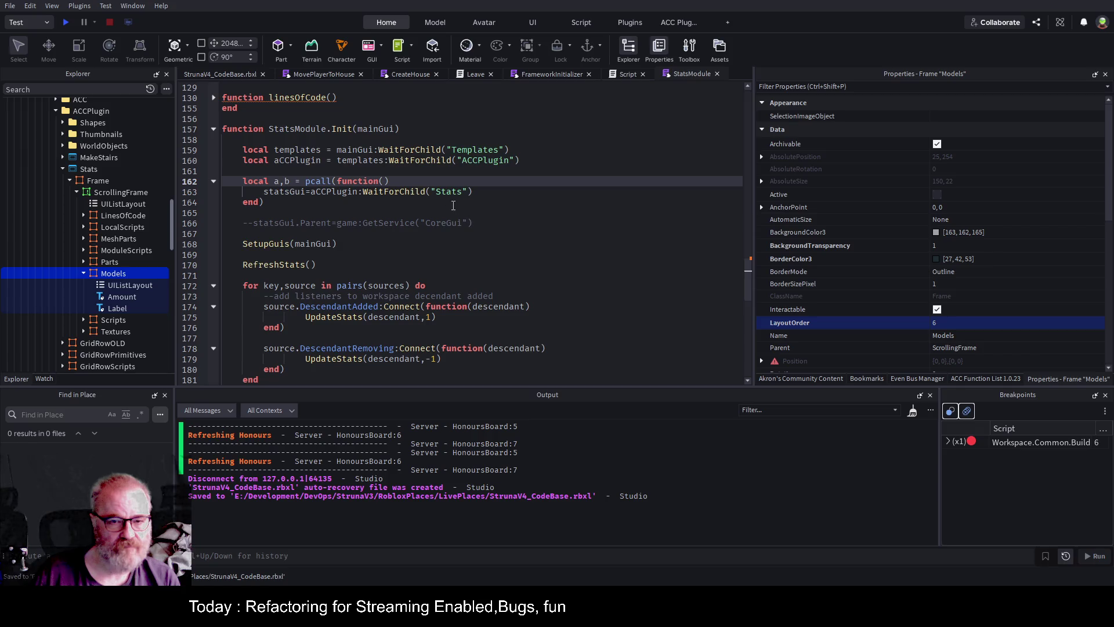
double_click(268, 192)
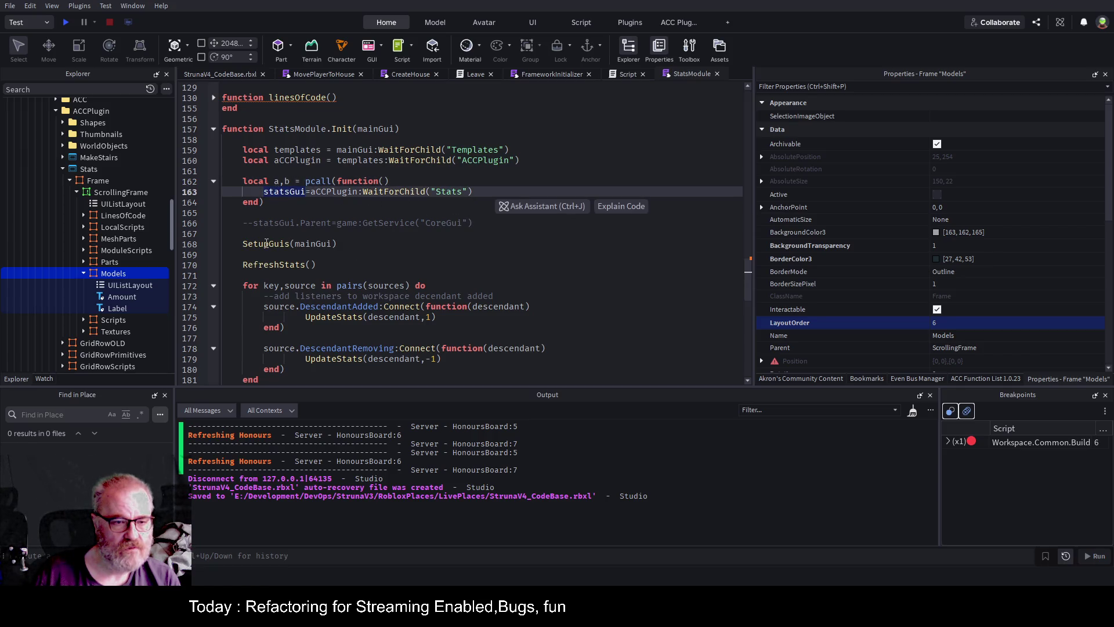
left_click(266, 244)
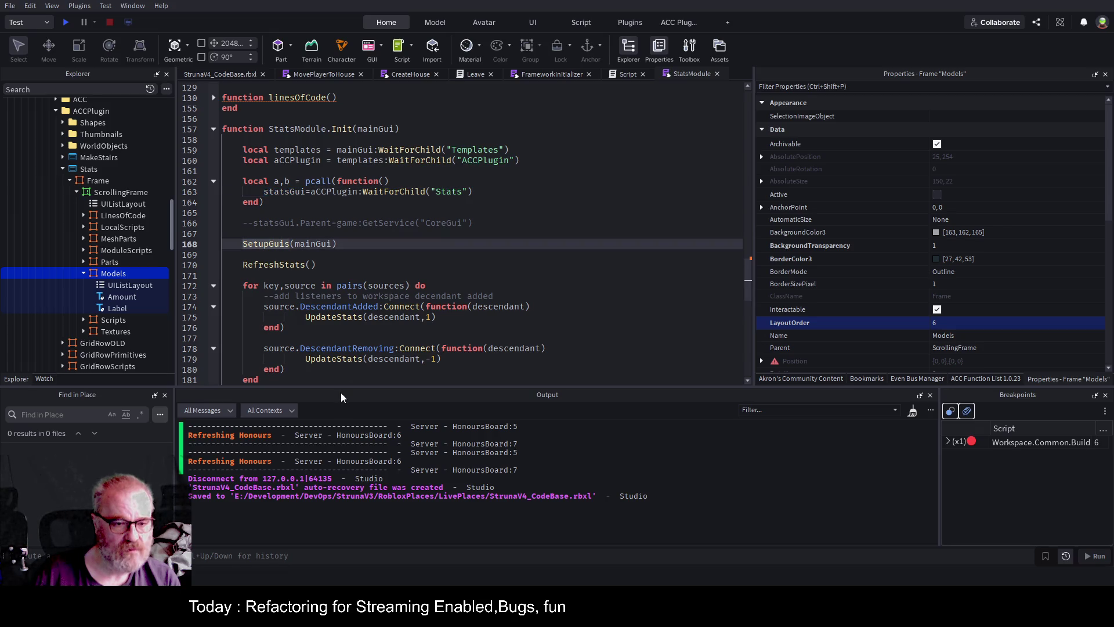
key("F12")
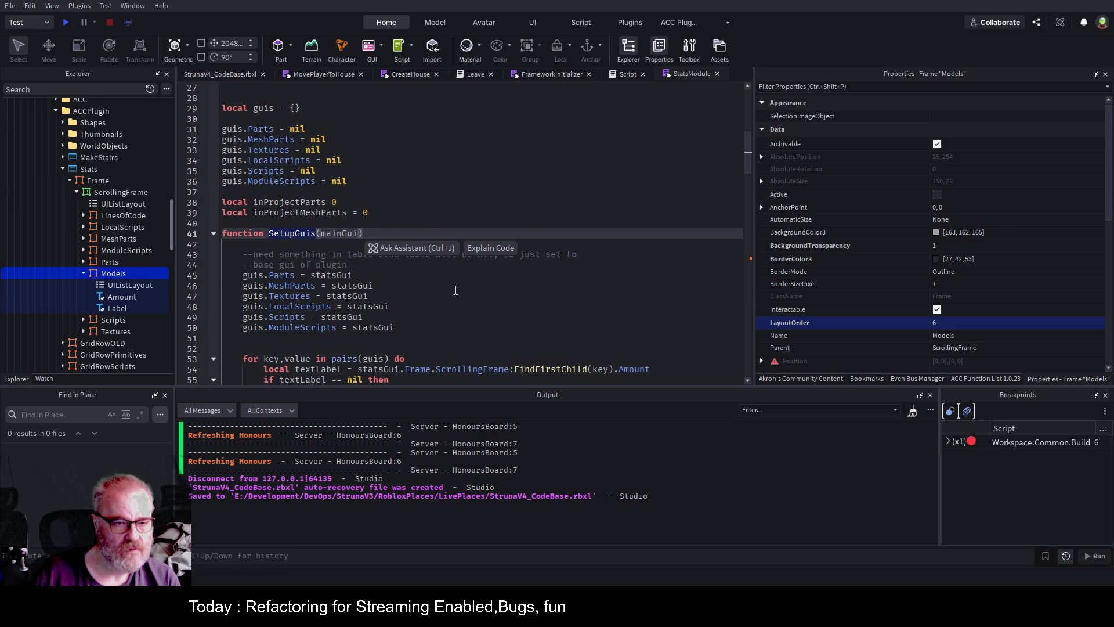
Add guis.Models=statsGui below the ModuleScripts entry and save the place
scroll(420, 296, "down", 1)
left_click(420, 296)
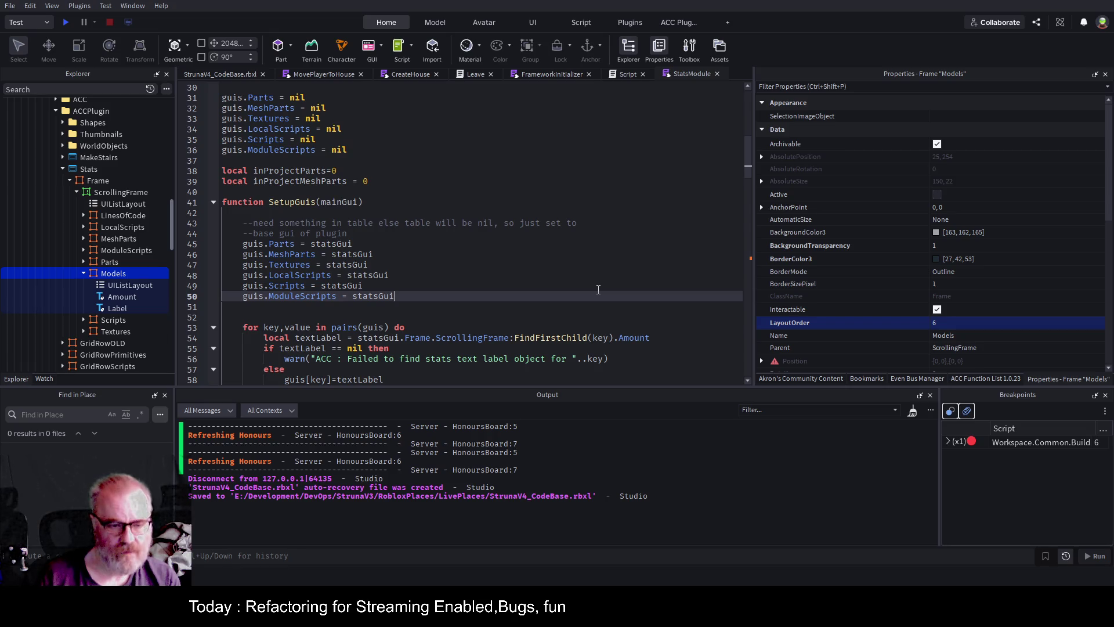
key("Return")
type("guis")
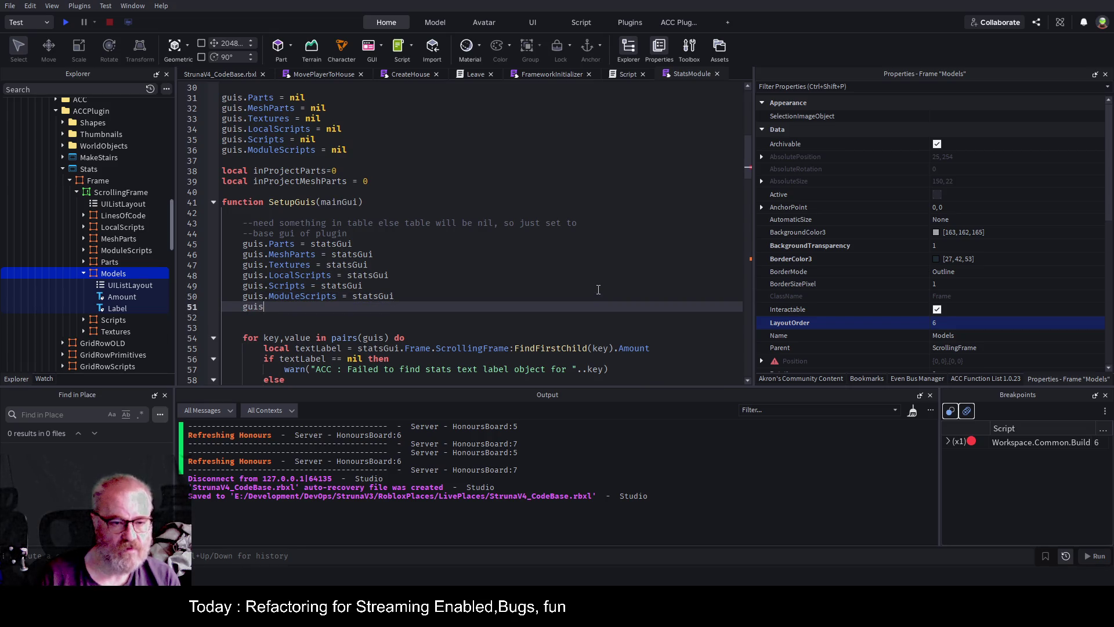
type(".Models=")
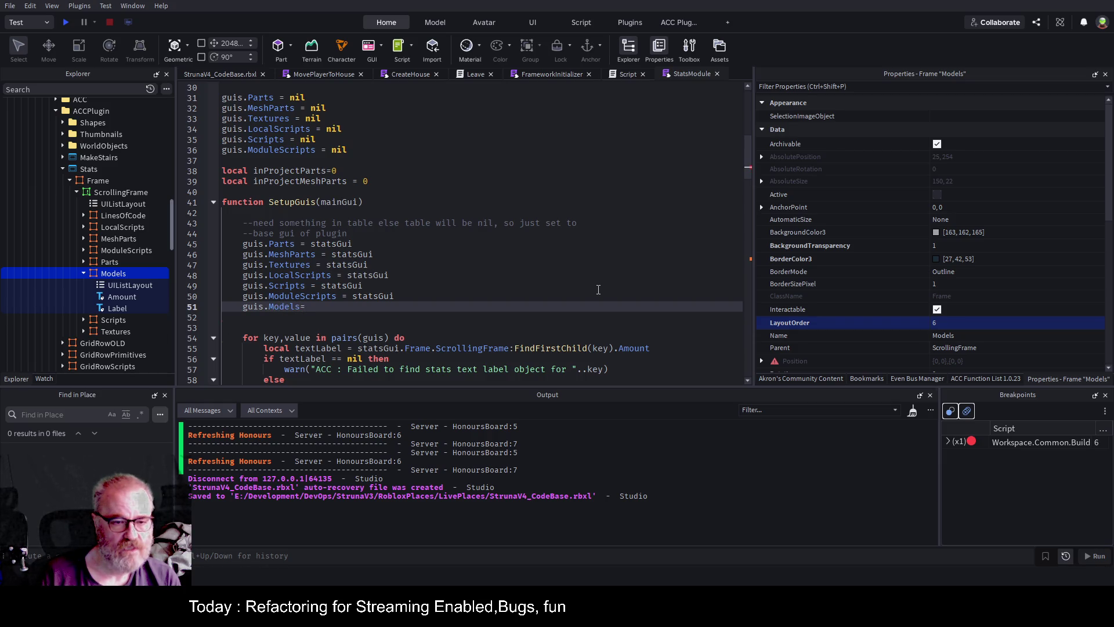
type("statsGui")
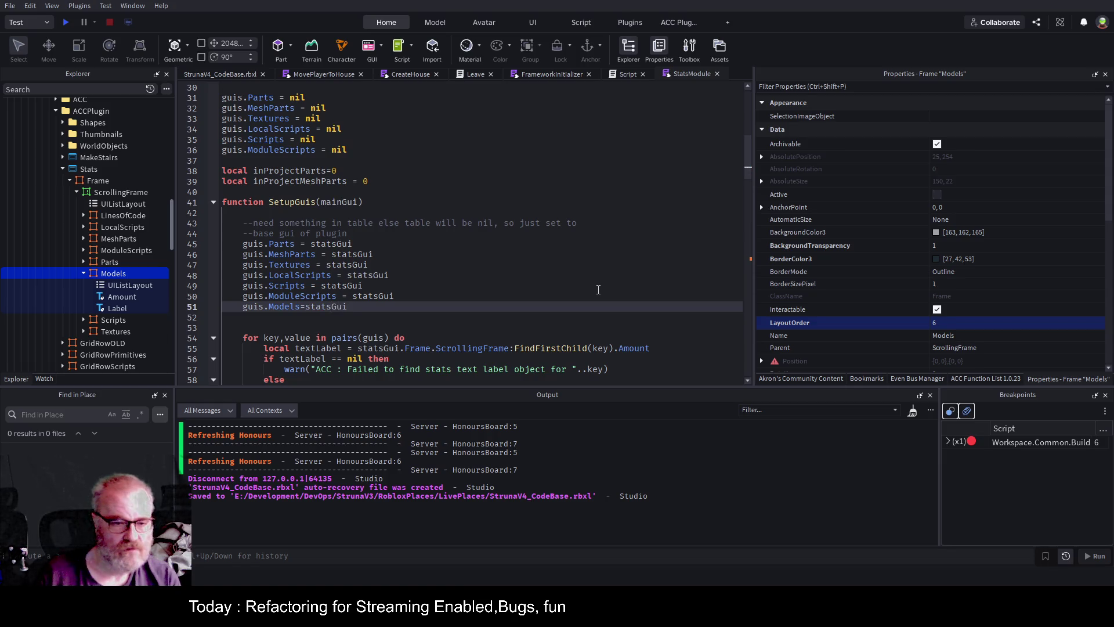
key("ctrl+s")
Review how key and textLabel are used in the SetupGuis label lookup
scroll(423, 260, "down", 1)
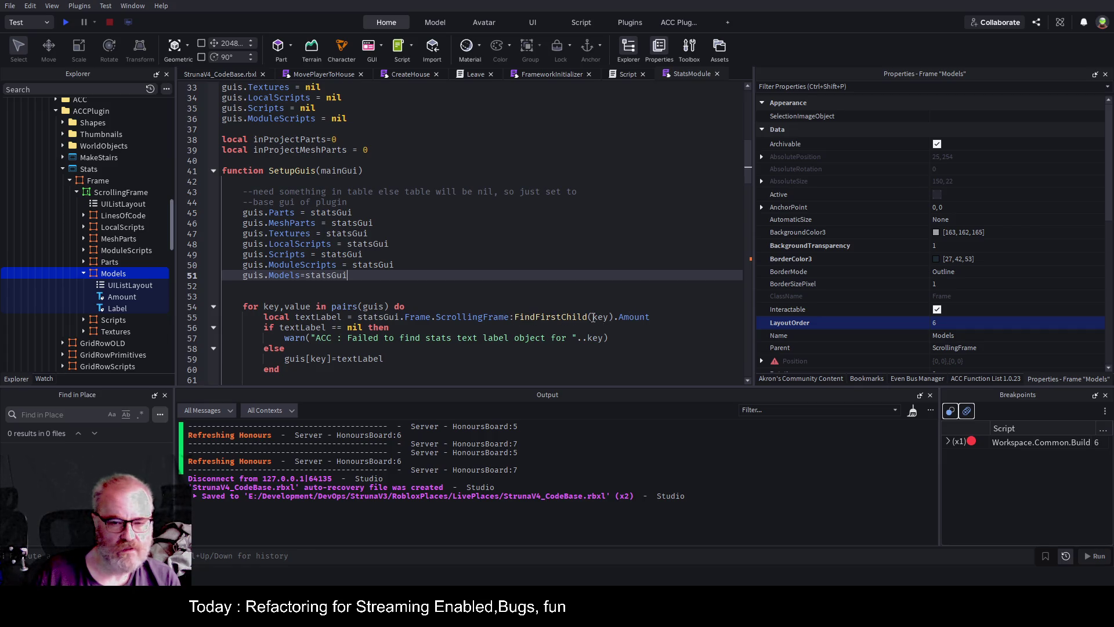
left_click(602, 316)
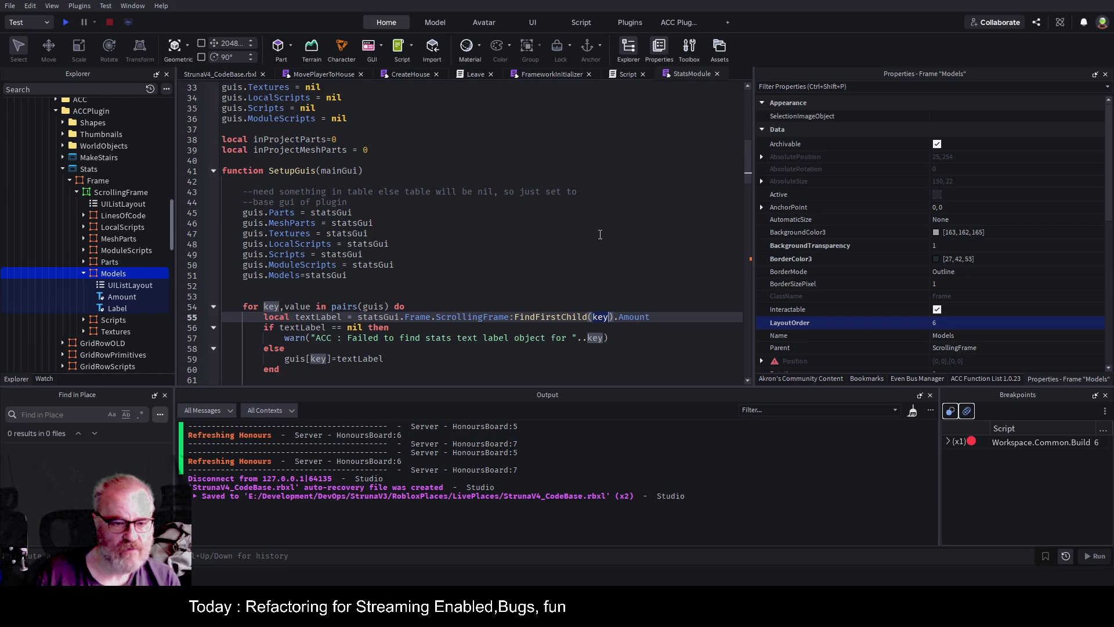
scroll(354, 327, "down", 2)
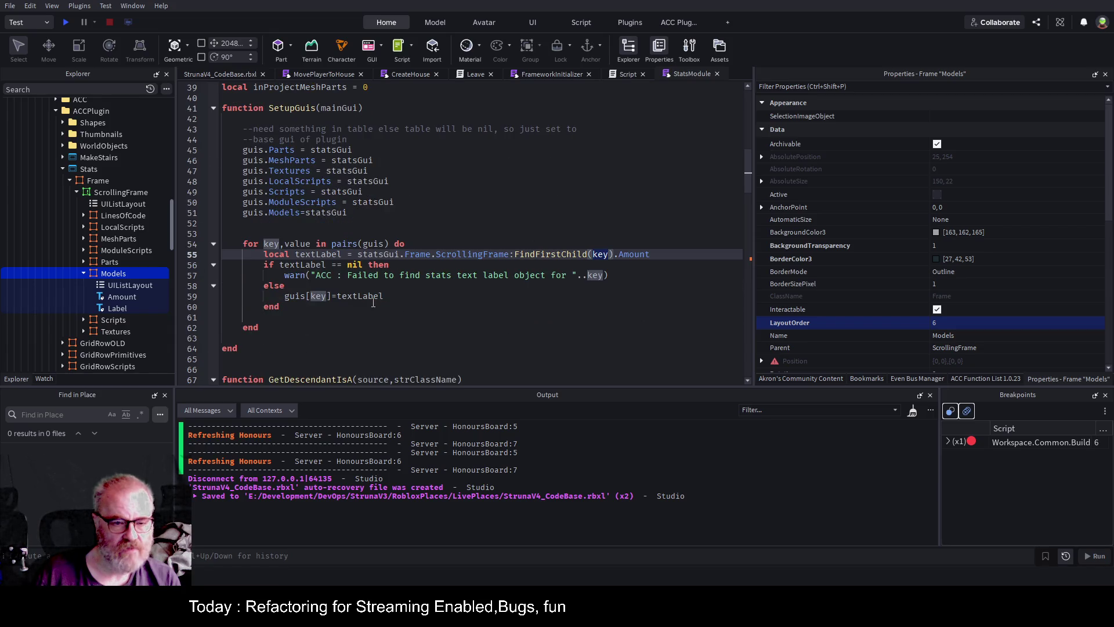
left_click(381, 297)
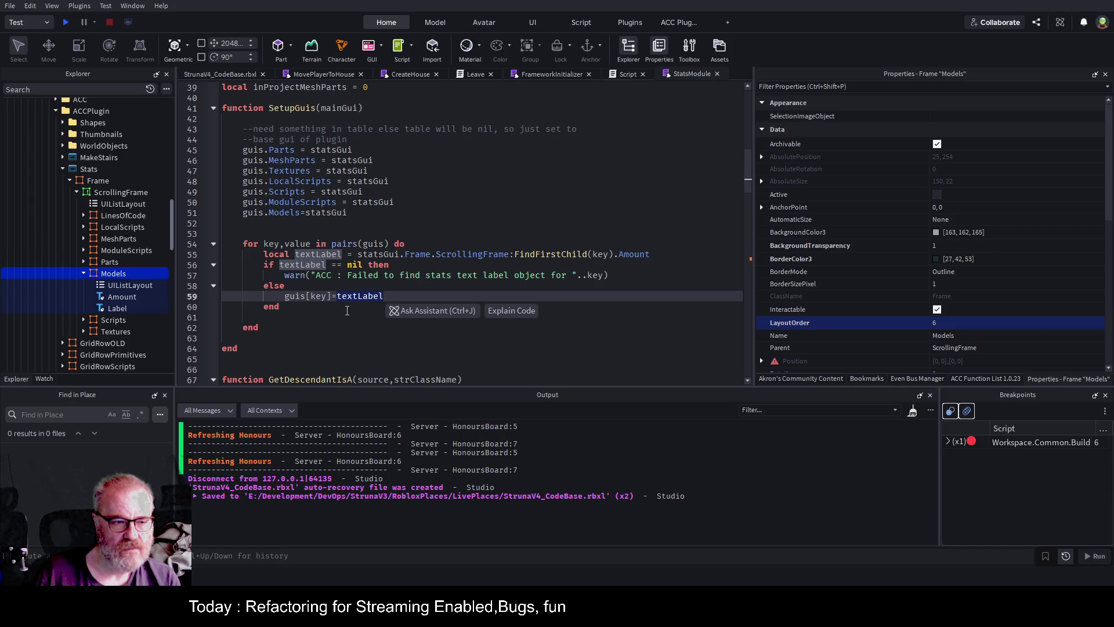
scroll(371, 280, "down", 3)
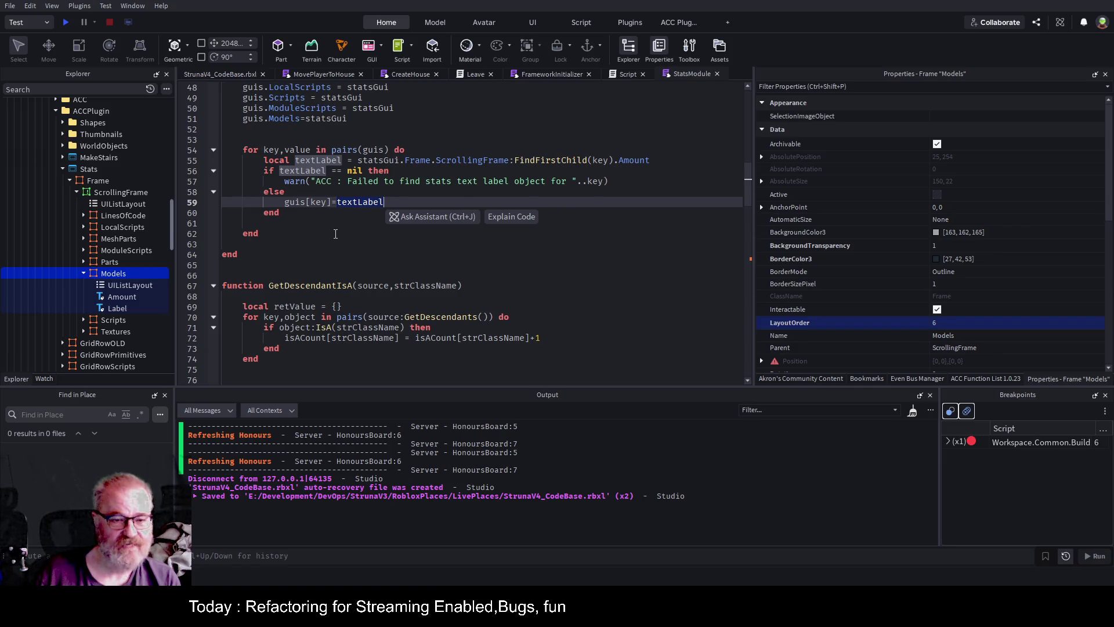
scroll(309, 234, "down", 3)
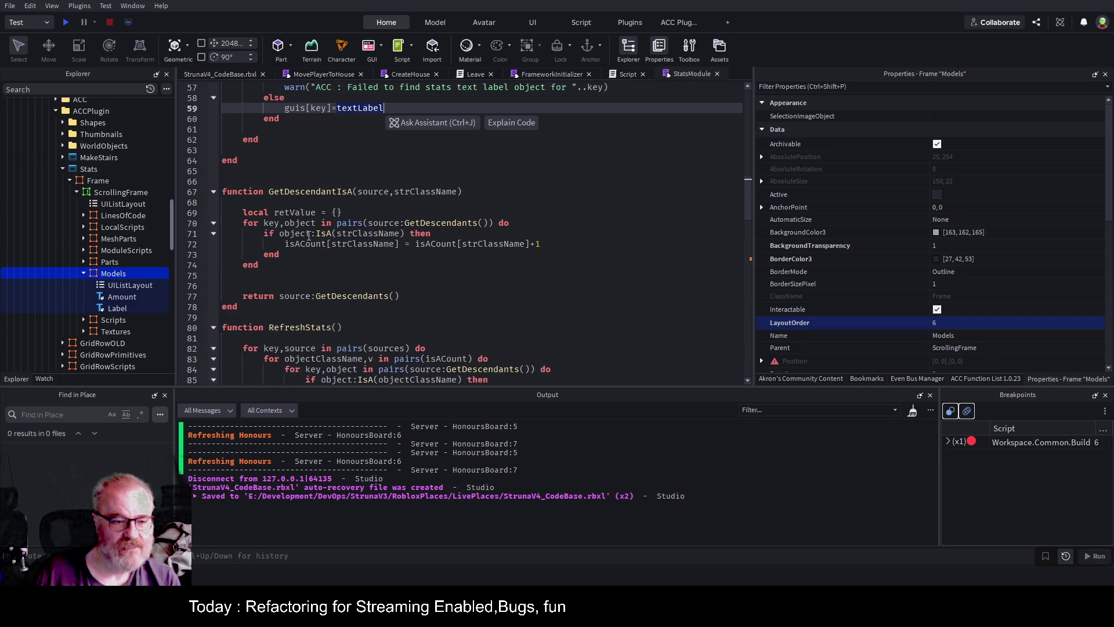
Go to the sources definition and inspect the isACount table's MeshPart entry
scroll(309, 234, "down", 3)
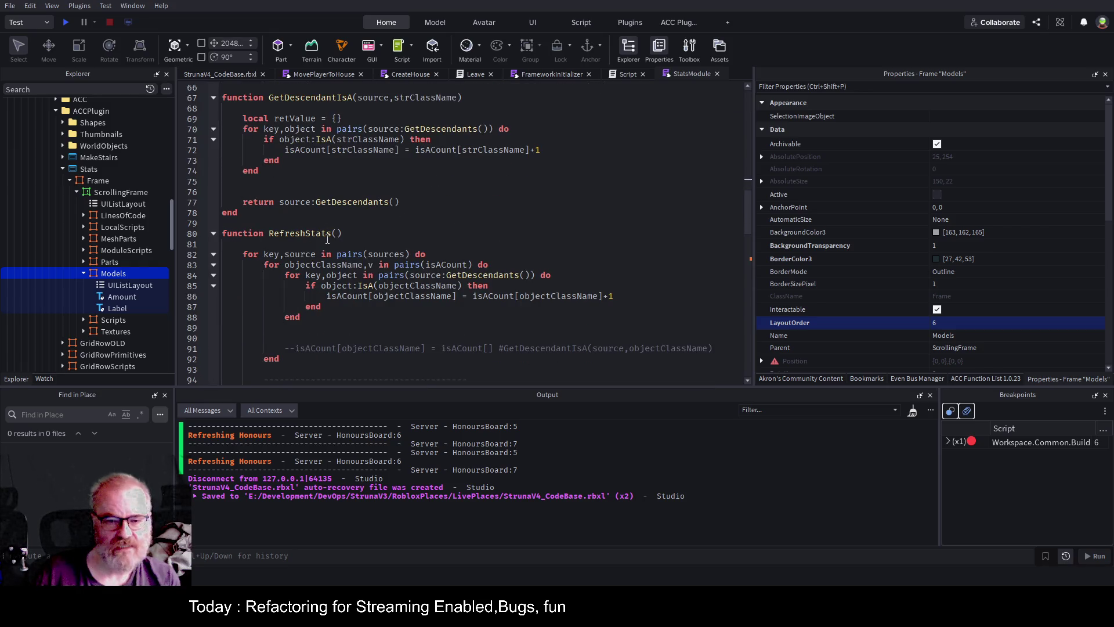
scroll(369, 255, "up", 1)
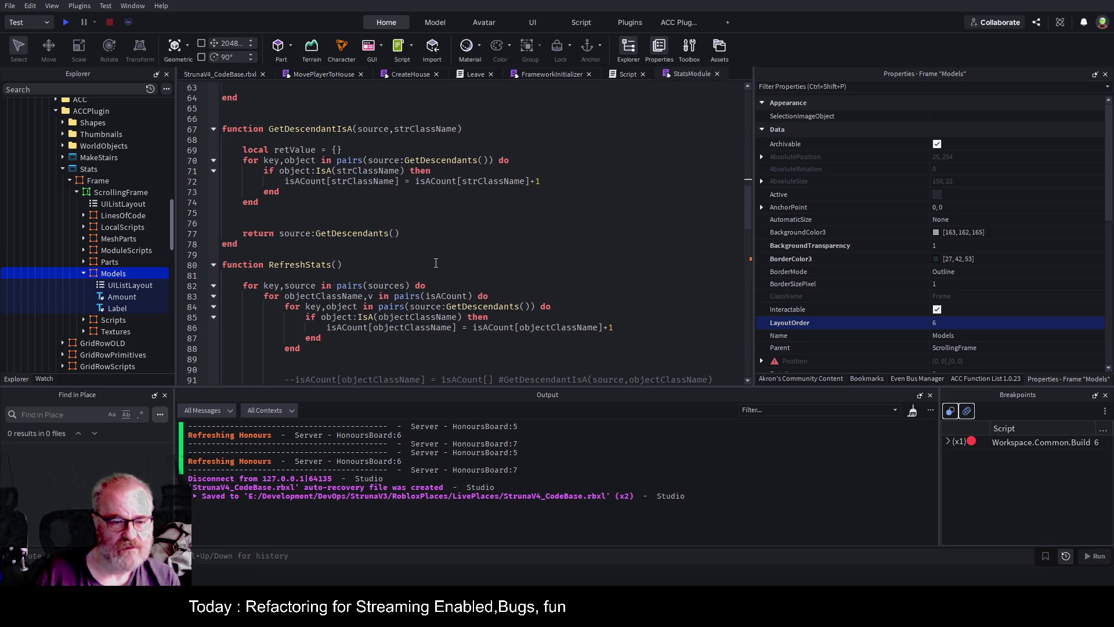
scroll(436, 263, "up", 7)
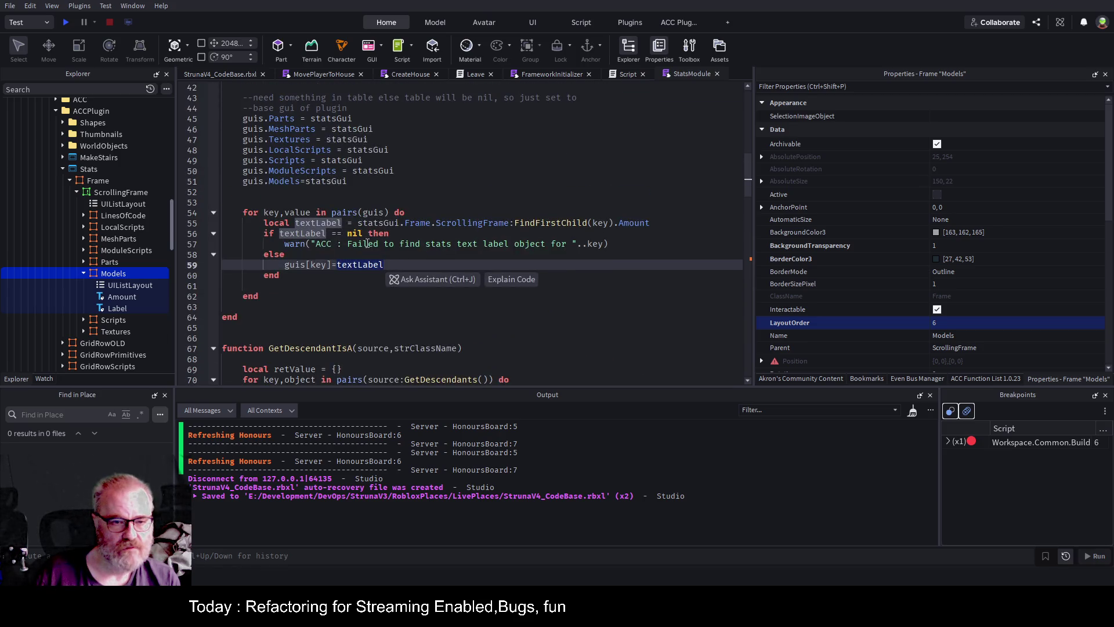
scroll(318, 256, "up", 5)
scroll(295, 222, "down", 8)
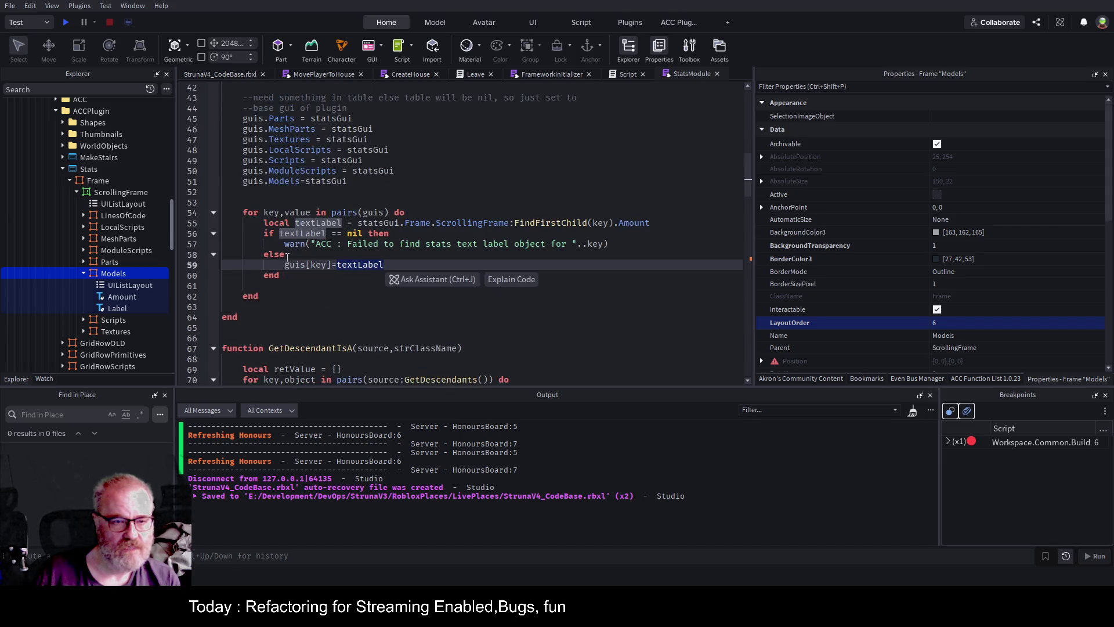
scroll(308, 248, "down", 20)
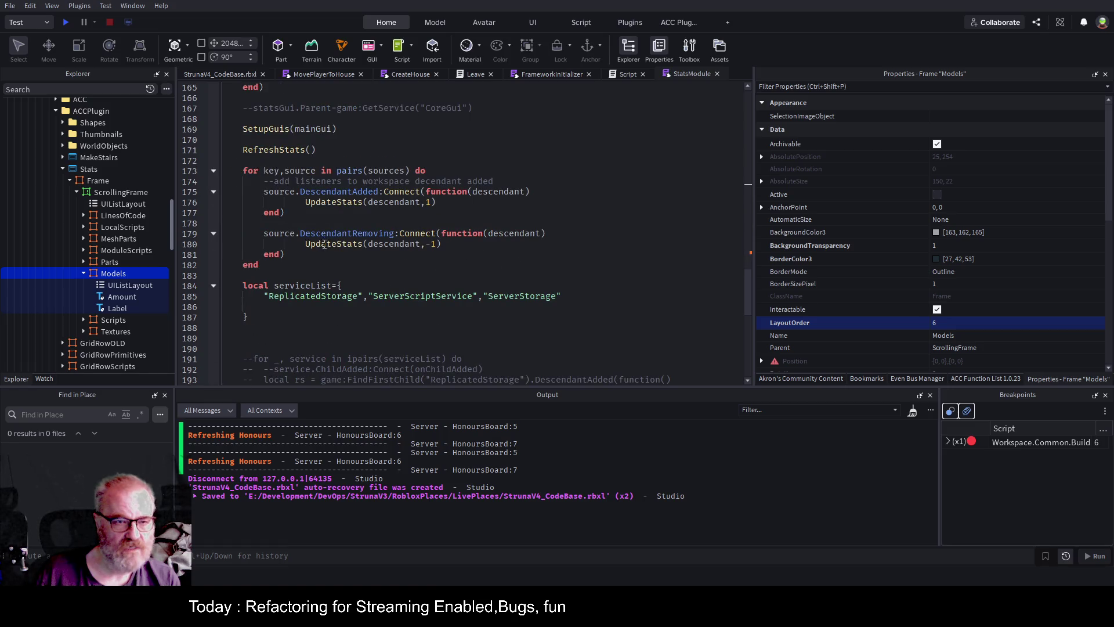
scroll(322, 244, "up", 3)
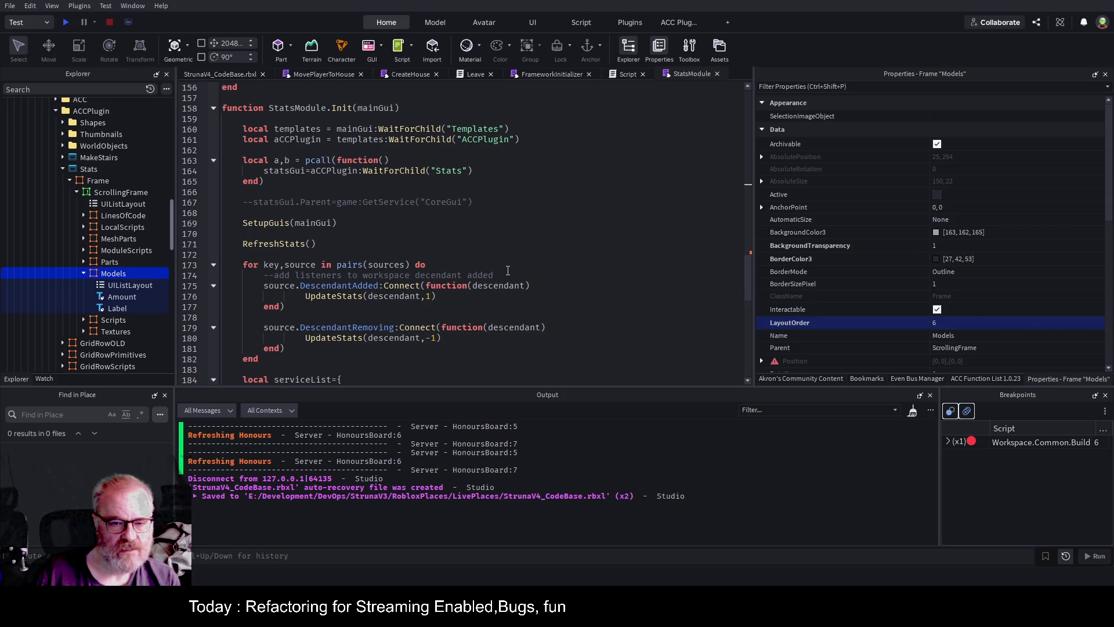
scroll(470, 275, "down", 2)
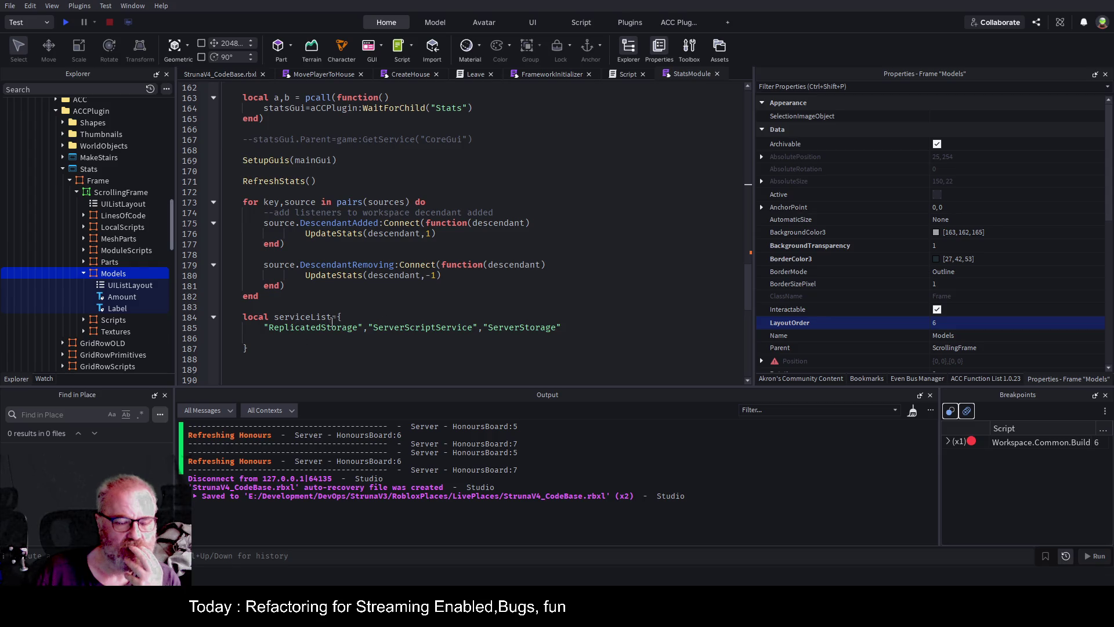
scroll(401, 324, "down", 3)
scroll(464, 290, "down", 3)
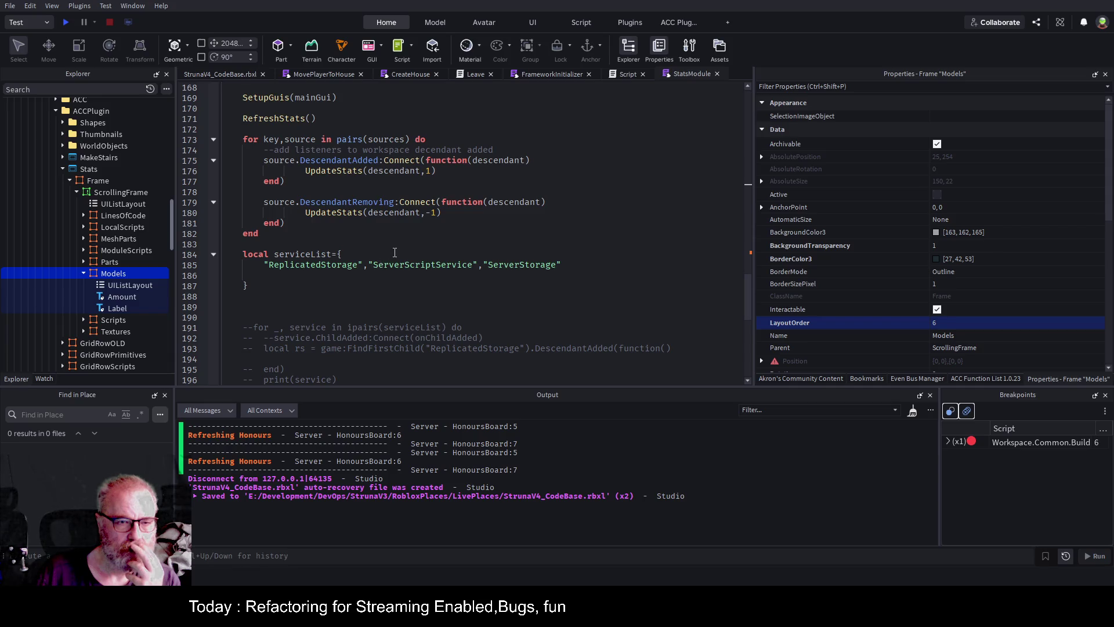
scroll(399, 239, "up", 1)
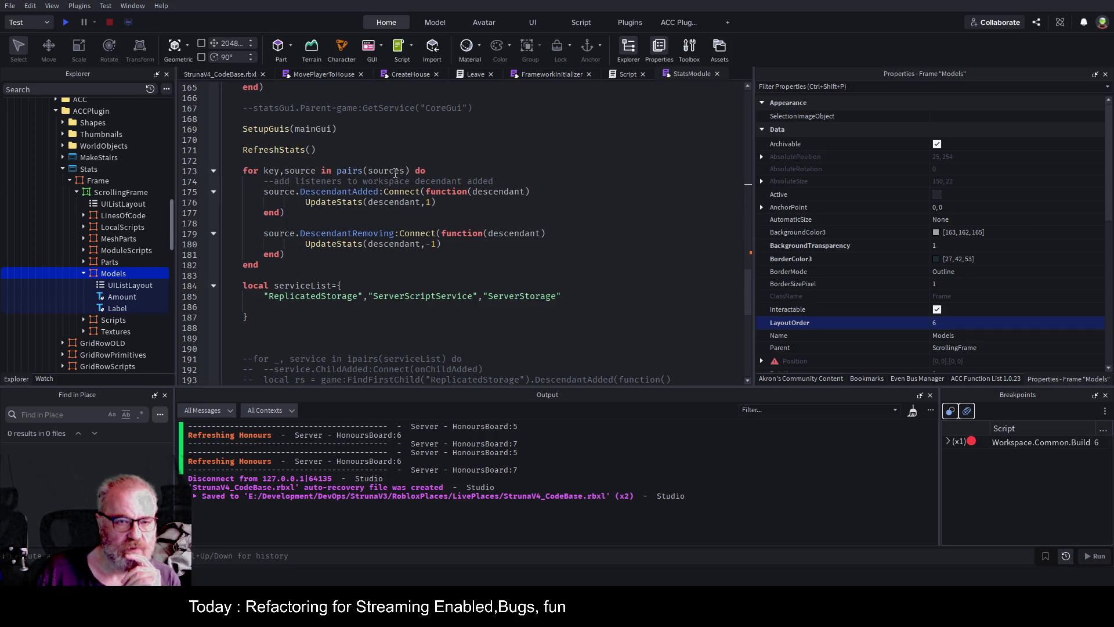
left_click(395, 173)
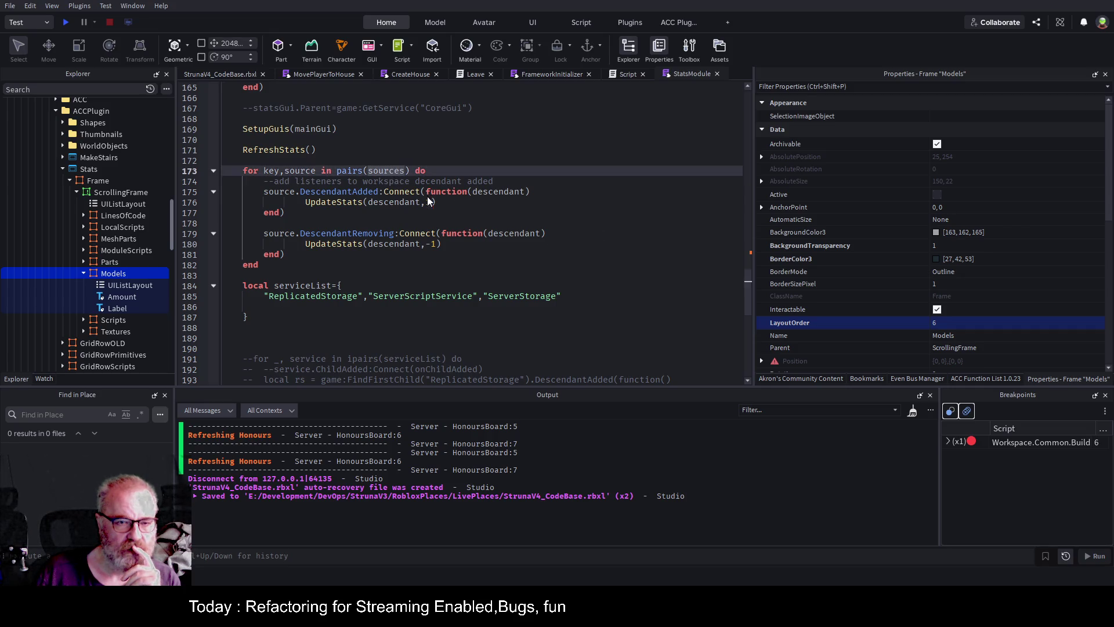
key("F12")
left_click(488, 308)
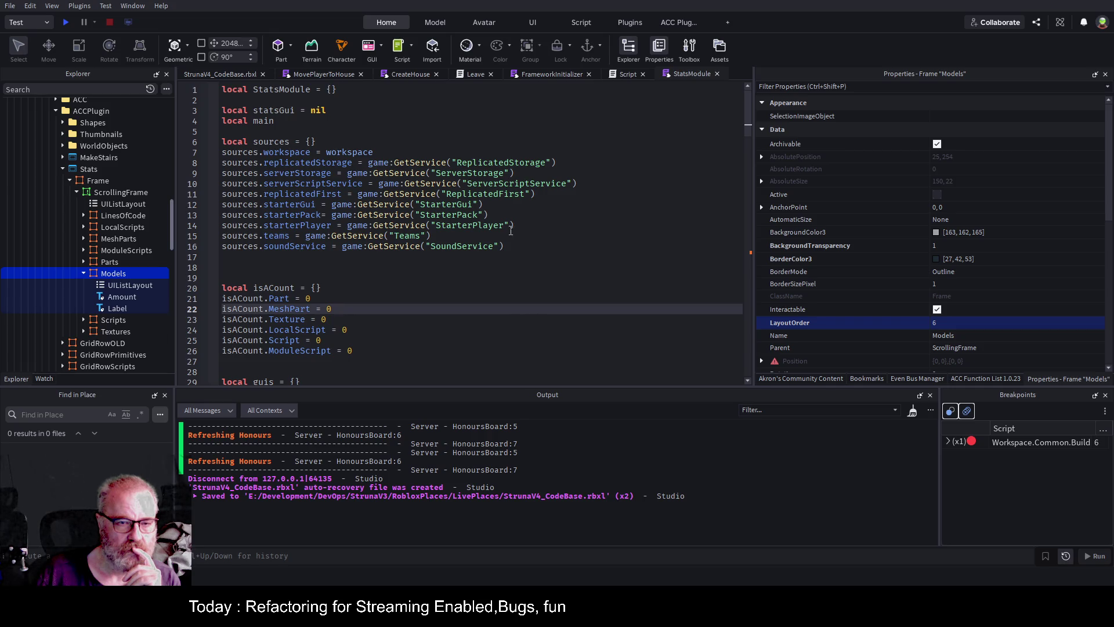
Go to the RefreshStats function definition from its call on line 171
scroll(437, 254, "down", 4)
scroll(437, 254, "down", 20)
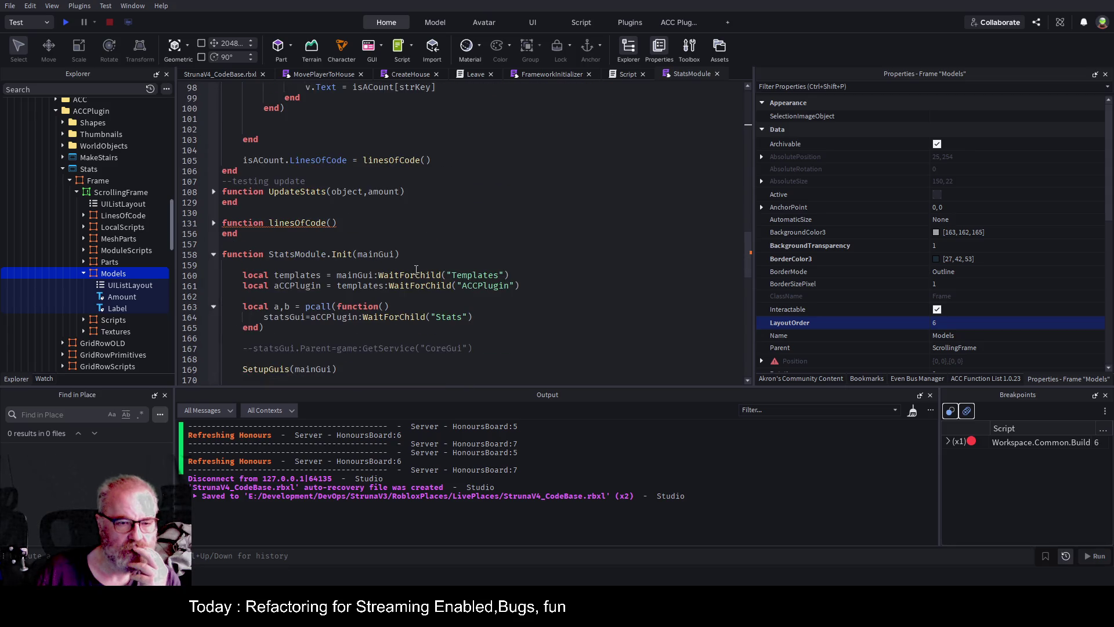
scroll(423, 268, "down", 20)
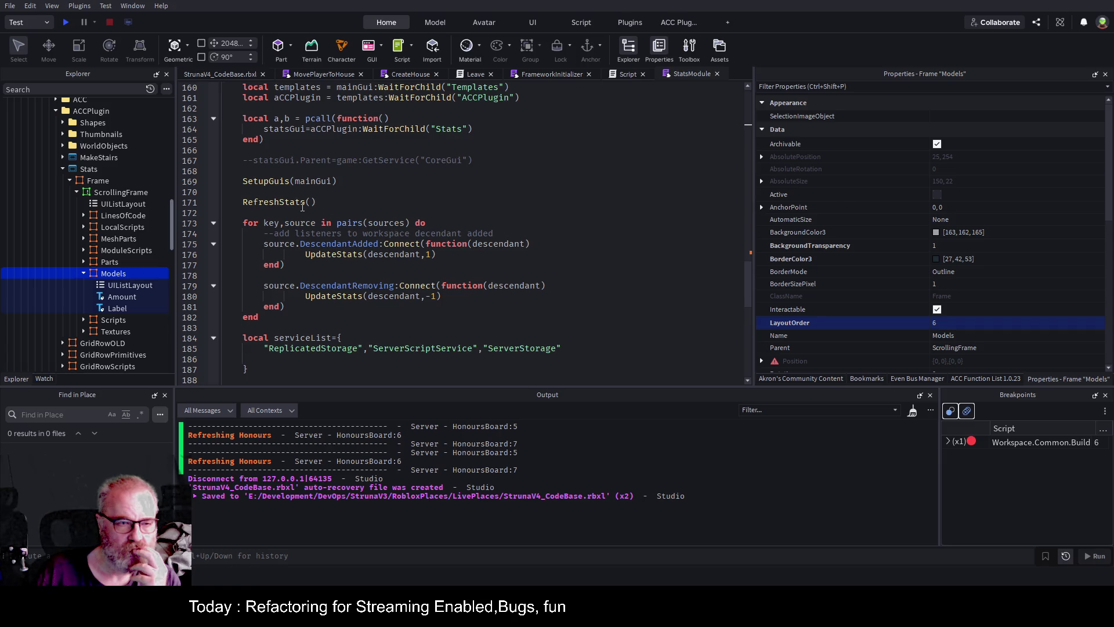
left_click(297, 201)
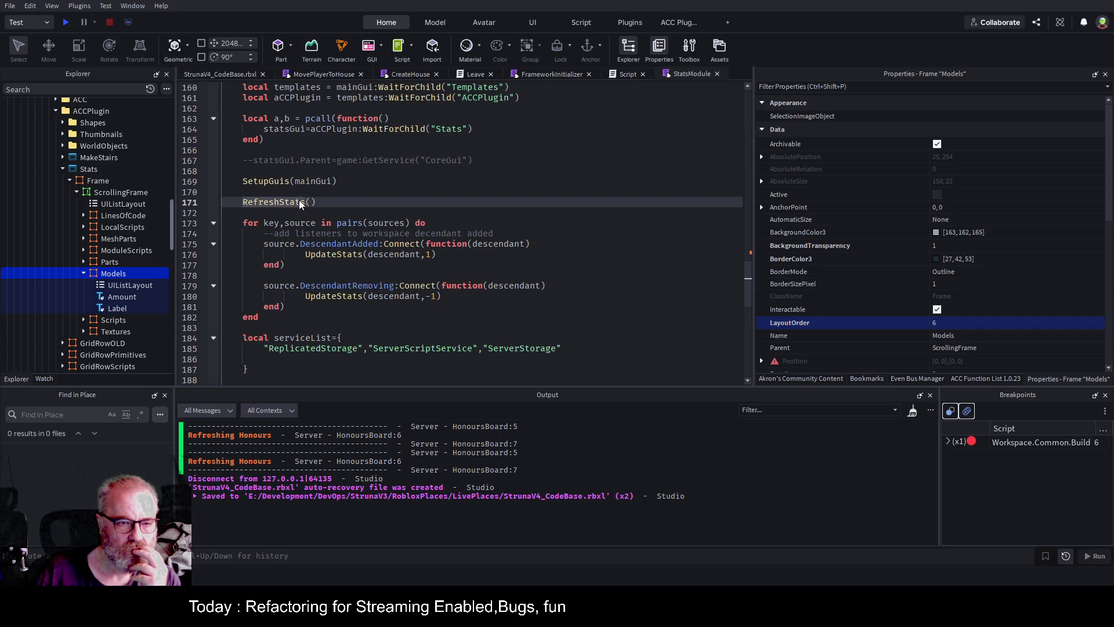
key("F12")
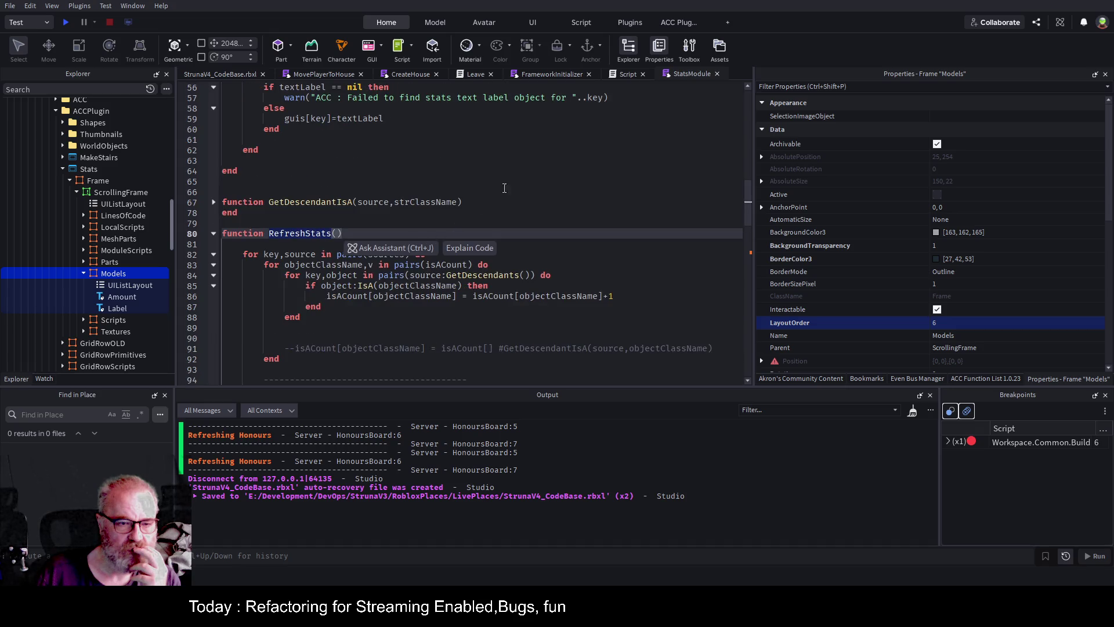
scroll(417, 243, "down", 3)
left_click(443, 232)
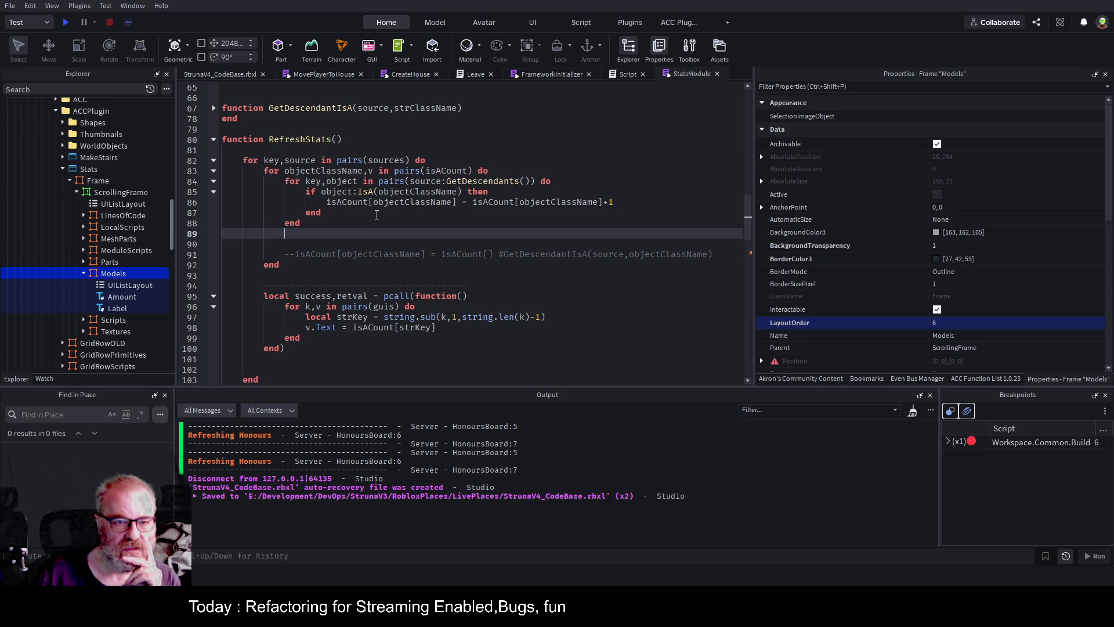
double_click(417, 190)
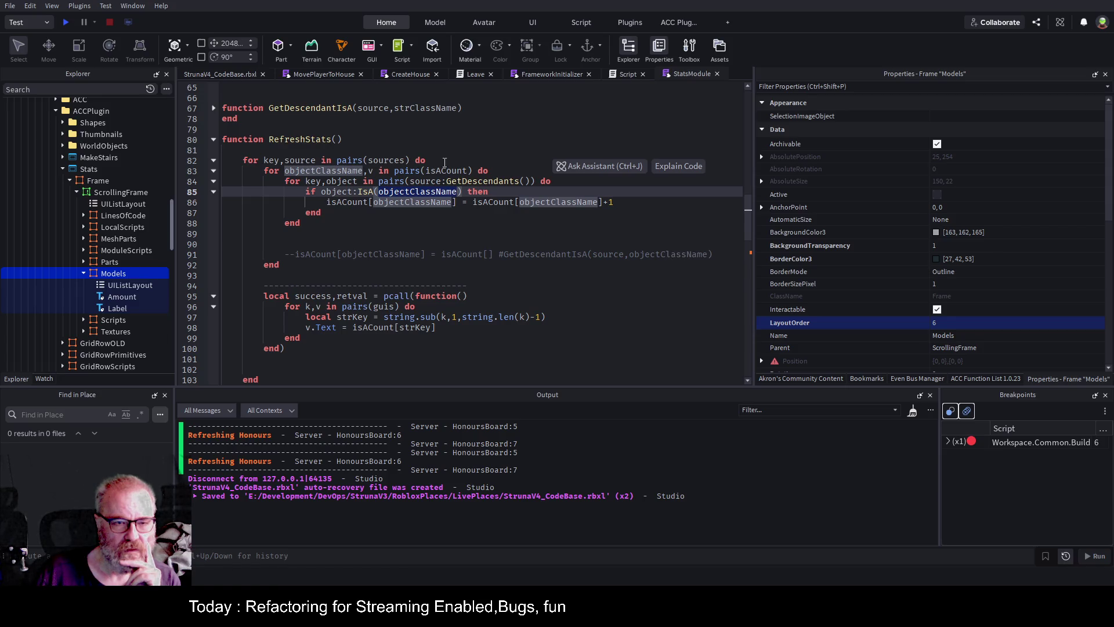
left_click_drag(747, 225, 735, 120)
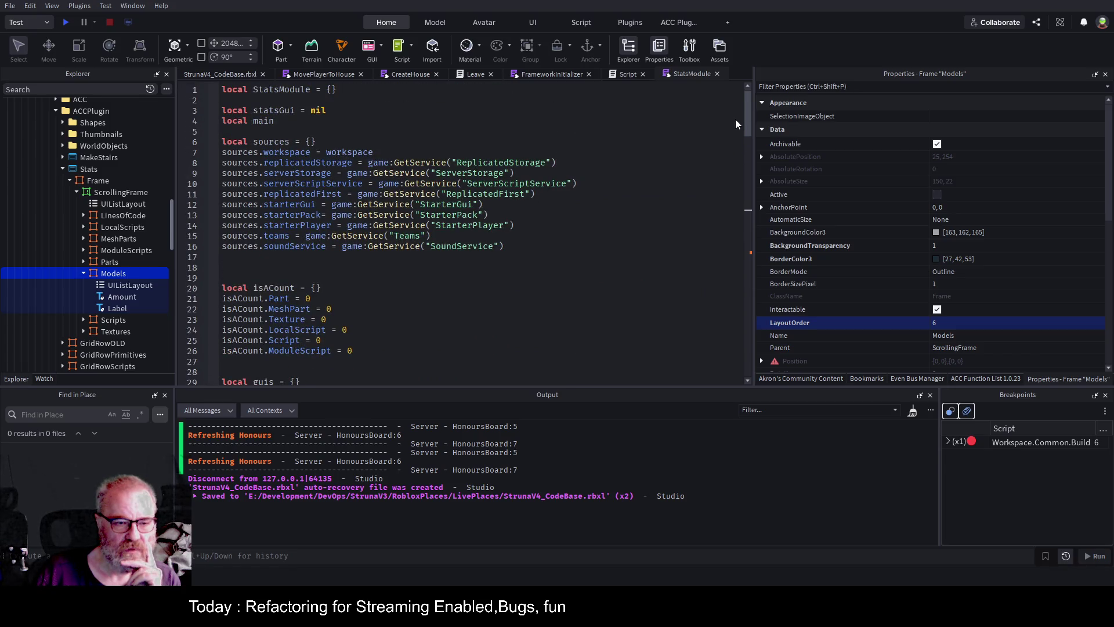
mouse_move(735, 120)
left_mouse_down()
mouse_move(729, 240)
mouse_move(729, 230)
left_mouse_up()
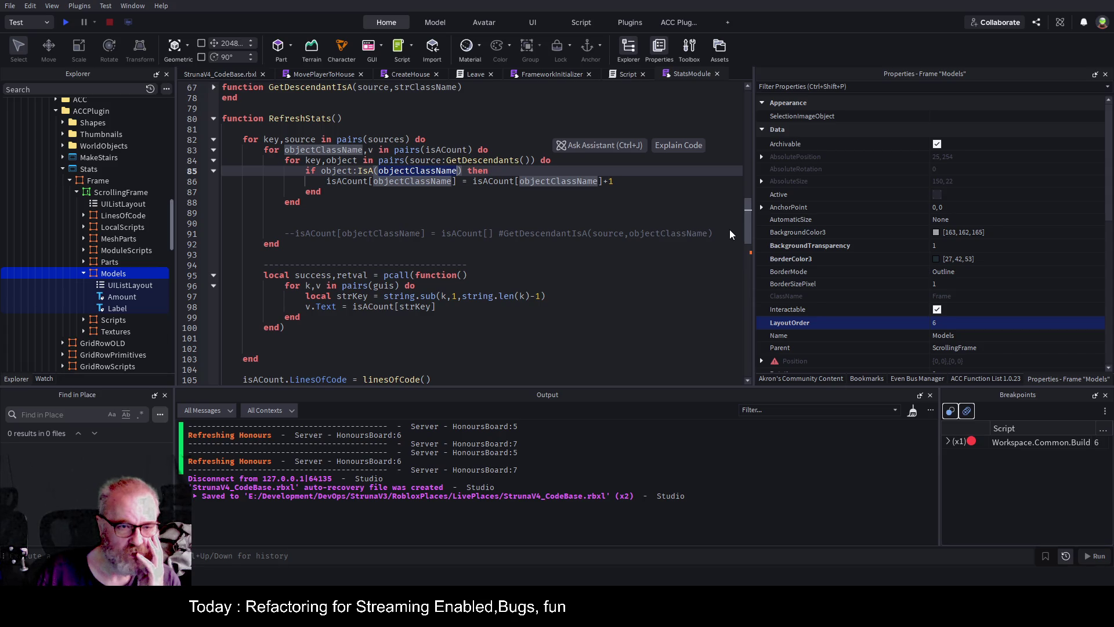
scroll(729, 228, "up", 20)
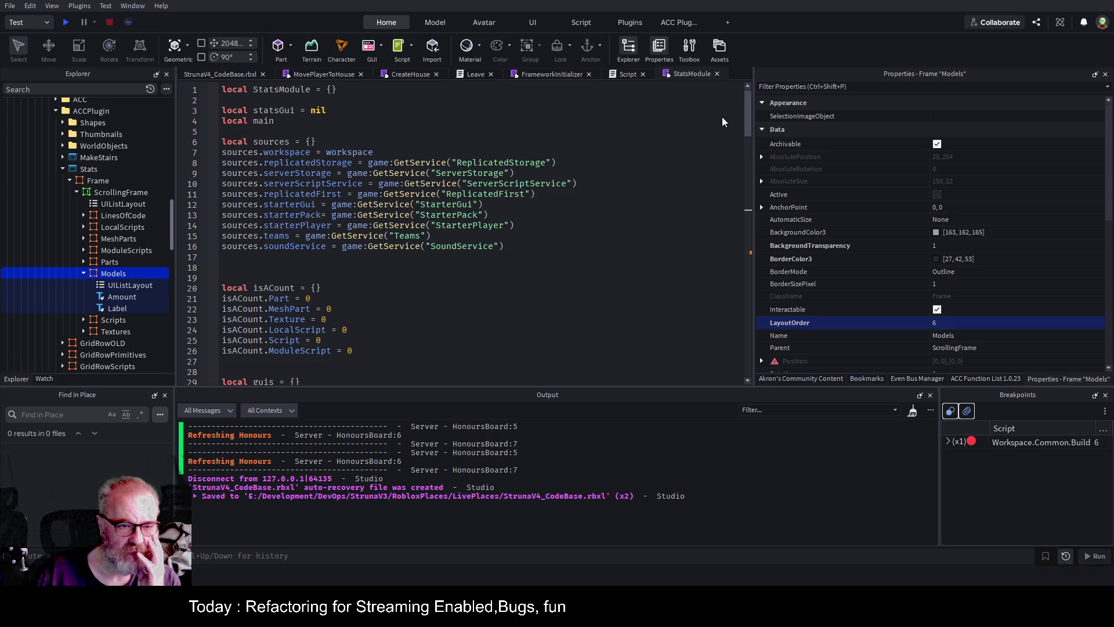
scroll(713, 182, "down", 20)
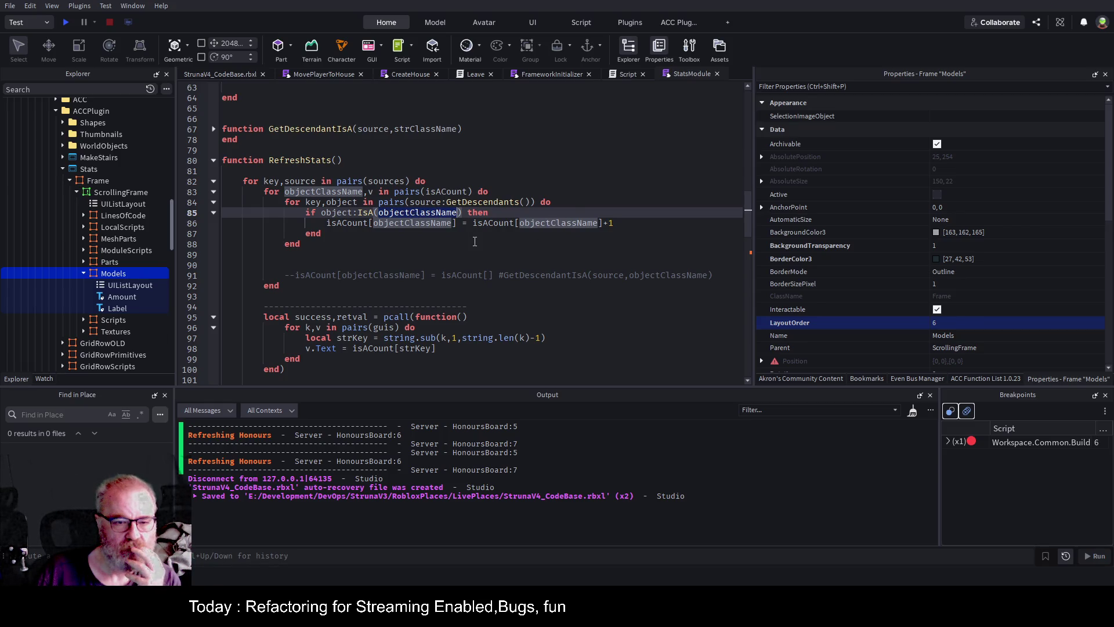
scroll(470, 243, "down", 2)
scroll(512, 252, "down", 2)
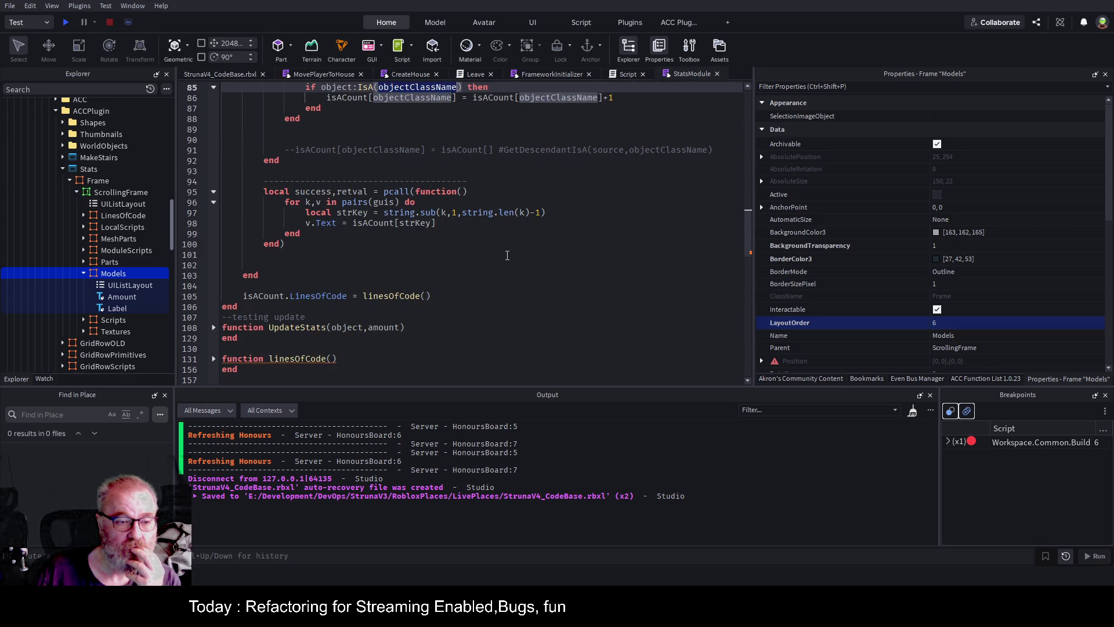
scroll(81, 163, "up", 3)
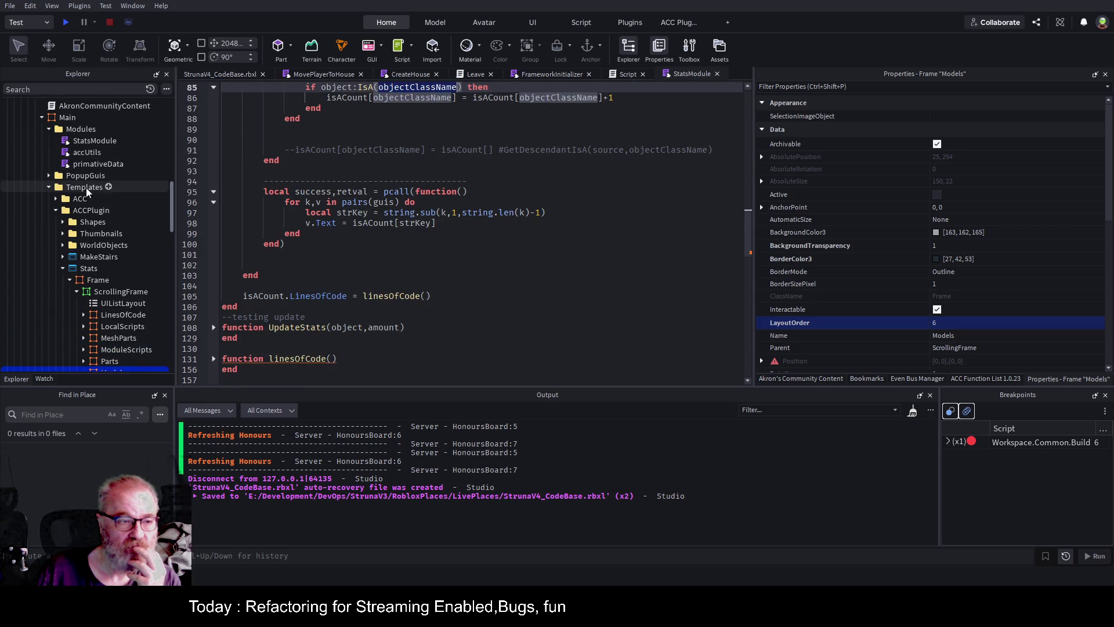
Select the AkronCommunityContent folder in Explorer and save it as a local plugin
scroll(87, 192, "up", 4)
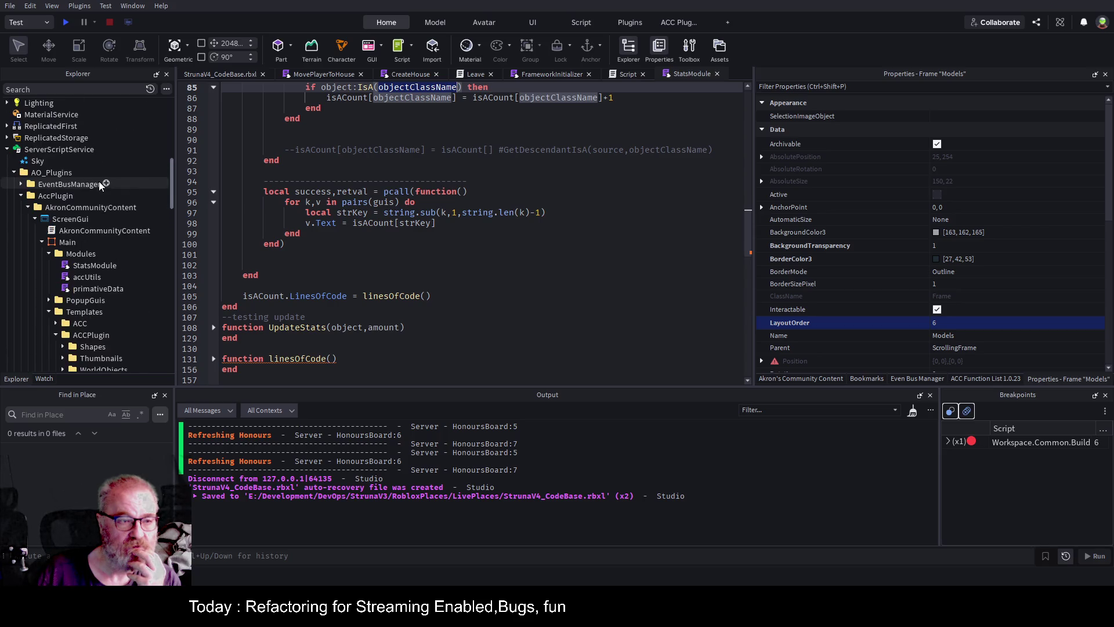
left_click(85, 208)
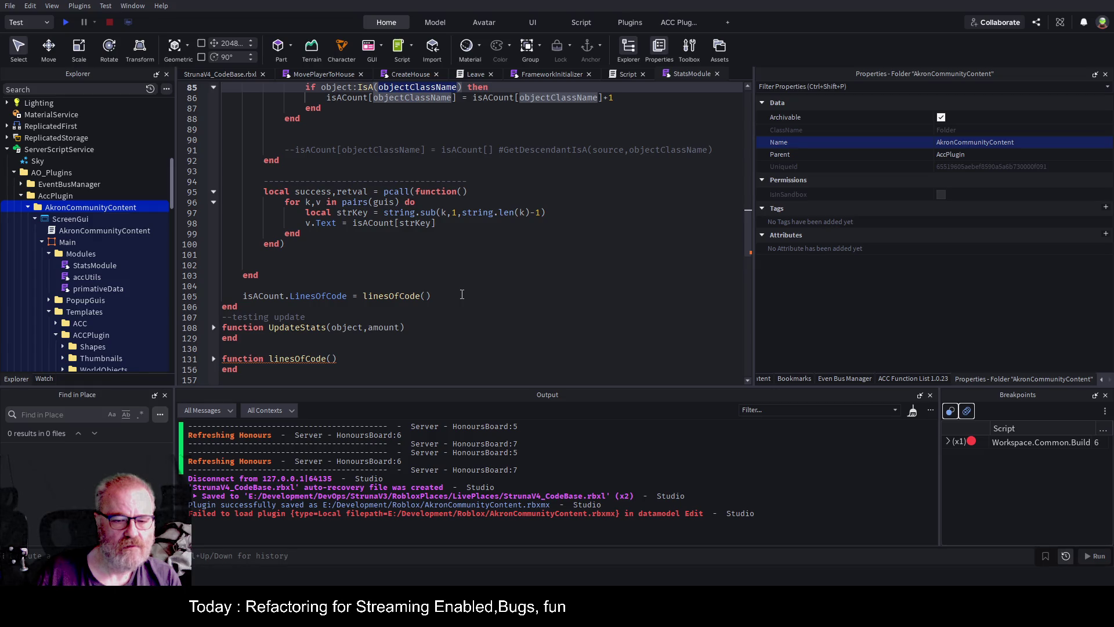
left_click(471, 250)
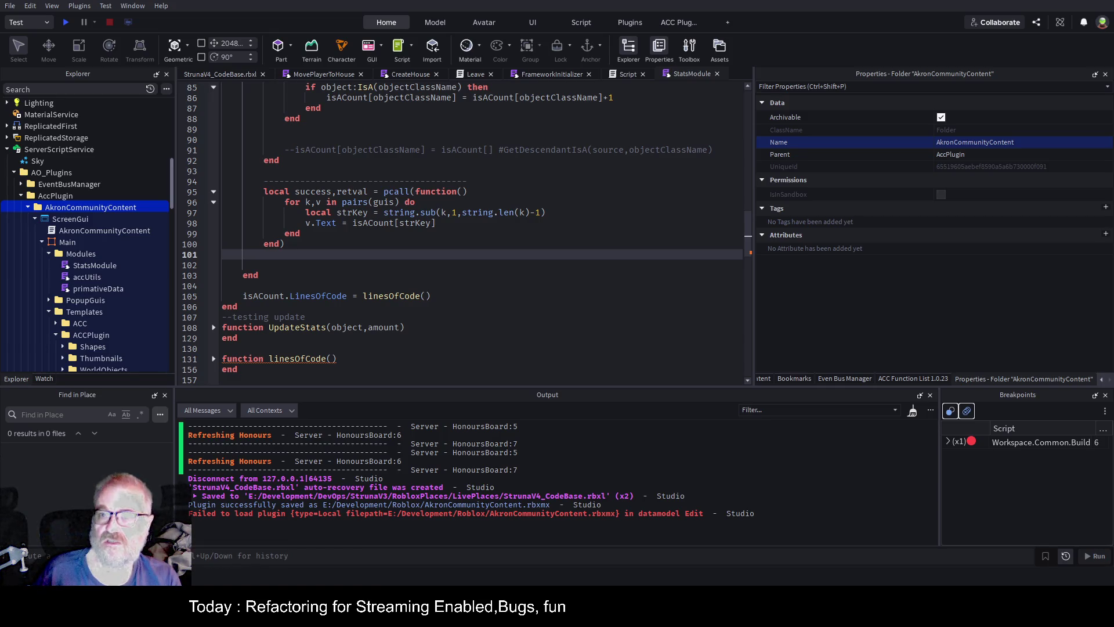
left_click(87, 208)
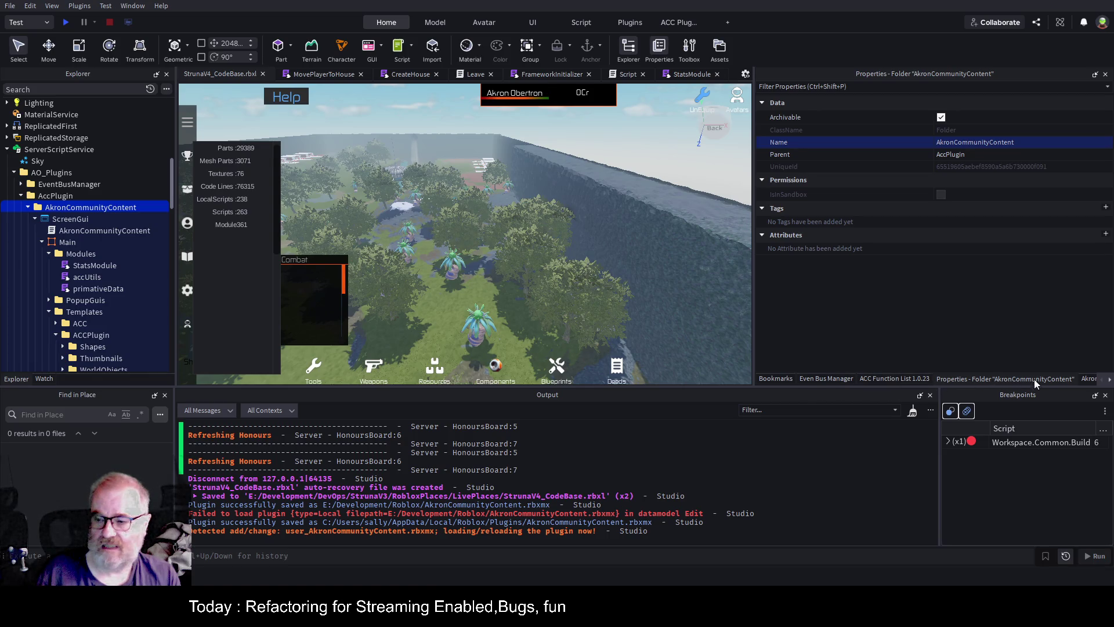
Open Akron's Community Content panel, run Show Stats to refresh counts, and save the place
left_click(1086, 378)
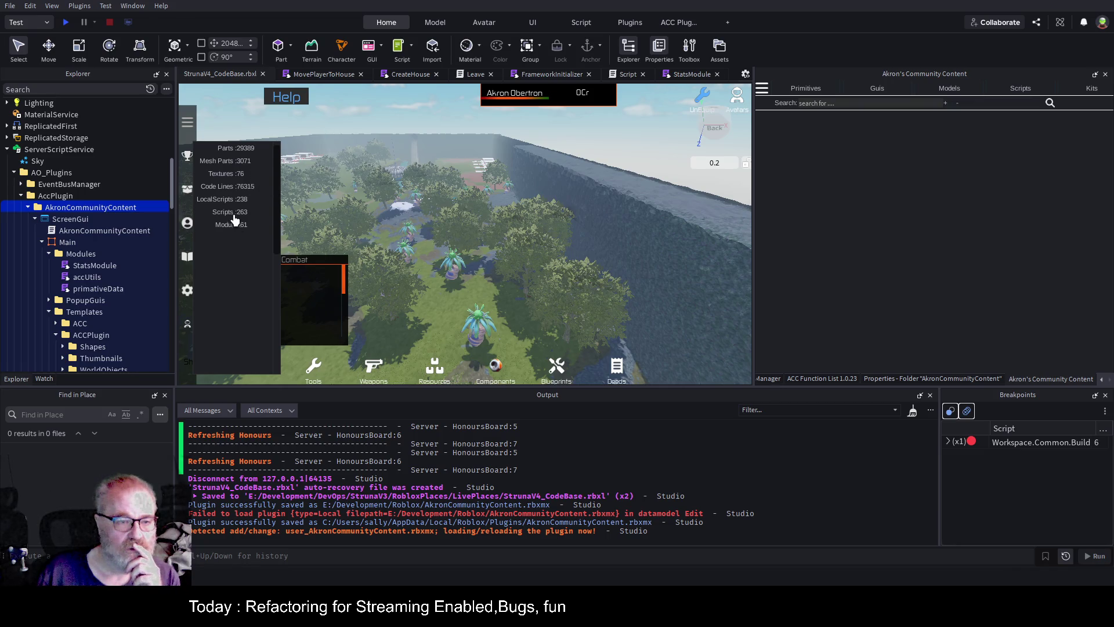
left_click(762, 90)
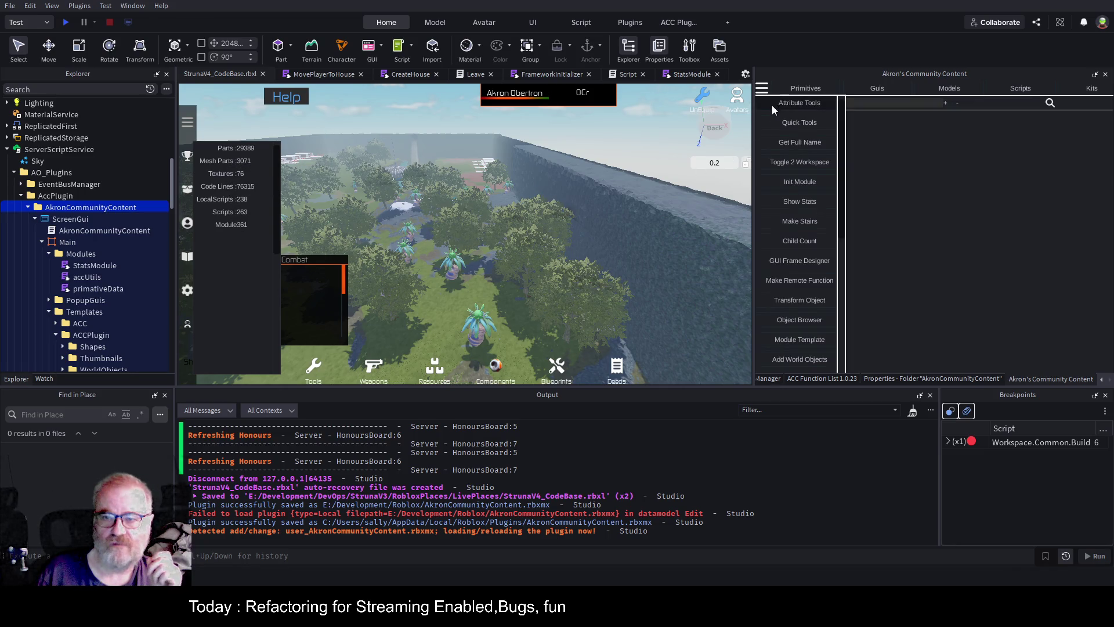
left_click(823, 205)
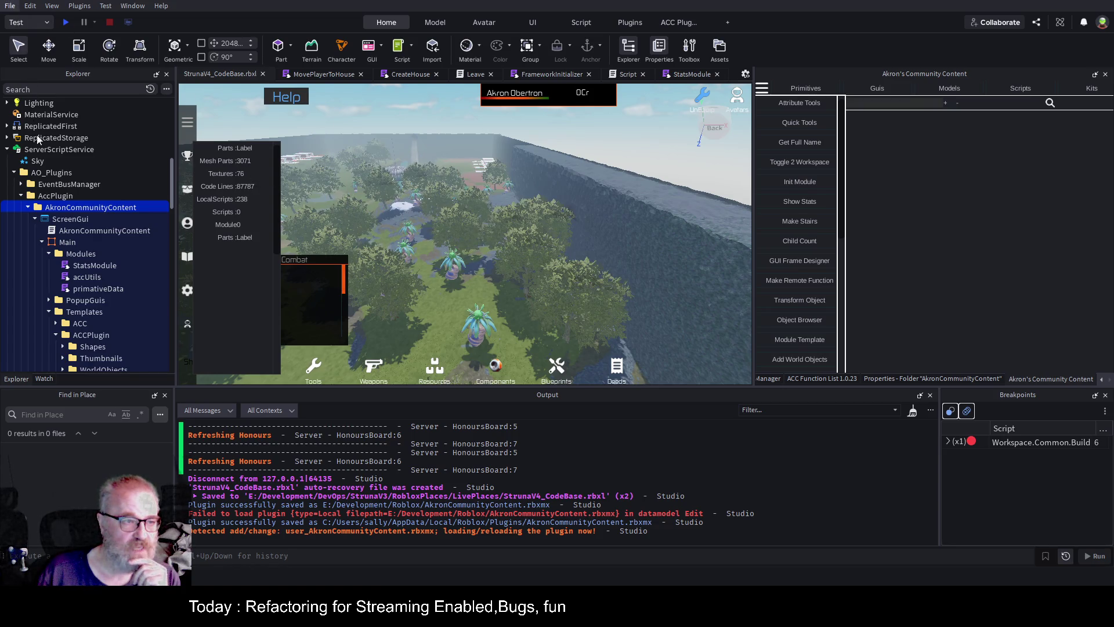
key("ctrl+s")
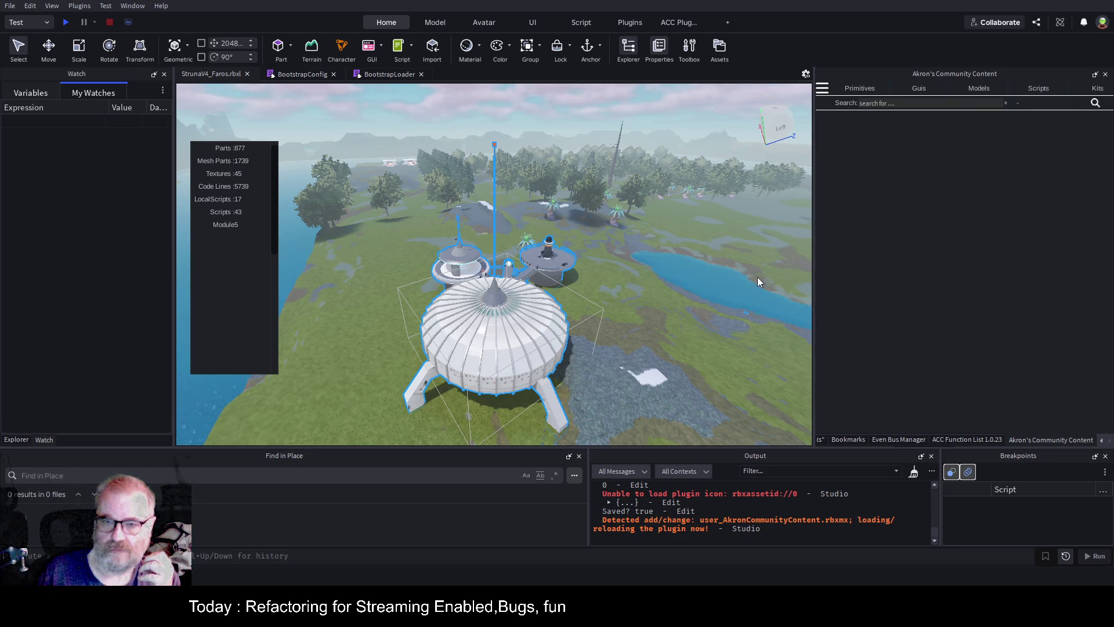
Run Show Stats from the plugin's menu in the StrunaV4_Faros place
left_click(823, 90)
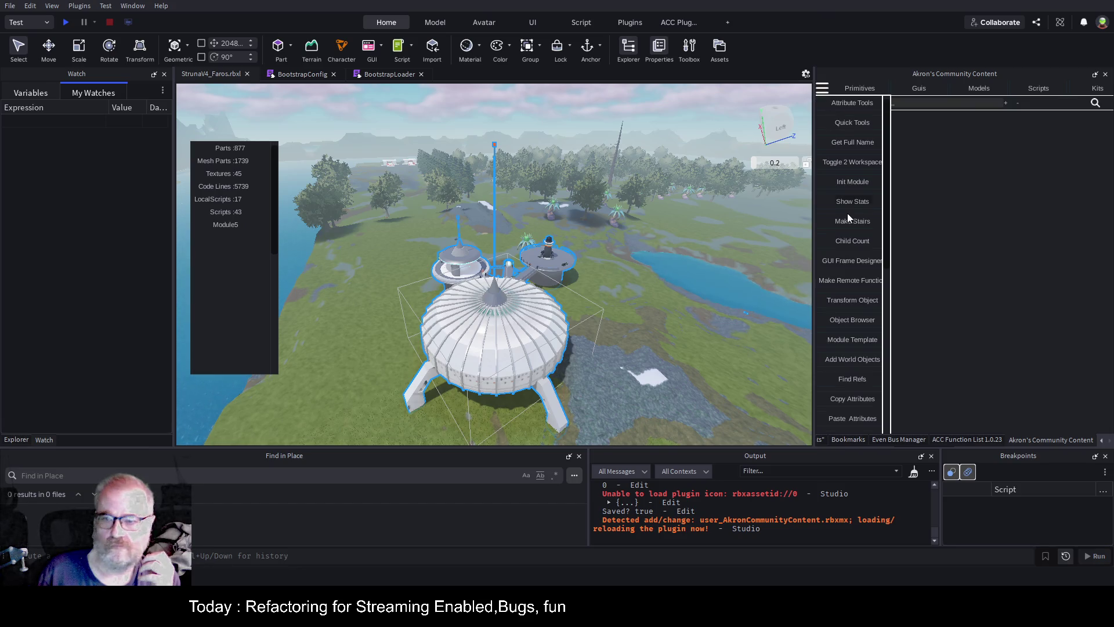
left_click(859, 200)
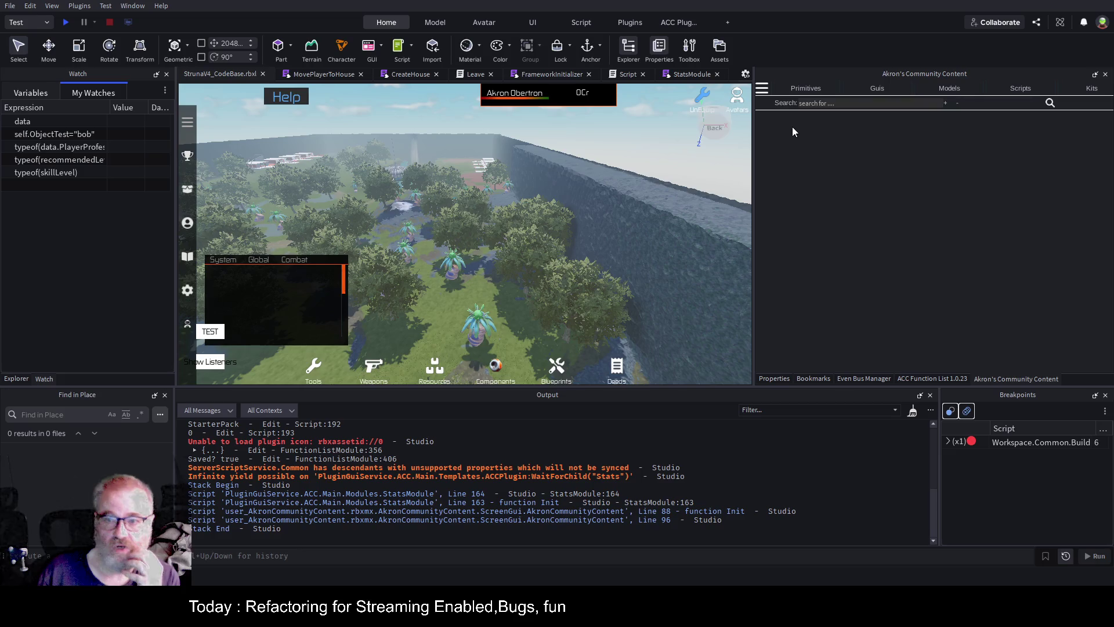
Show the plugin stats in CodeBase, select 'Stats' in the infinite-yield warning, reopen Explorer
left_click(763, 92)
left_click(803, 203)
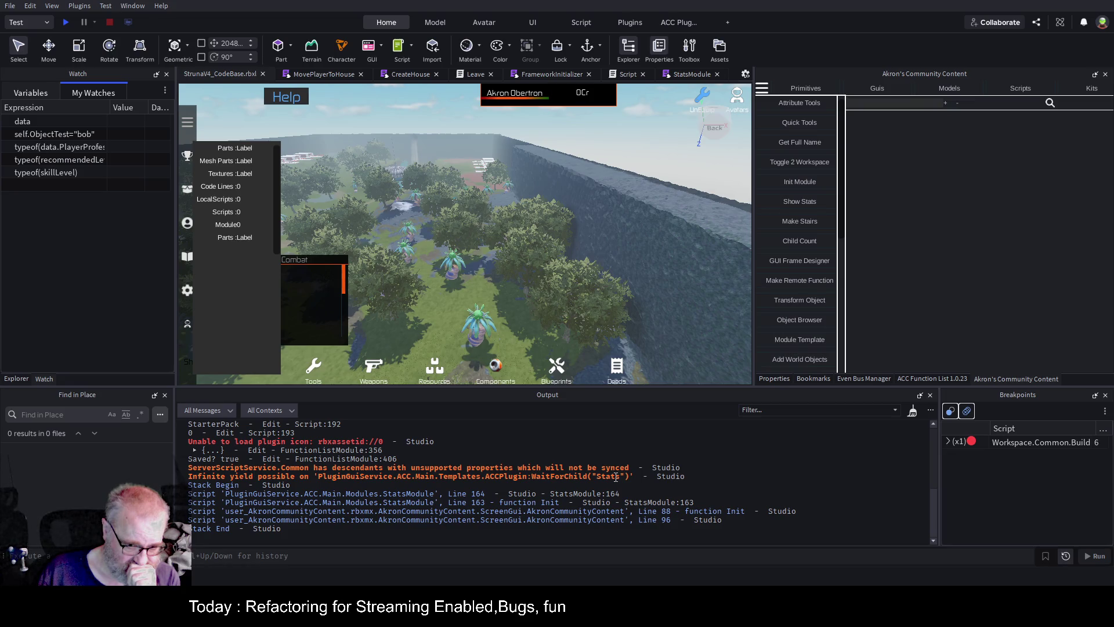
double_click(616, 477)
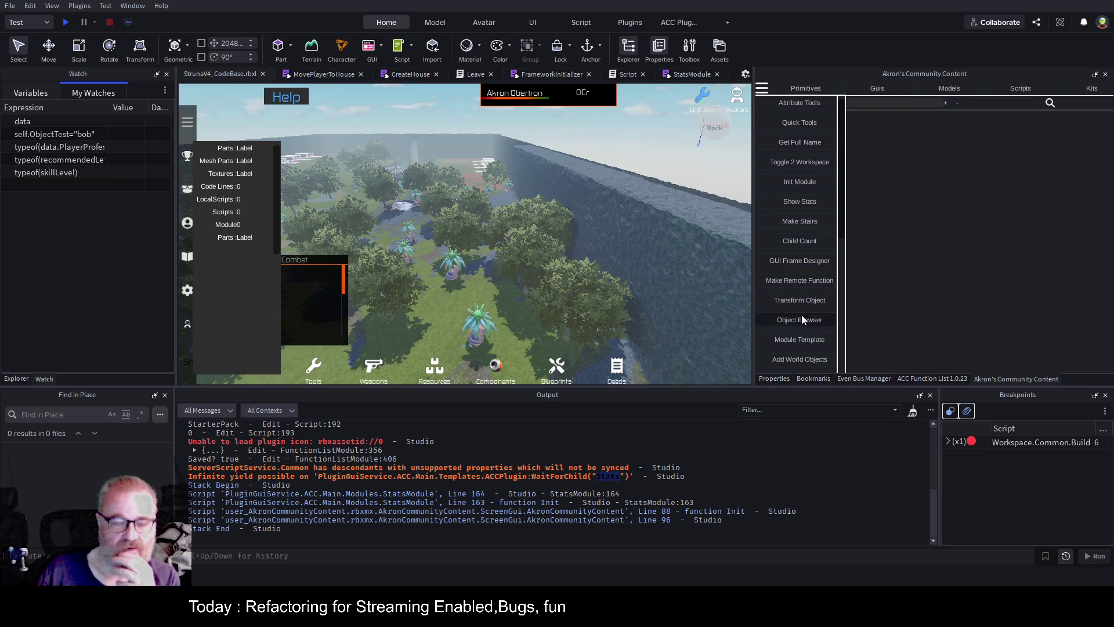
scroll(244, 275, "down", 5)
scroll(245, 275, "up", 5)
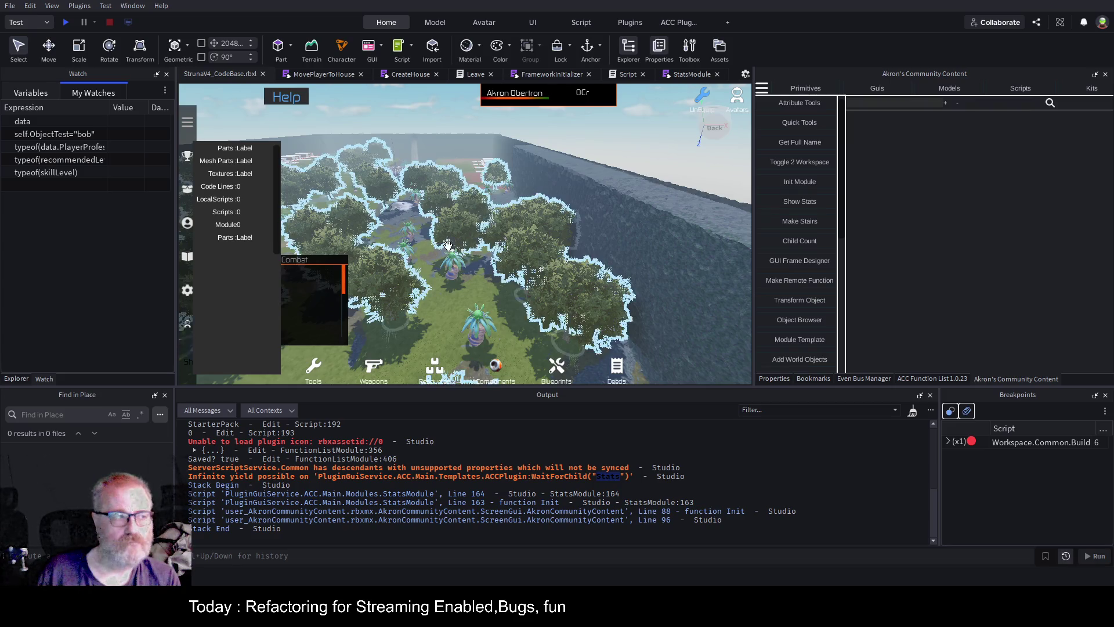
left_click(16, 378)
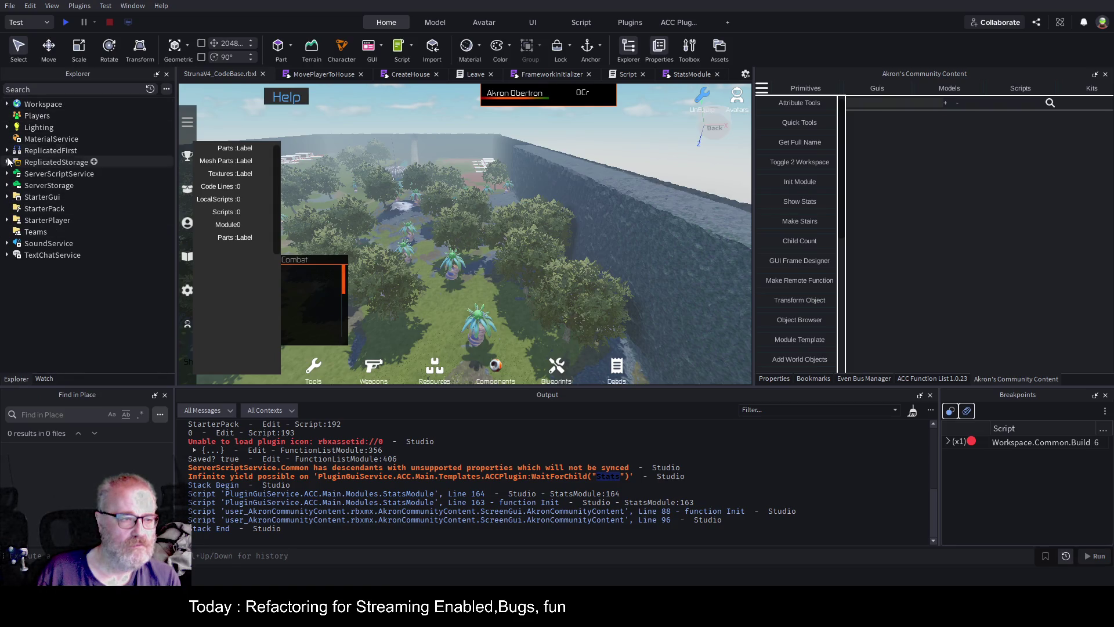
Expand ServerScriptService > AO_Plugins > AccPlugin > AkronCommunityContent > ScreenGui > Main > Modules and open StatsModule
left_click(7, 185)
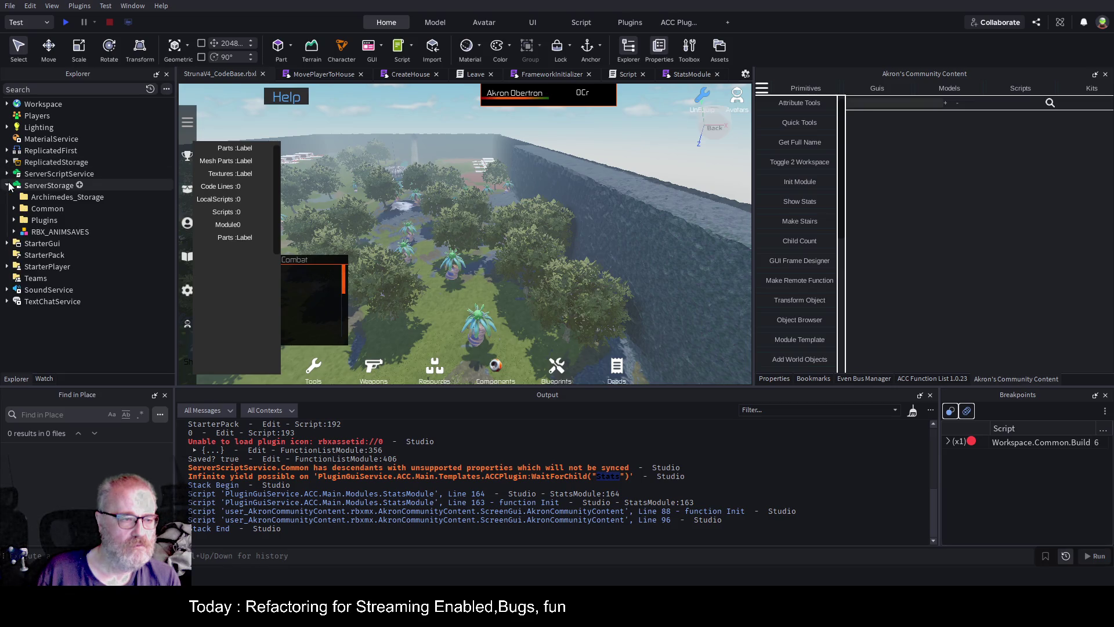
left_click(7, 173)
left_click(14, 196)
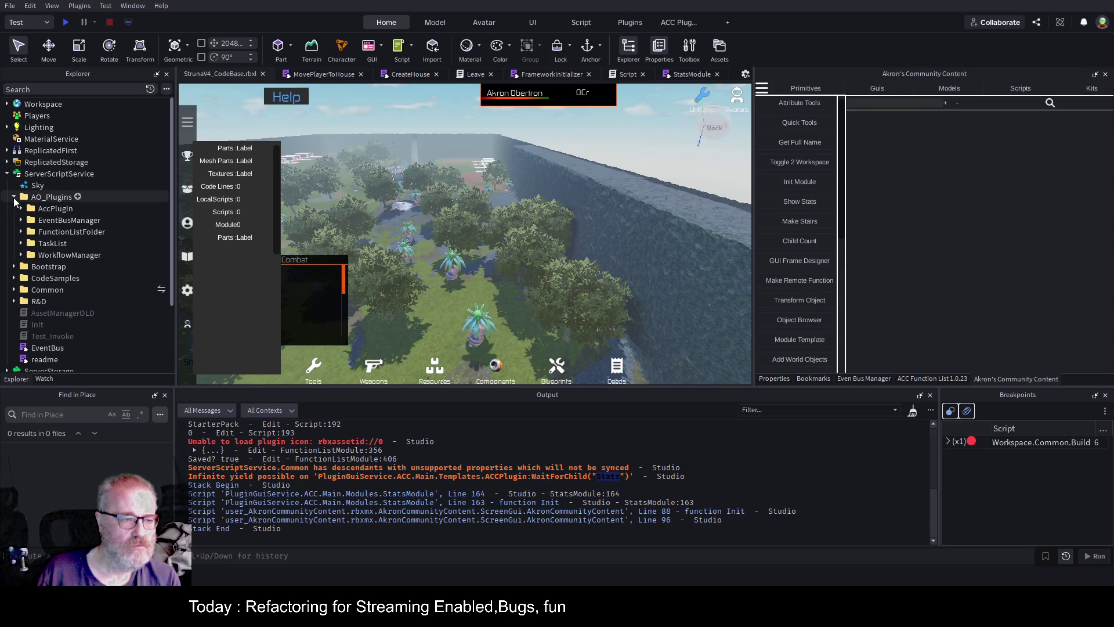
left_click(21, 208)
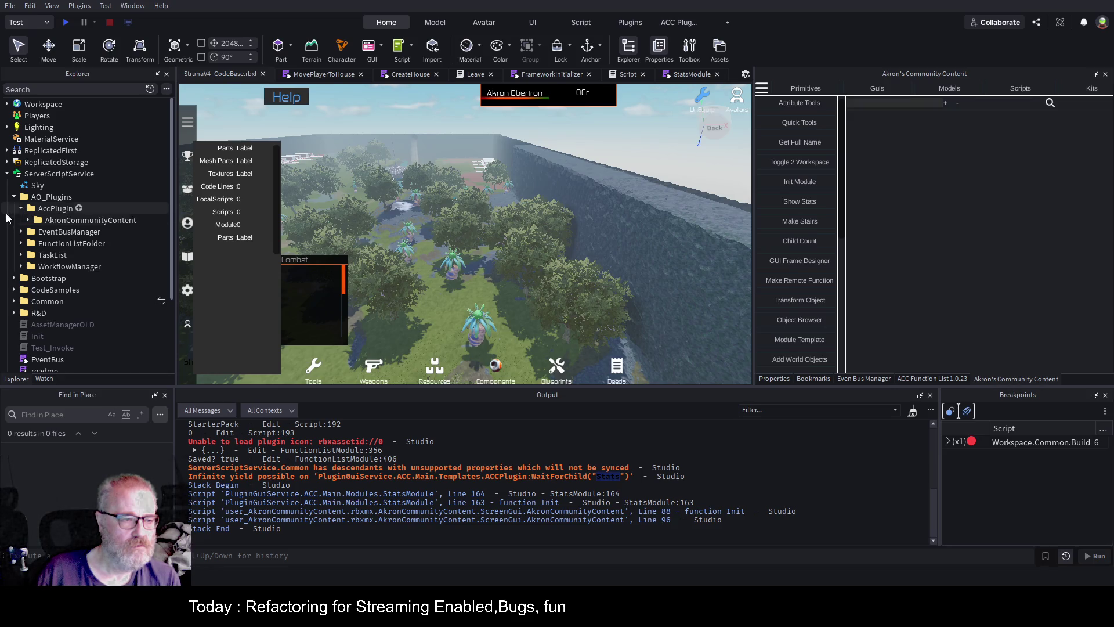
left_click(28, 220)
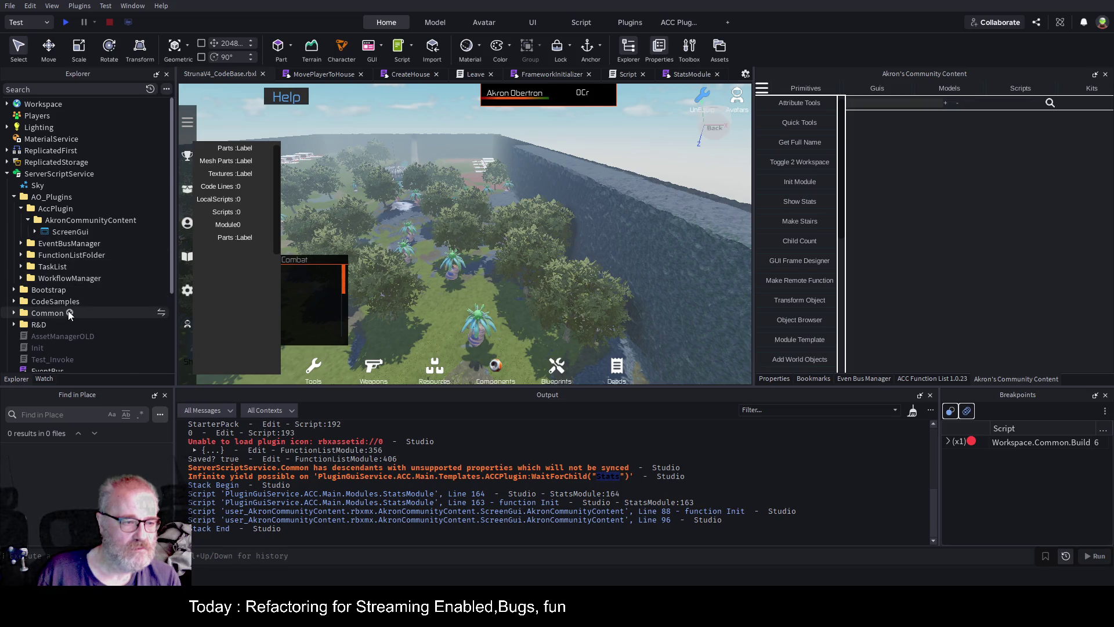
left_click(16, 314)
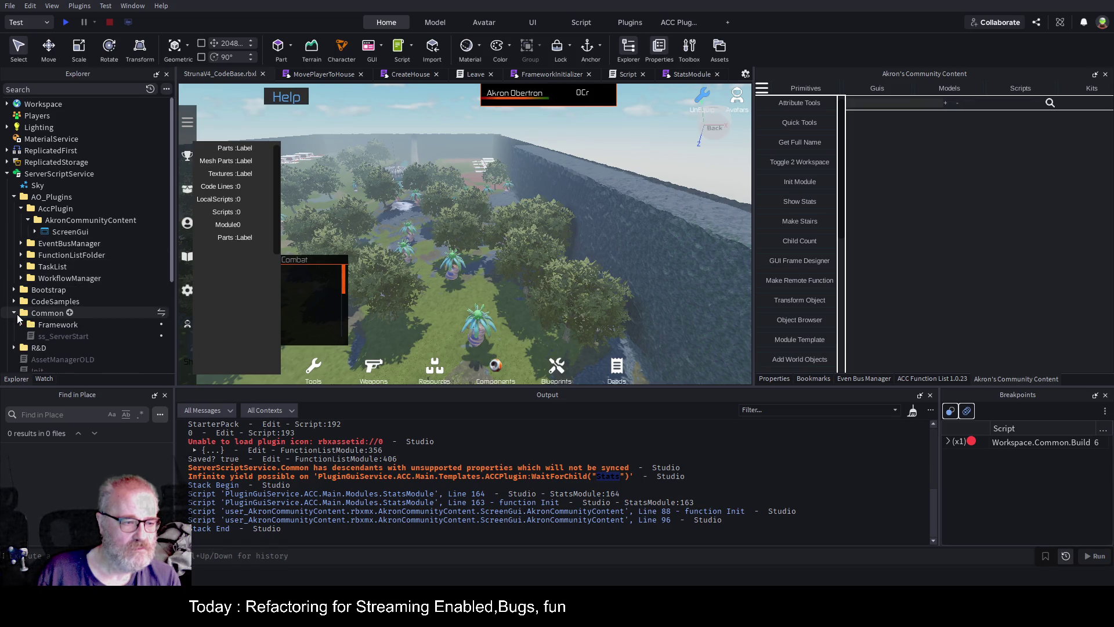
left_click(16, 314)
left_click(33, 232)
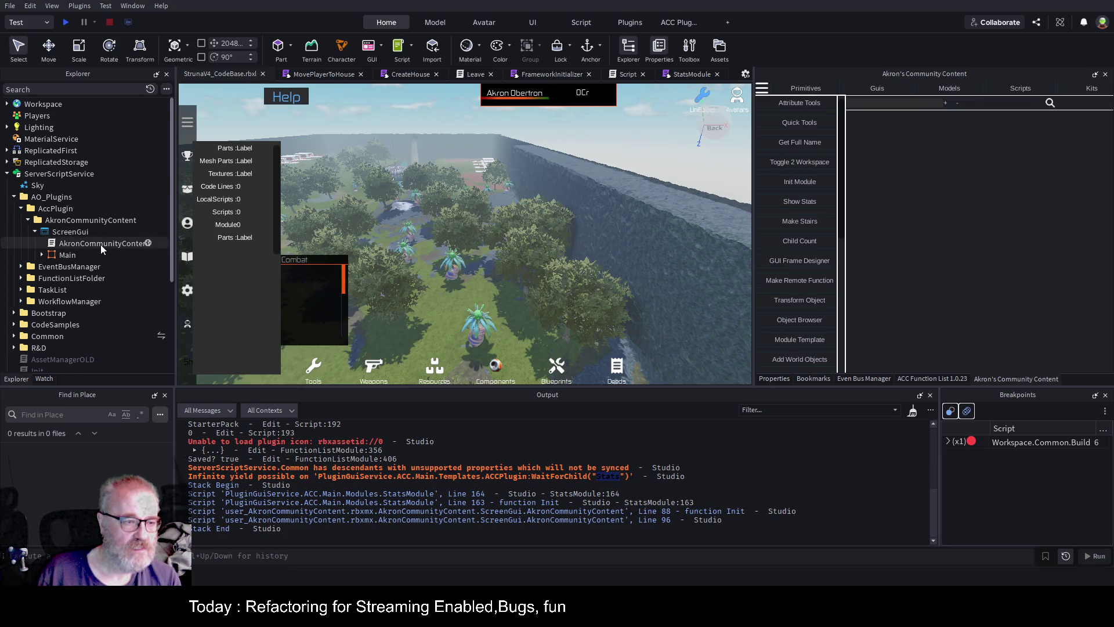
left_click(42, 254)
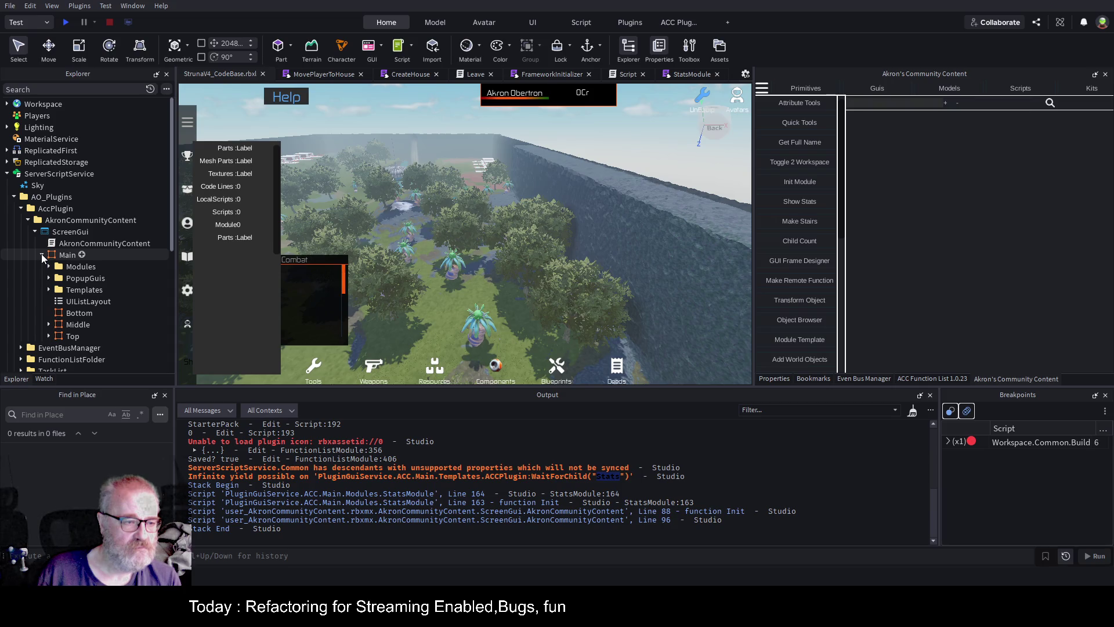
left_click(49, 266)
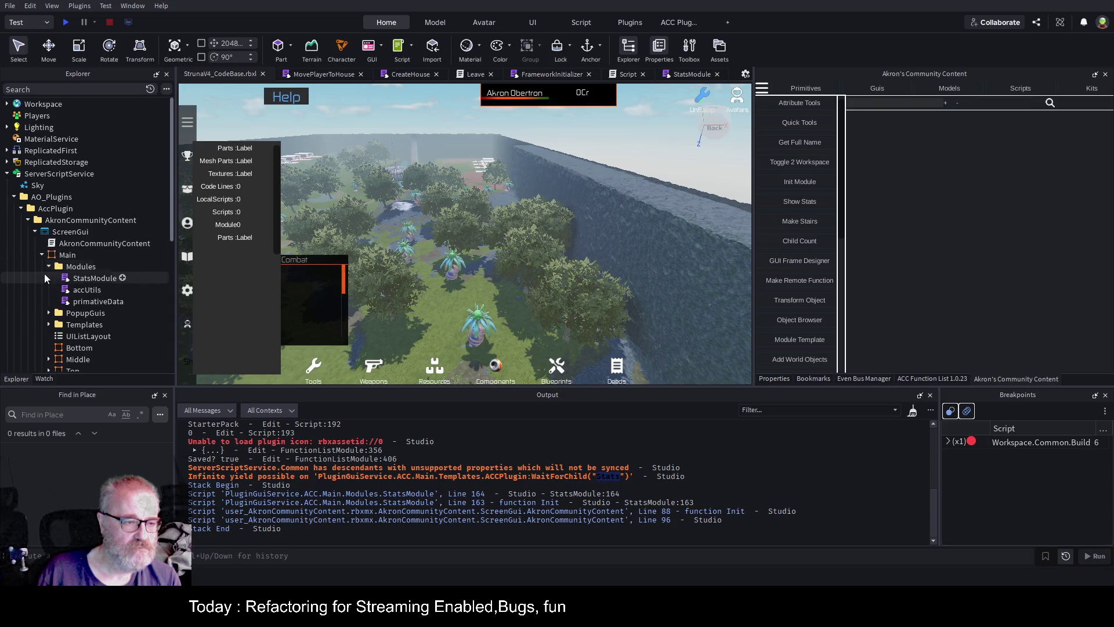
double_click(76, 278)
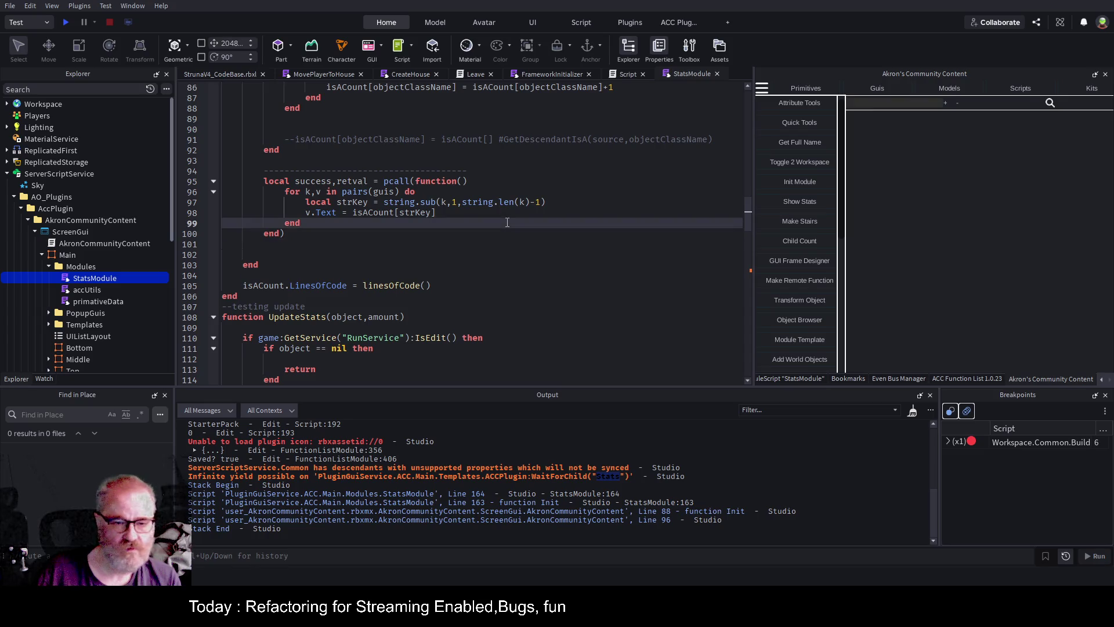
Search StatsModule for 'WaitFor', then open the AkronCommunityContent script under ScreenGui
key("ctrl+f")
type("WaitFor")
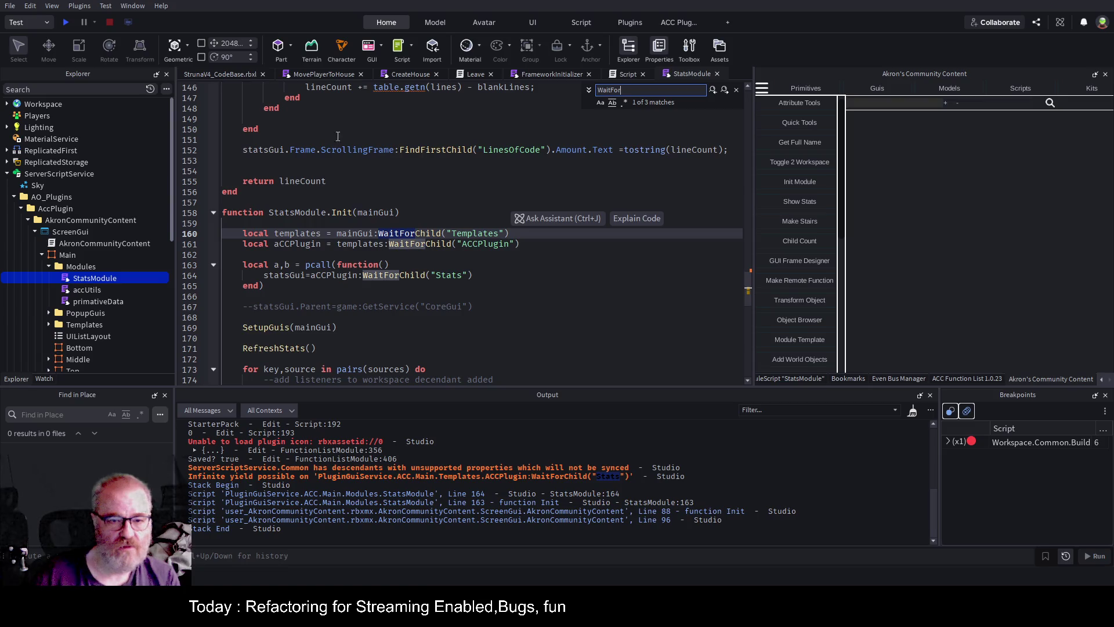
double_click(410, 276)
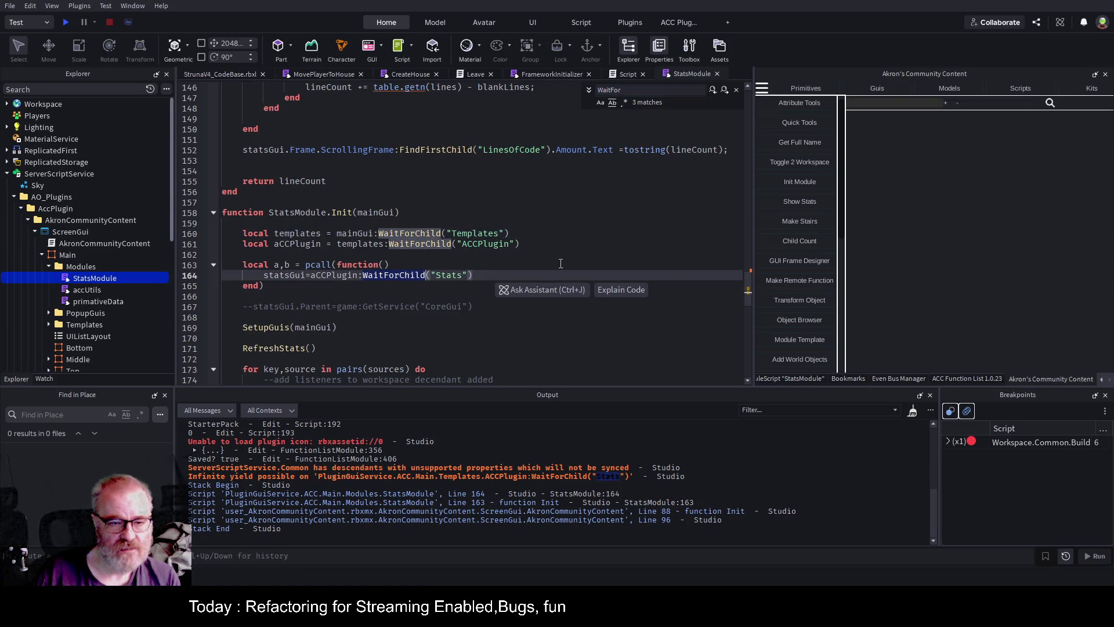
left_click(497, 272)
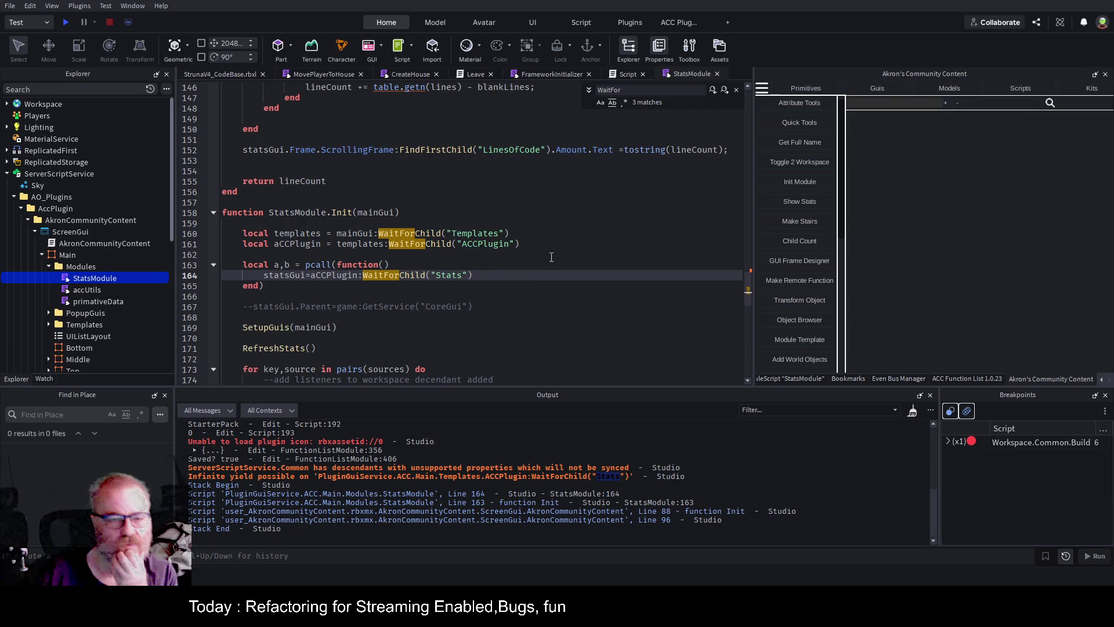
left_click(516, 257)
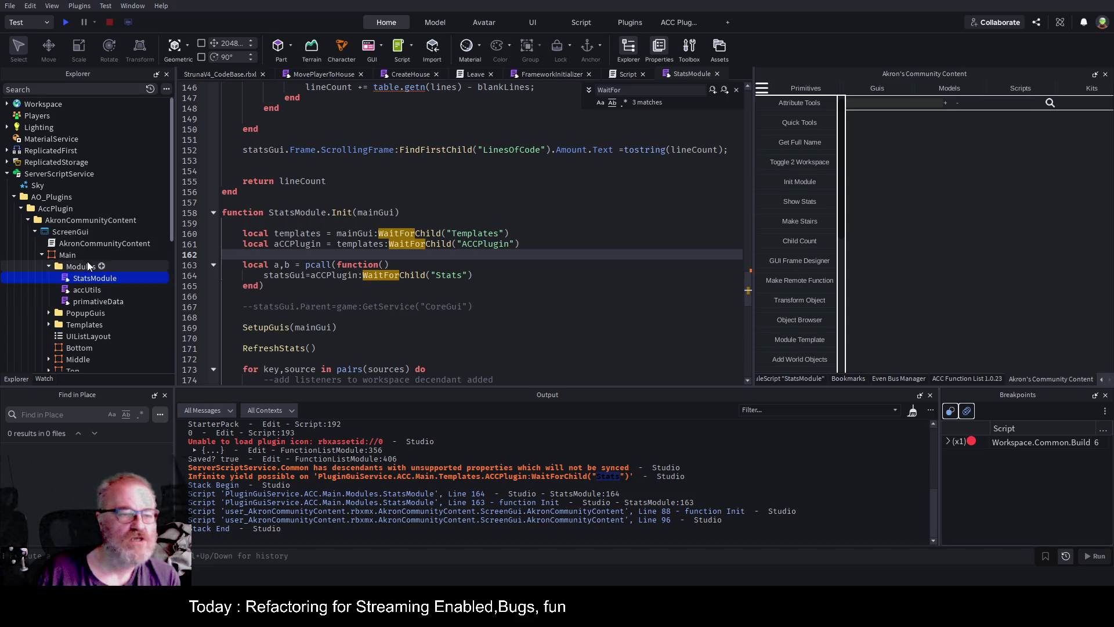
left_click(110, 242)
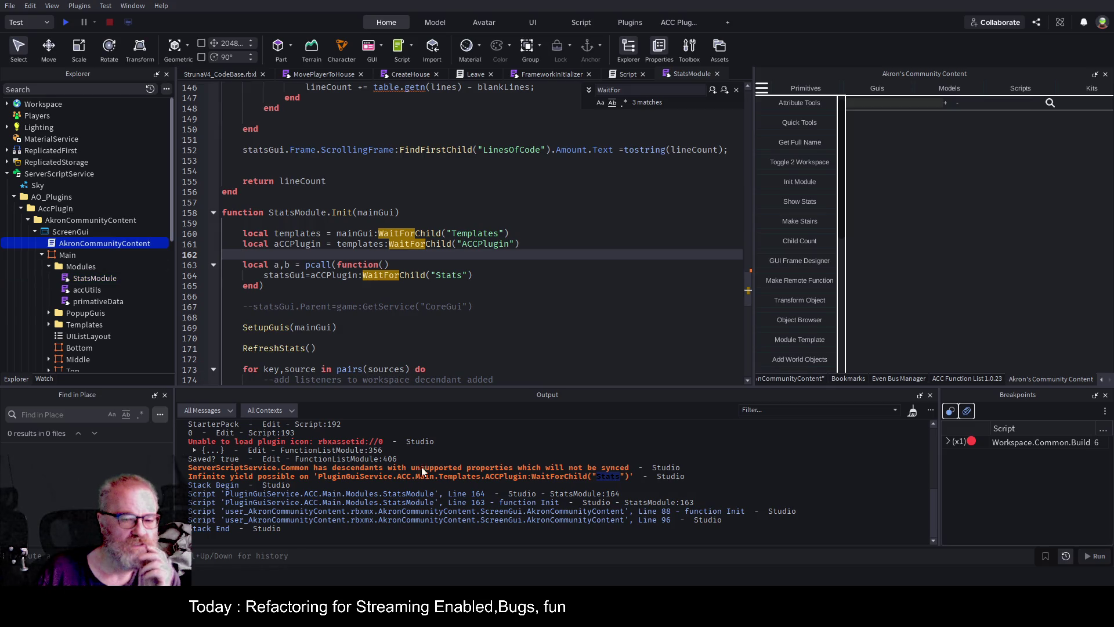
double_click(86, 241)
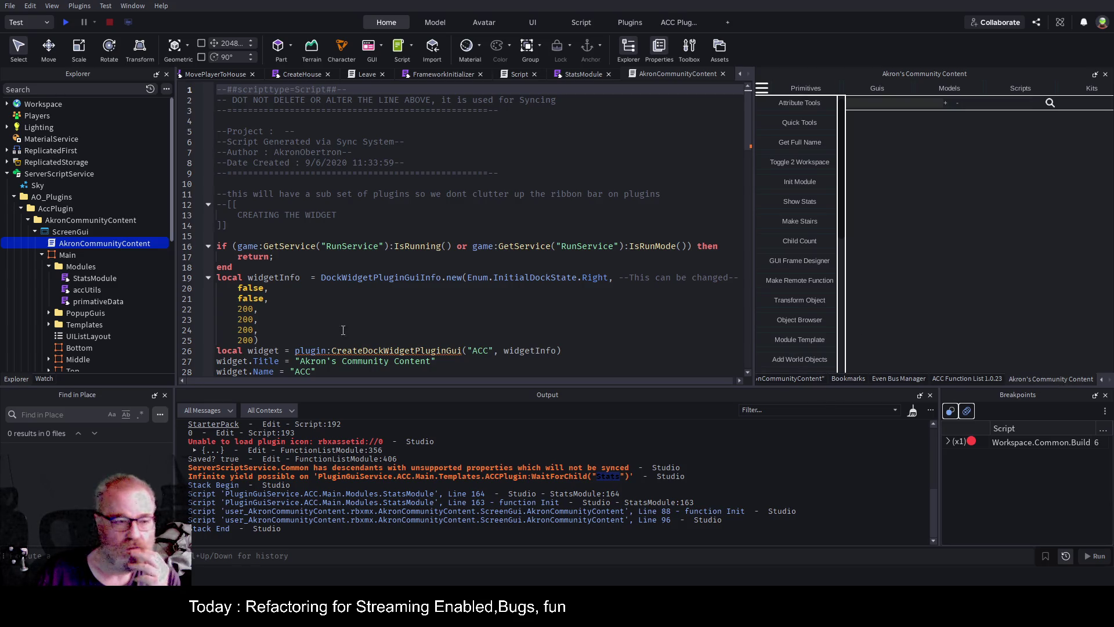
Delete the AkronCommunityContent plugin folder from the game and bring back the Explorer tree
left_click(78, 222)
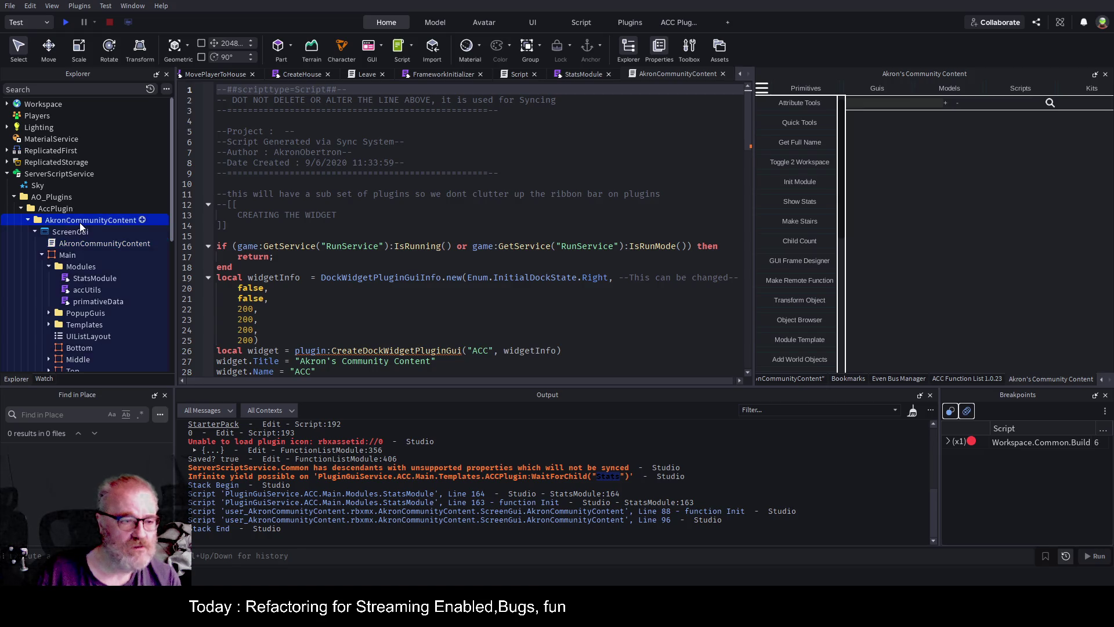
key("Delete")
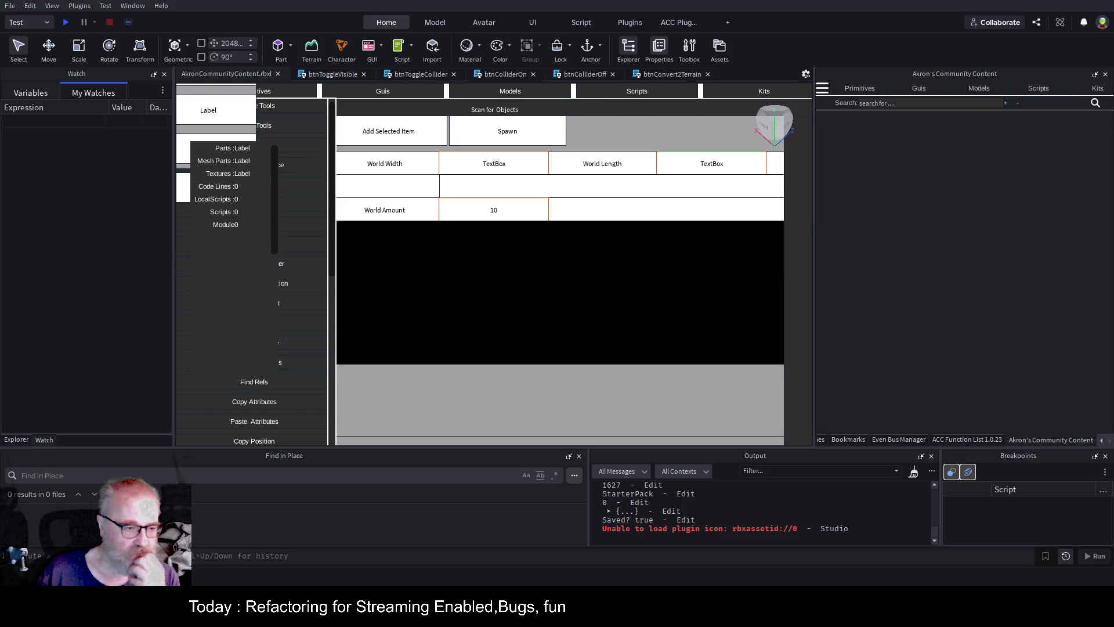
left_click(16, 439)
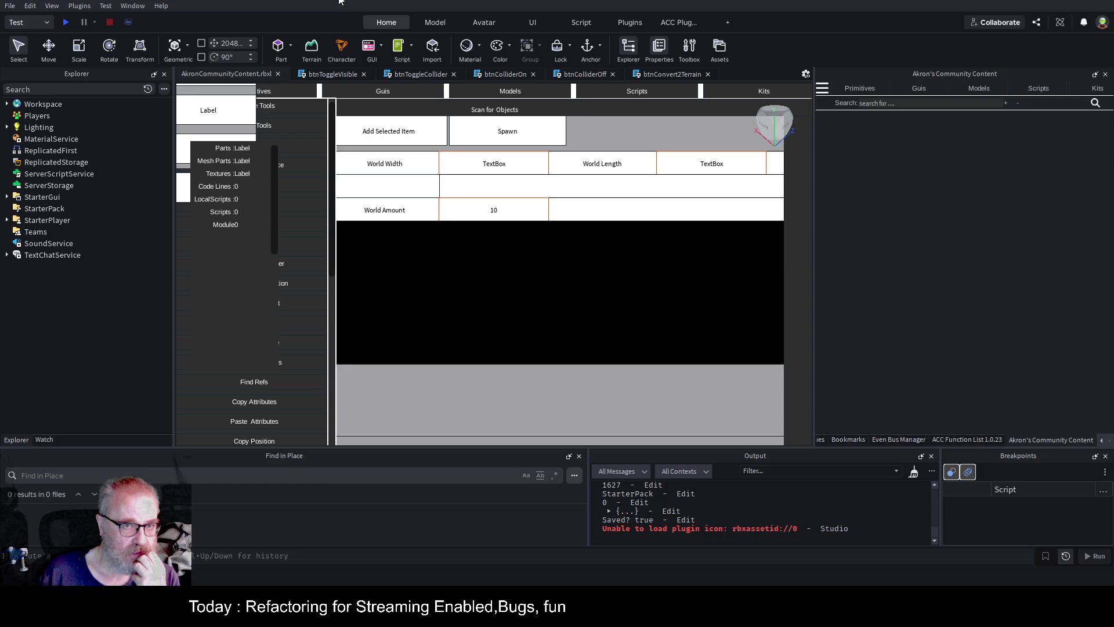
Collapse the Middle node to tidy the Explorer tree
left_click(290, 145)
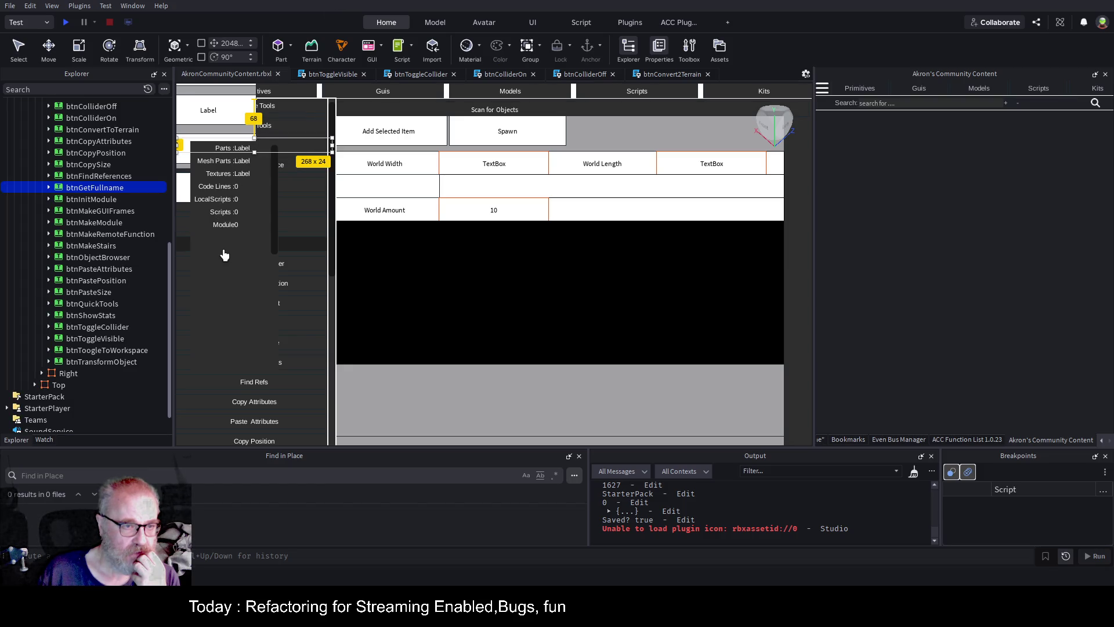
scroll(61, 206, "up", 5)
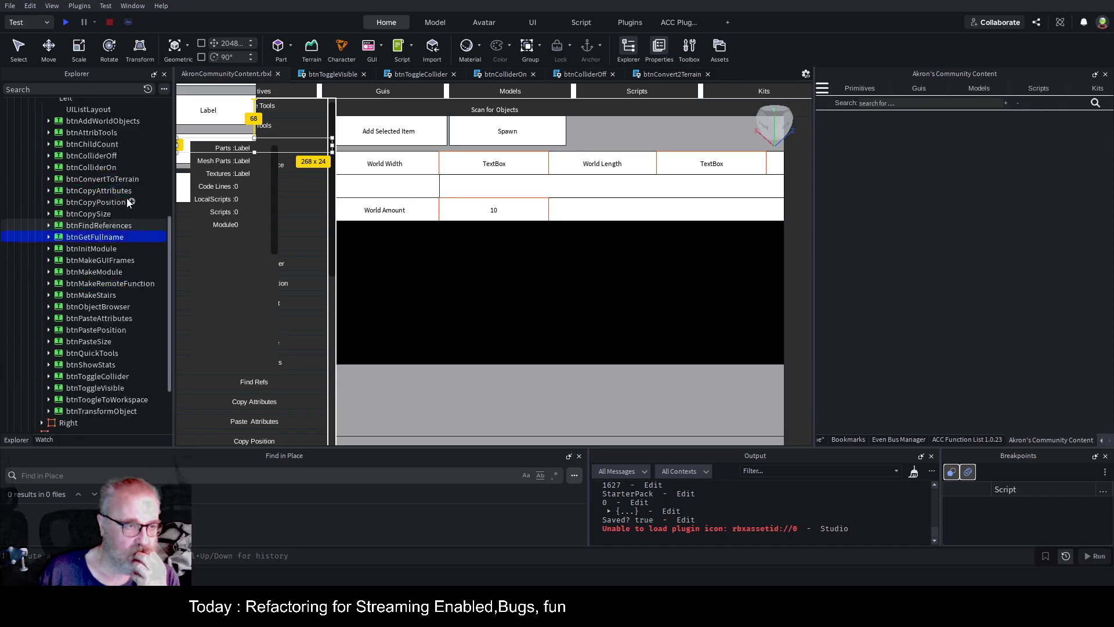
left_click(35, 161)
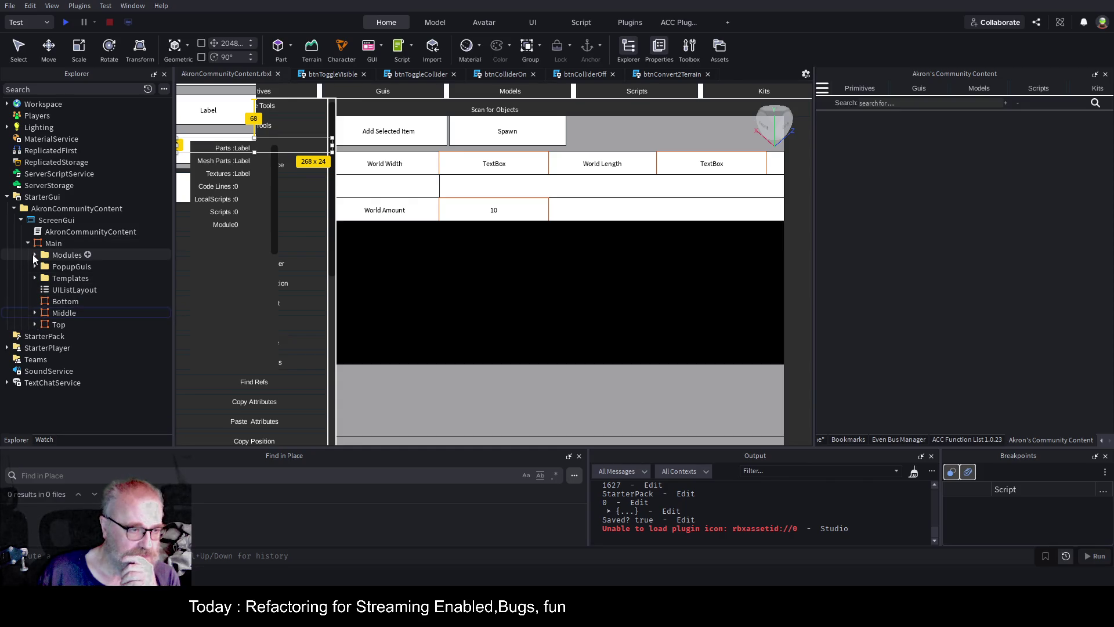
Expand Templates > ACCPlugin > Stats > Frame to reveal the stat rows and select Parts
left_click(34, 277)
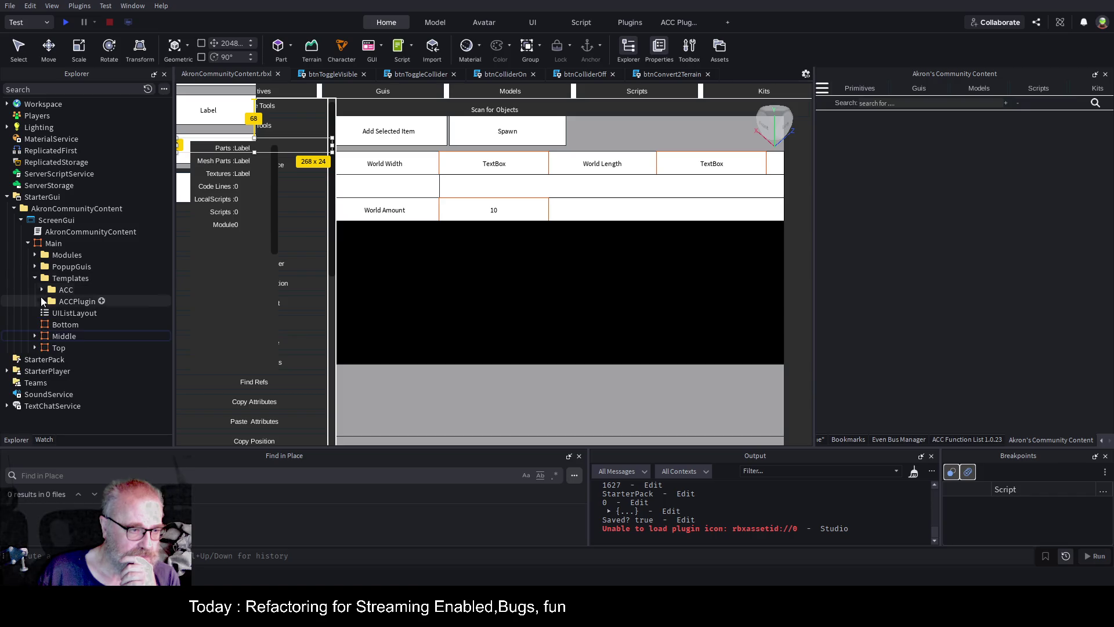
left_click(43, 301)
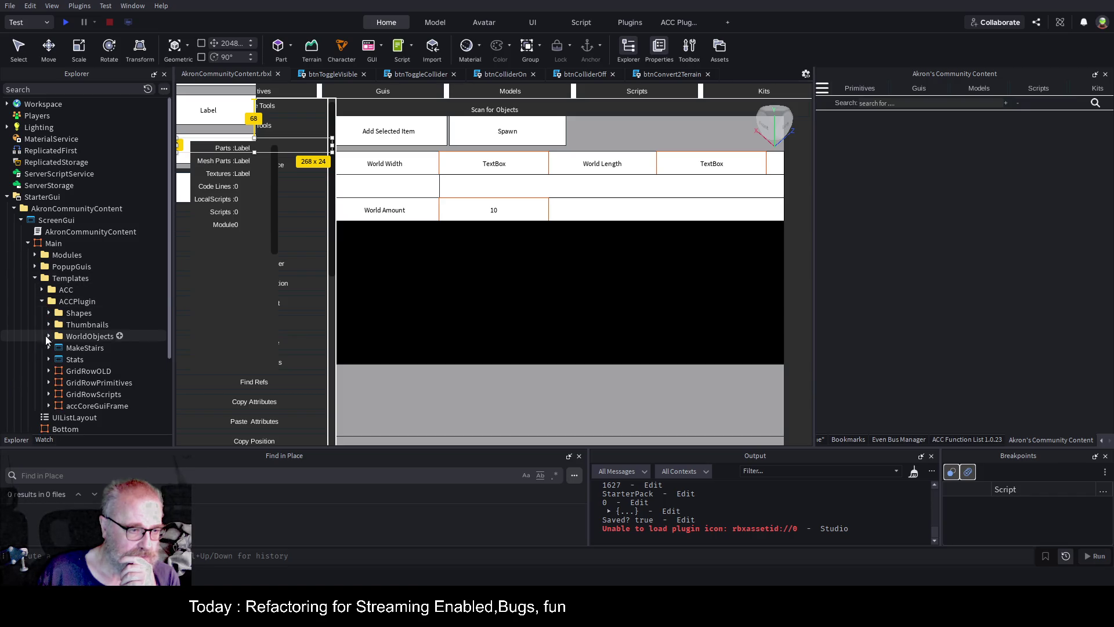
left_click(64, 358)
left_click(50, 359)
left_click(81, 372)
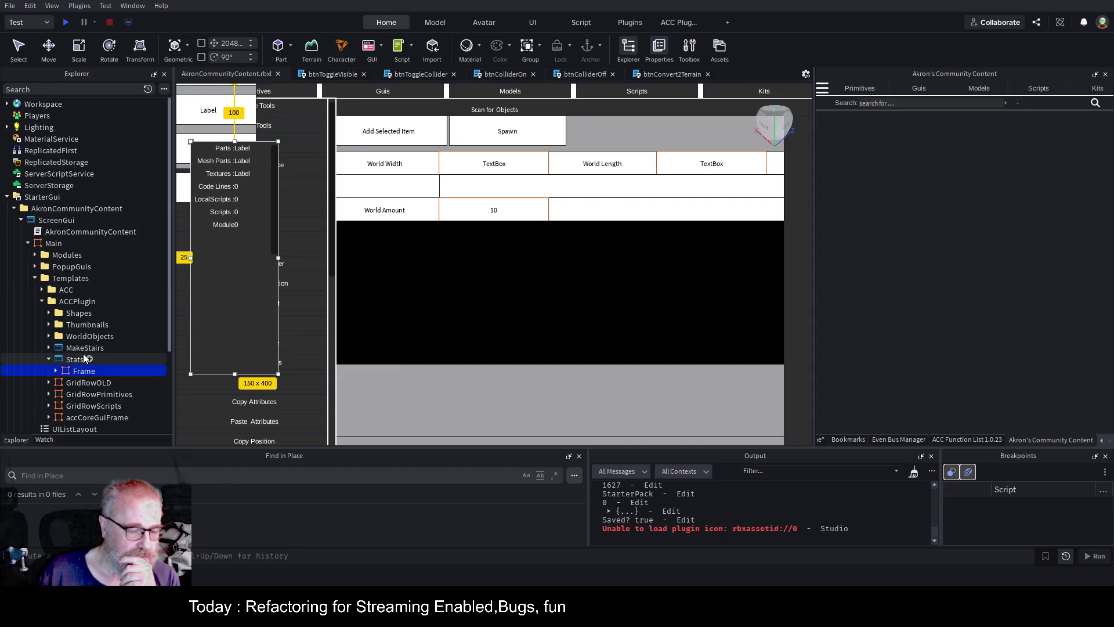
left_click(56, 372)
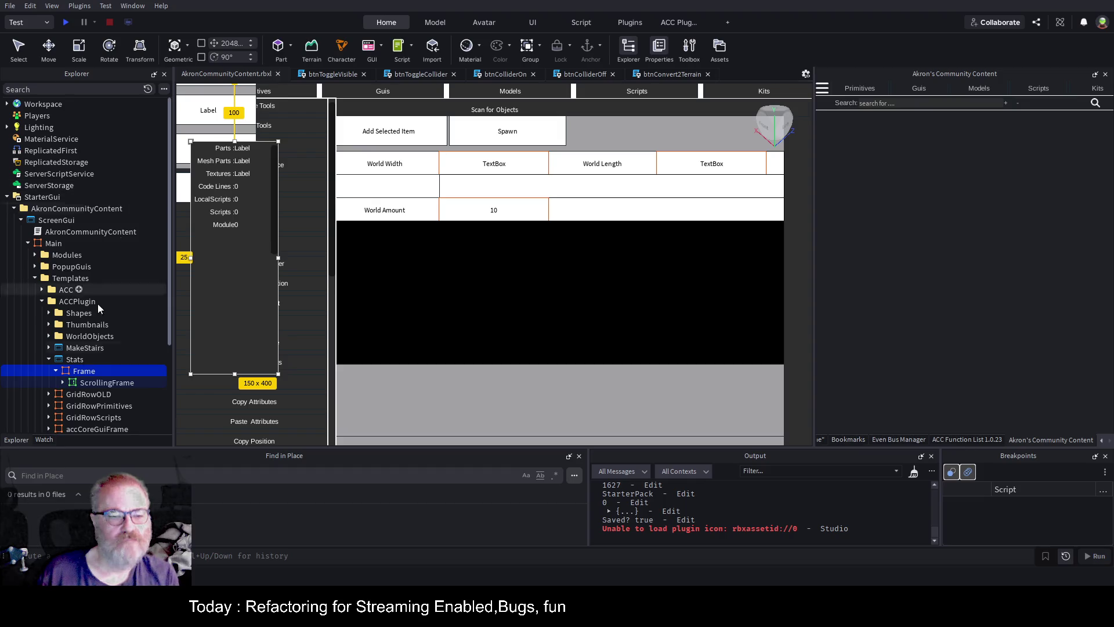
scroll(95, 290, "down", 3)
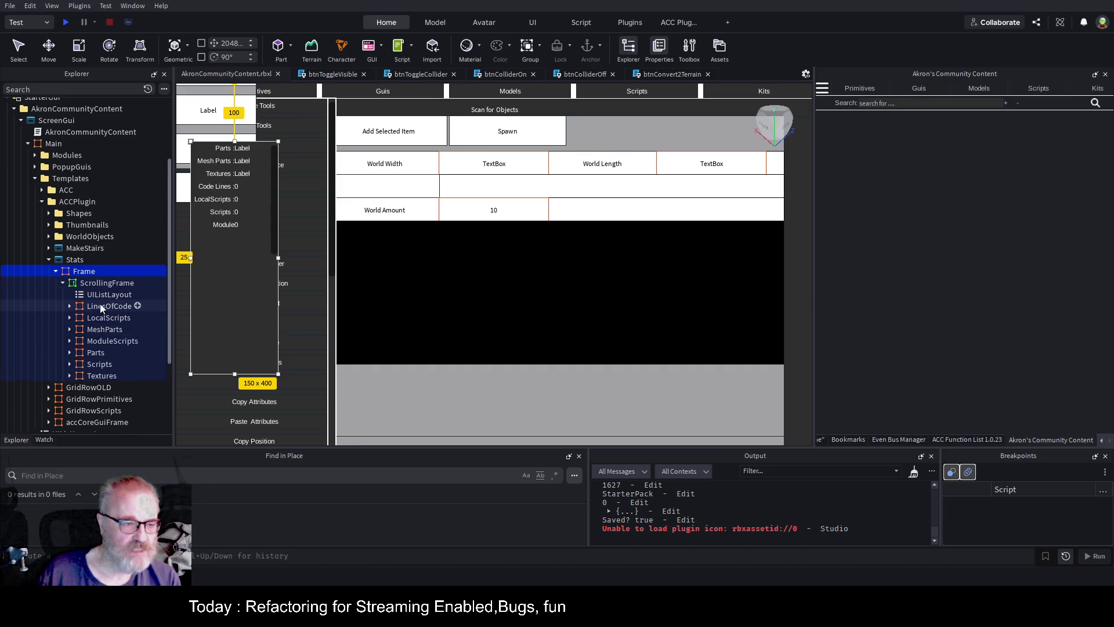
left_click(93, 354)
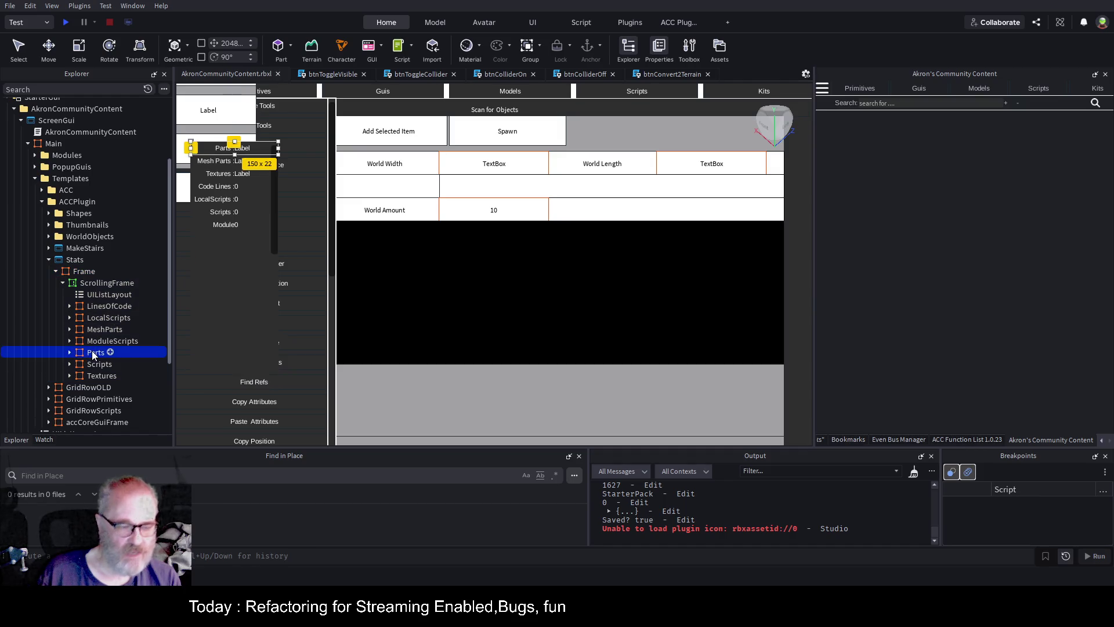
Duplicate the Parts stat row and rename the copy to Models
key("ctrl+d")
key("F2")
type("Models")
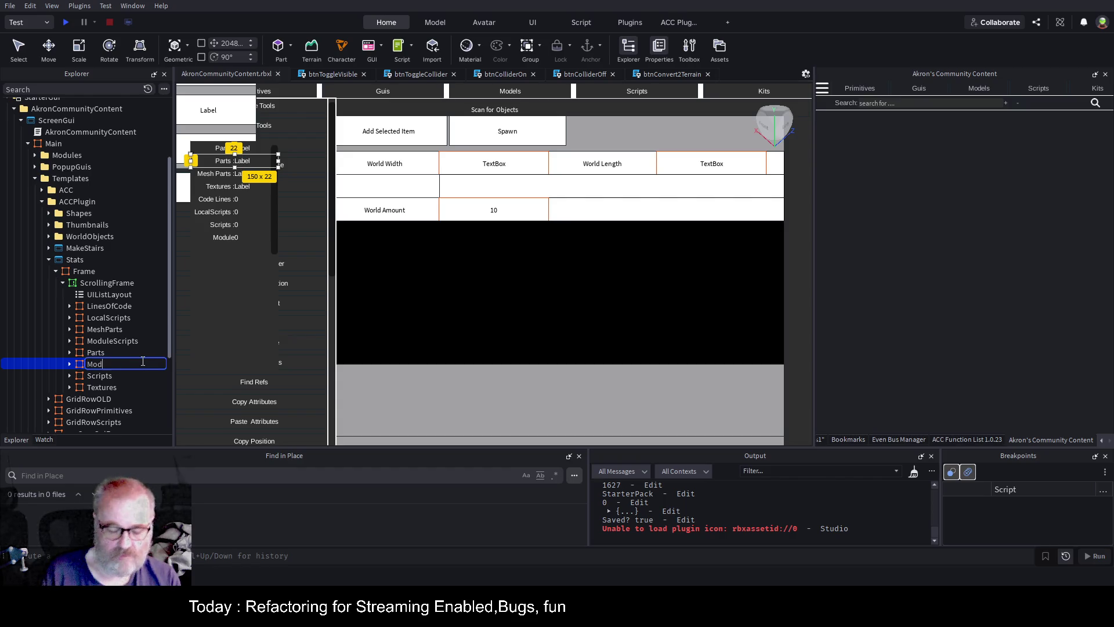
key("Return")
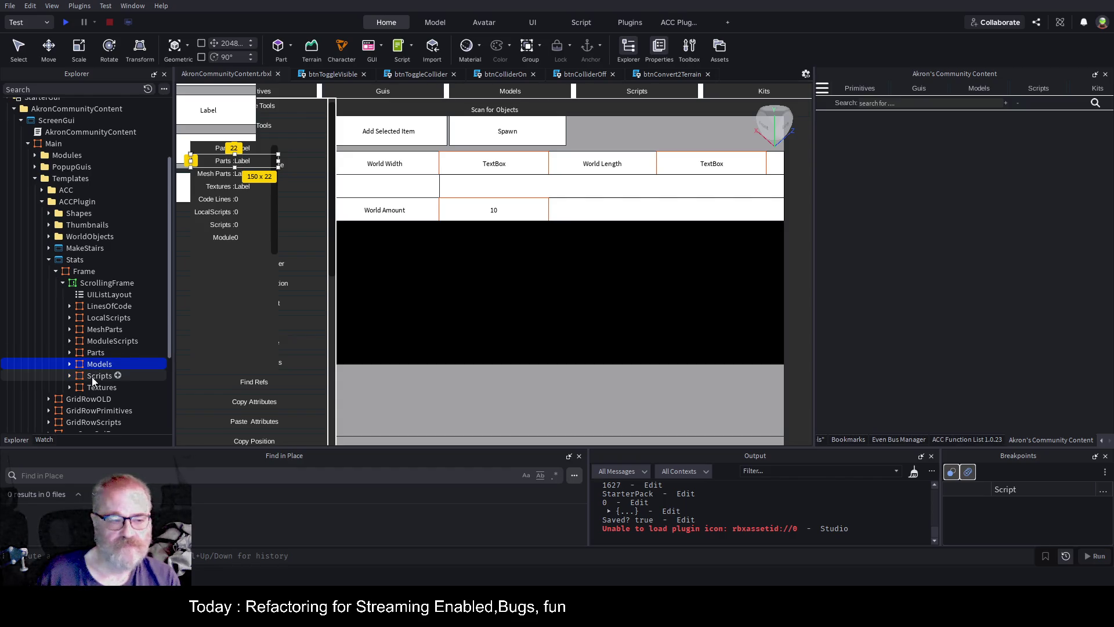
Change the Models row's Label text to 'Models :' and save the place
left_click(69, 363)
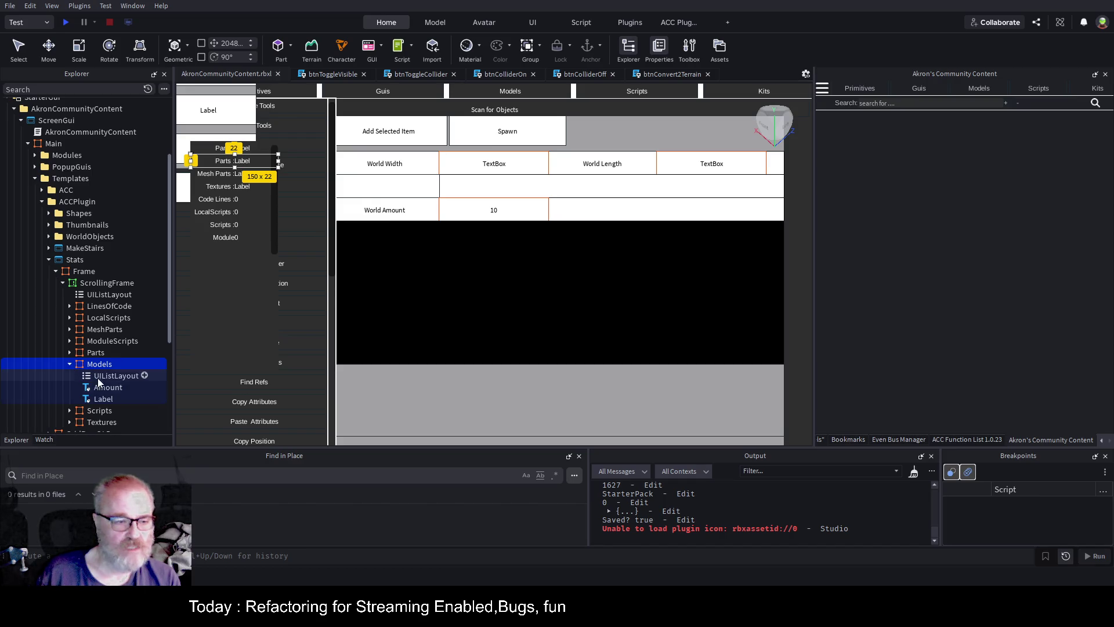
left_click(103, 398)
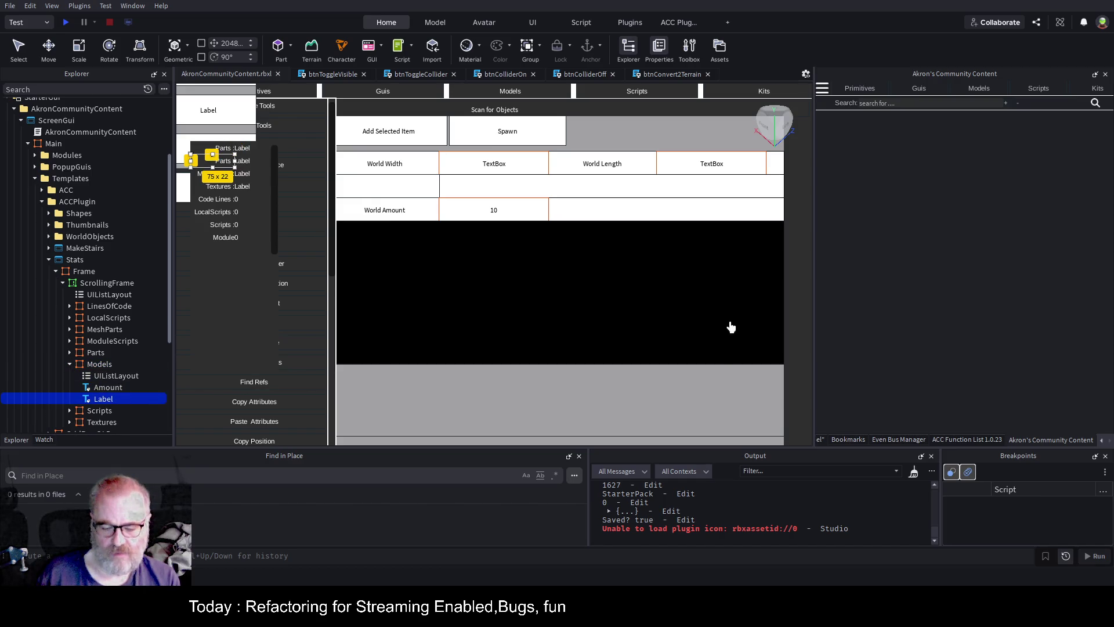
scroll(1033, 332, "down", 10)
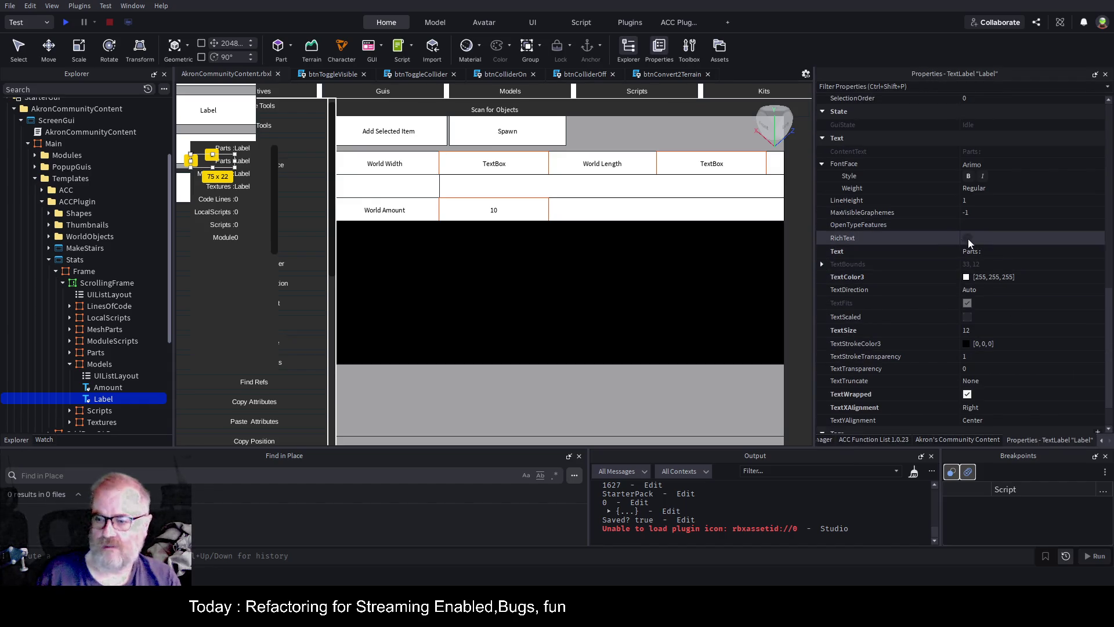
left_click(999, 251)
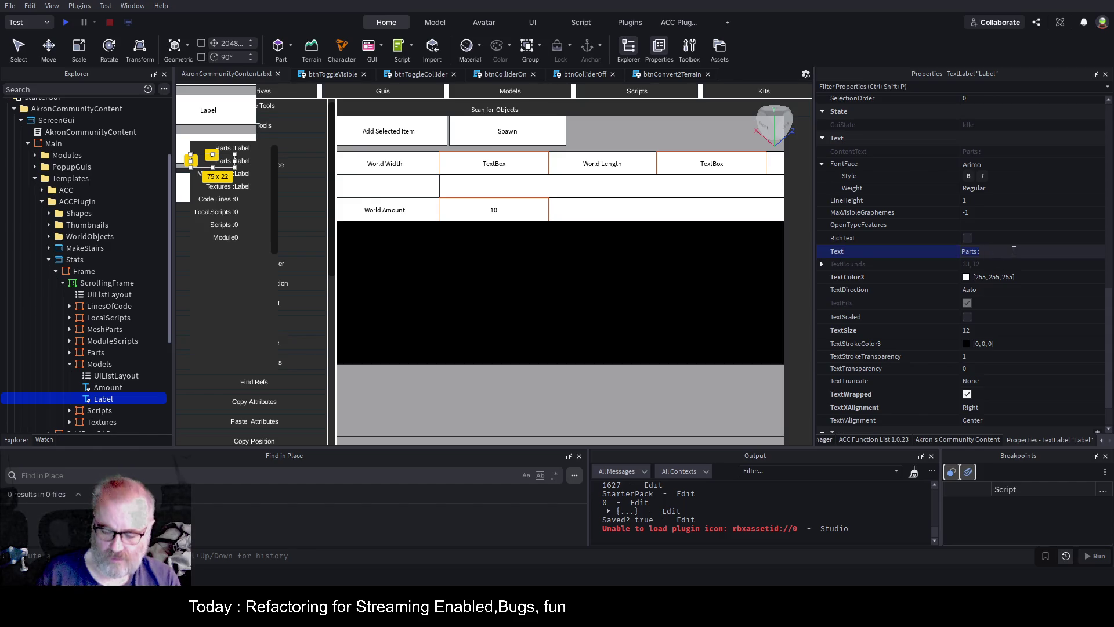
key("Home")
key("Delete")
key("Delete")
key("Delete")
type("Models")
key("Return")
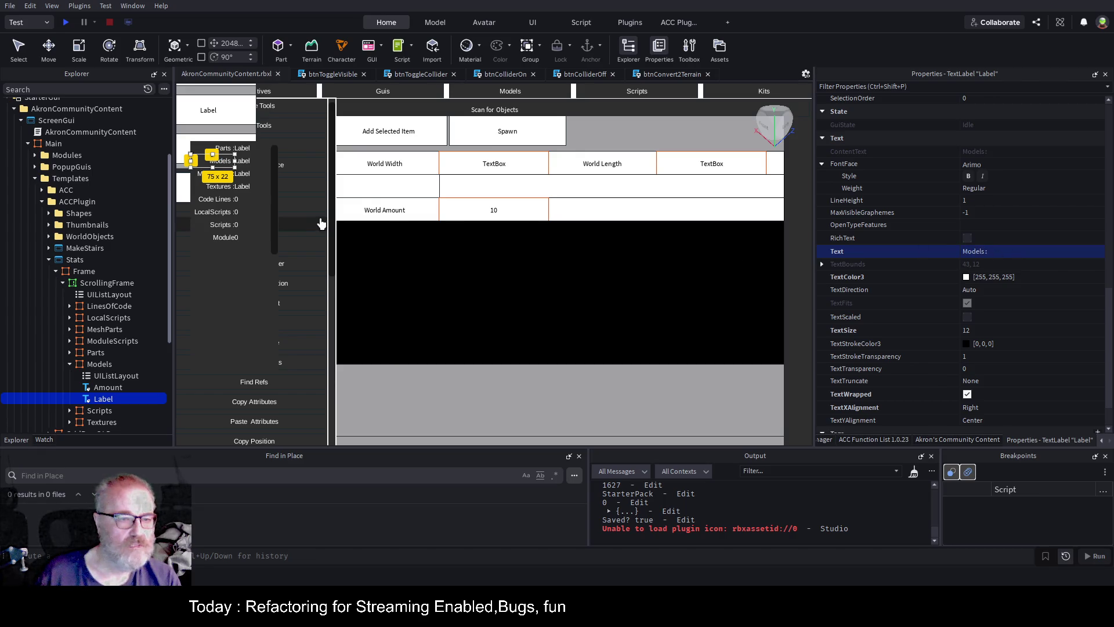
key("ctrl+s")
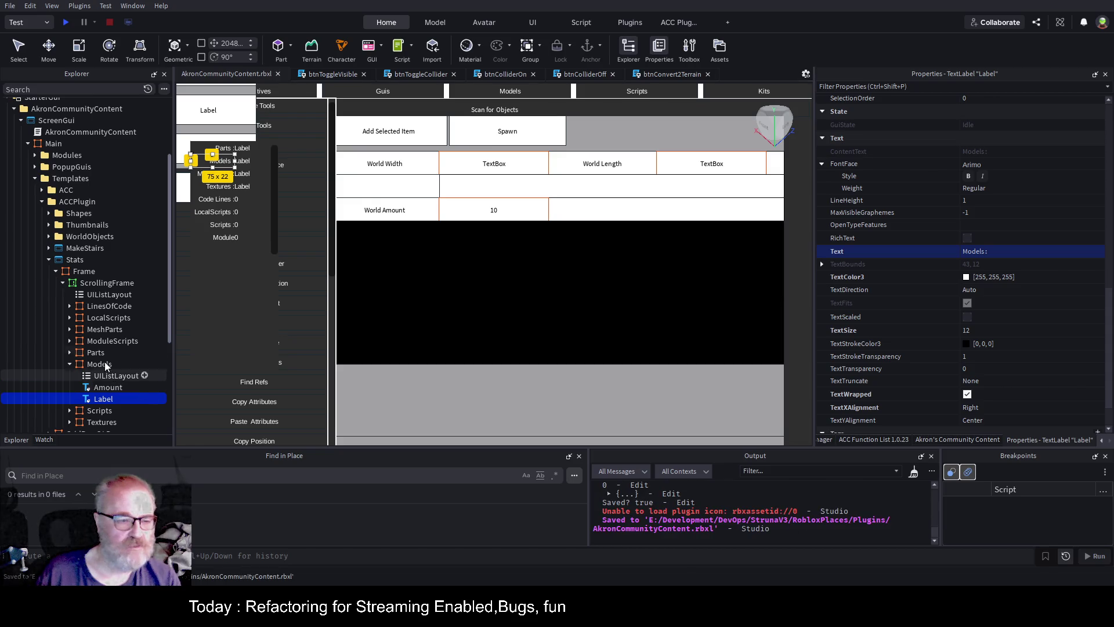
left_click(98, 365)
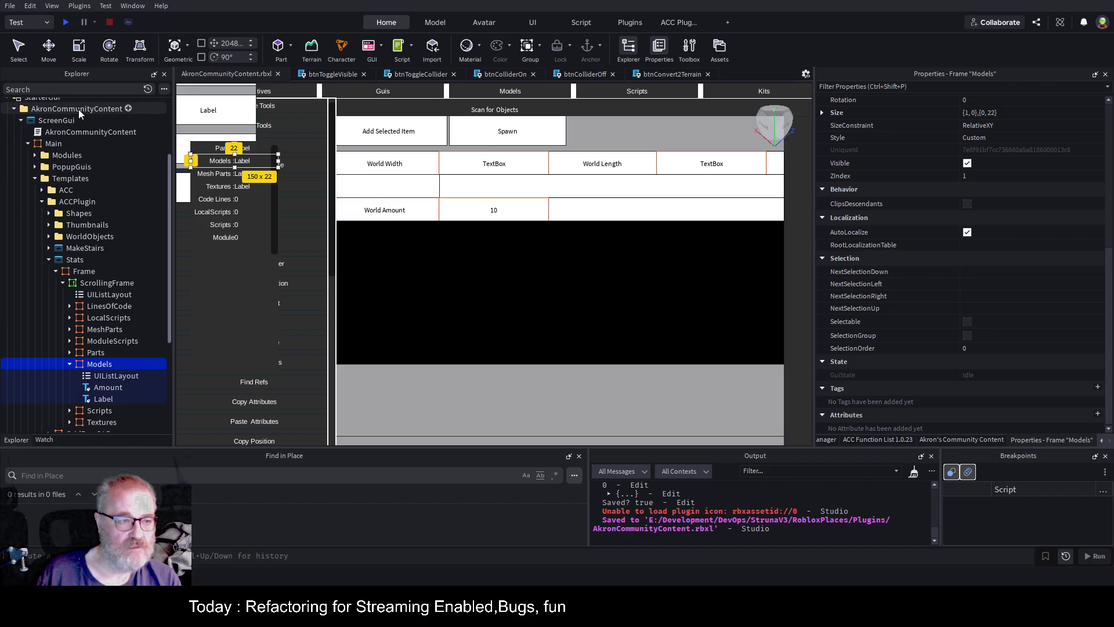
Save the AkronCommunityContent folder as a local plugin and clear the Output log
left_click(78, 110)
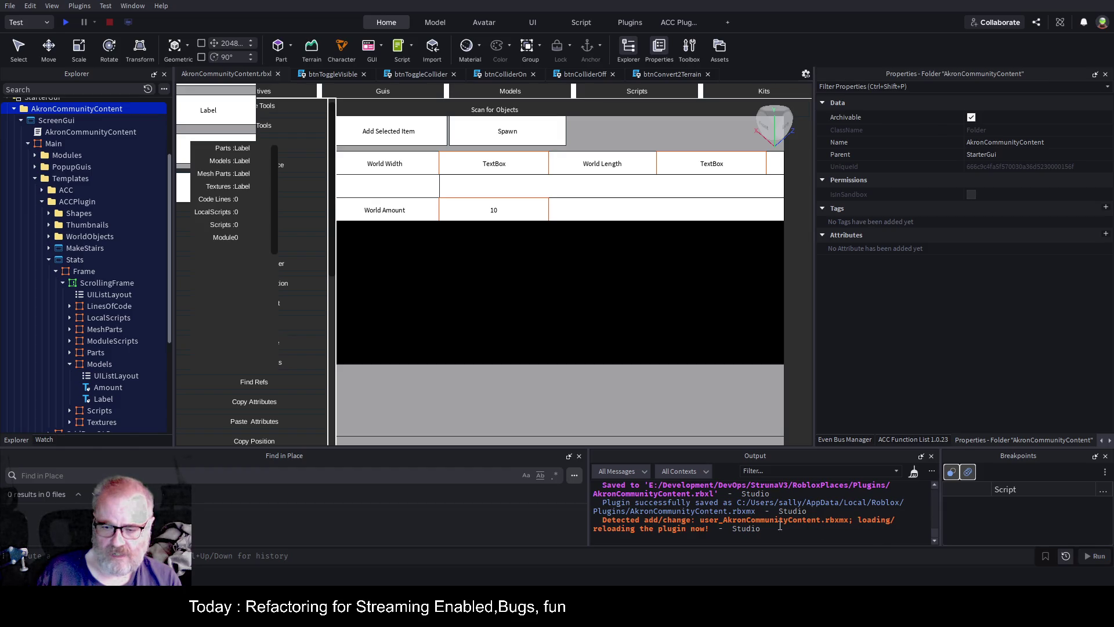
left_click(914, 472)
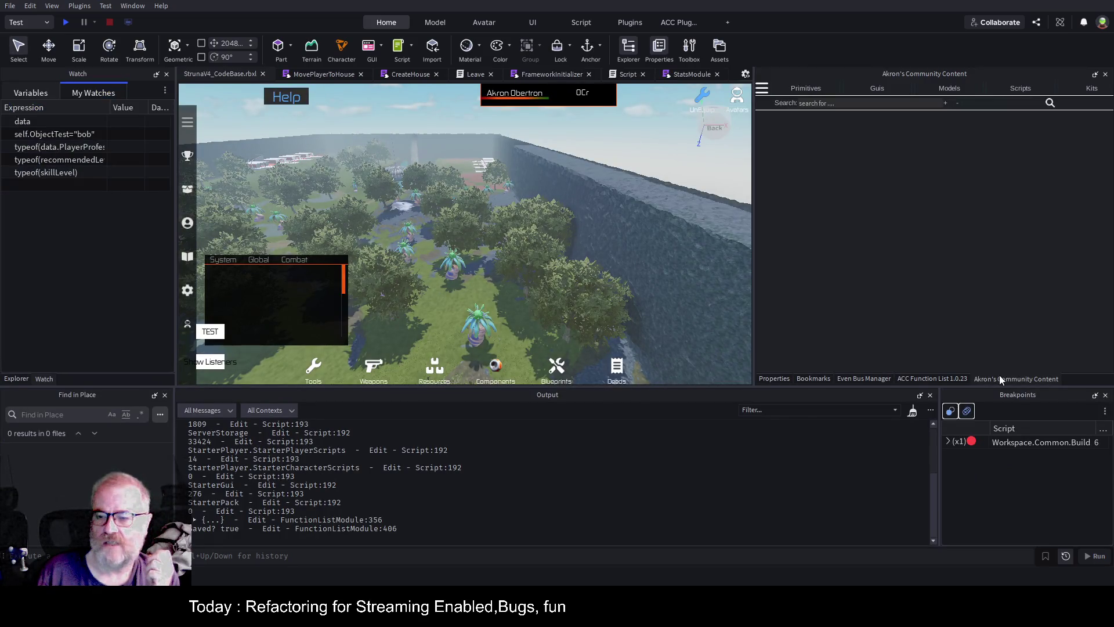
Toggle Show Stats from the Community Content tools list to check the Models row, then hide it
left_click(762, 88)
left_click(813, 200)
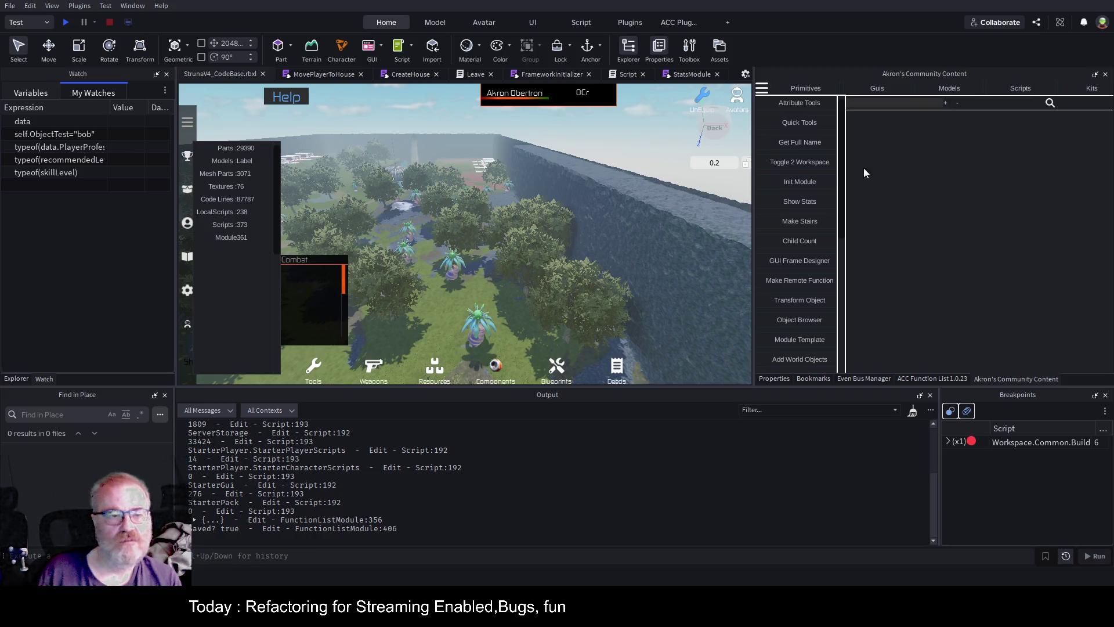
left_click(798, 204)
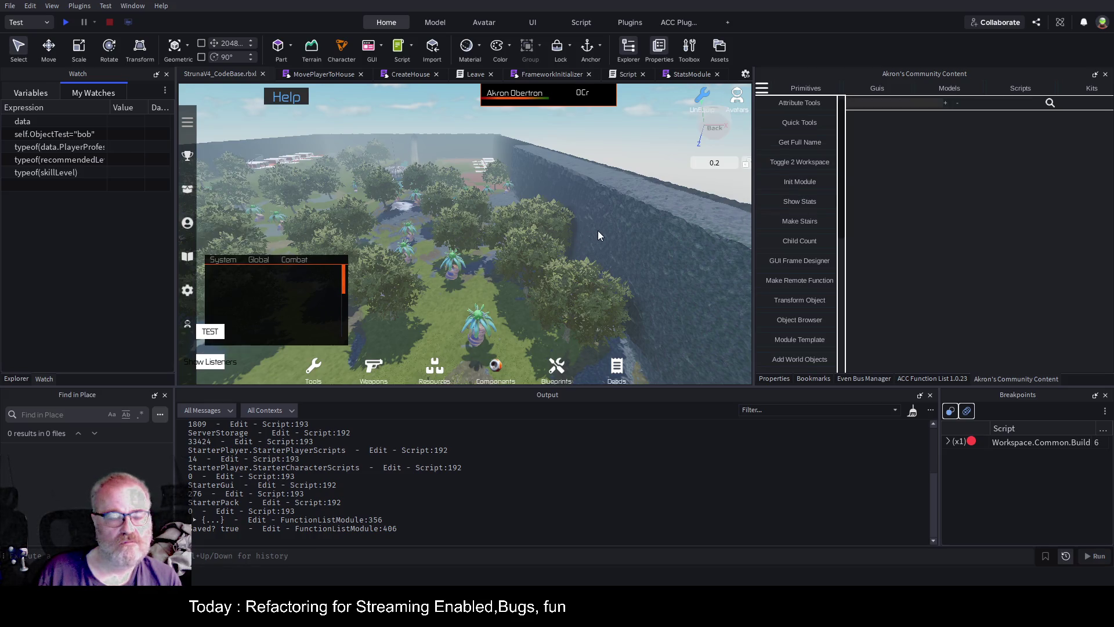
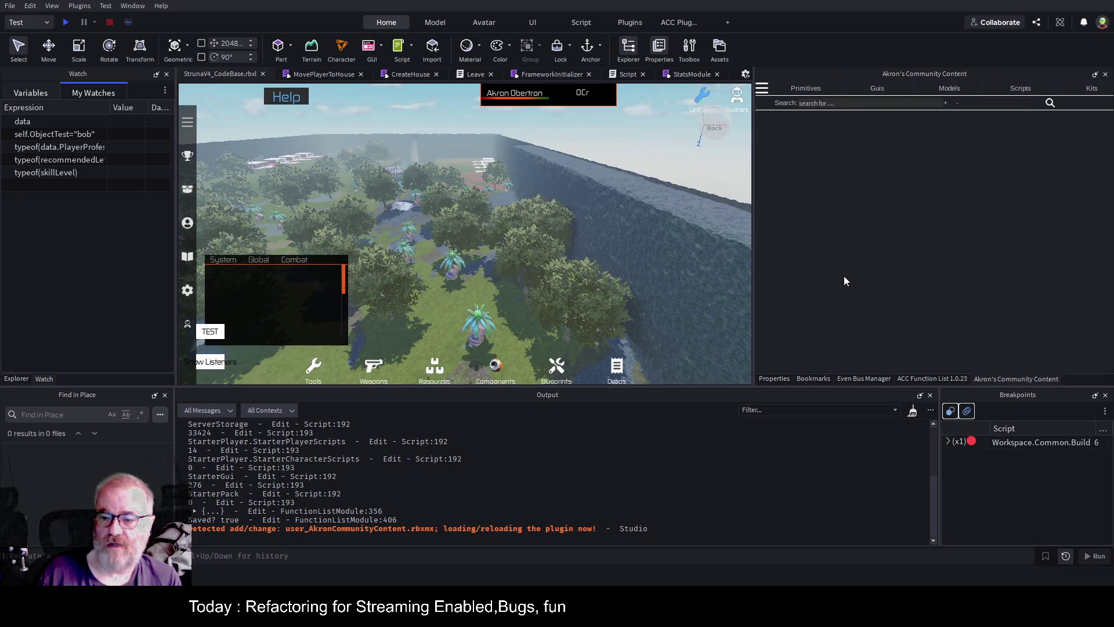
Show the place stats overlay (29390 parts, 1190 models, 373 scripts) and toggle the mesh-part highlight
left_click(763, 90)
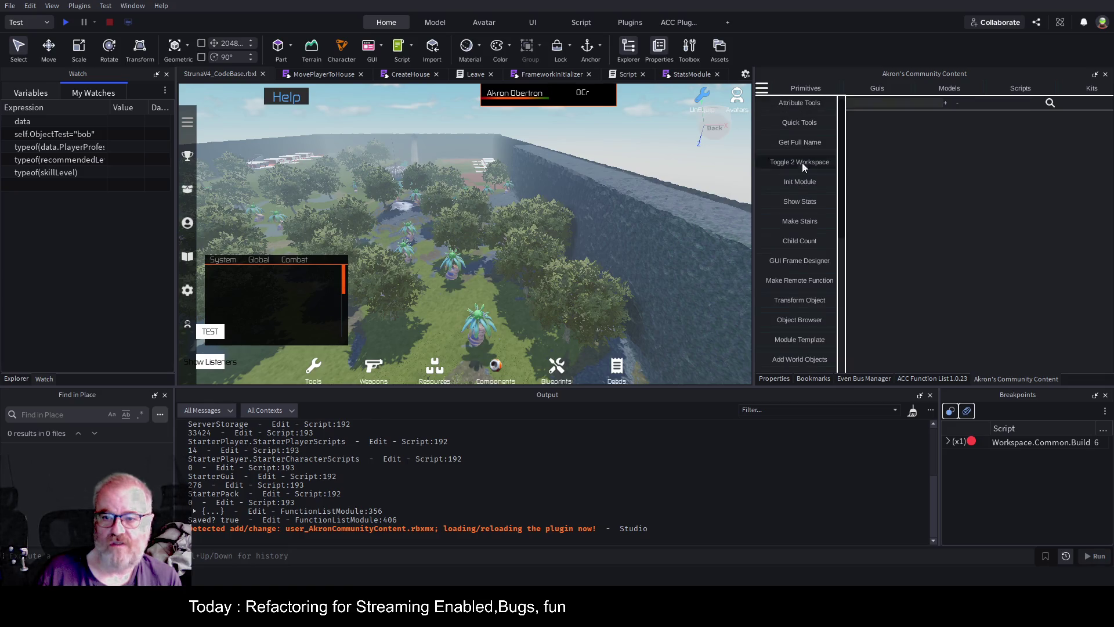
left_click(809, 201)
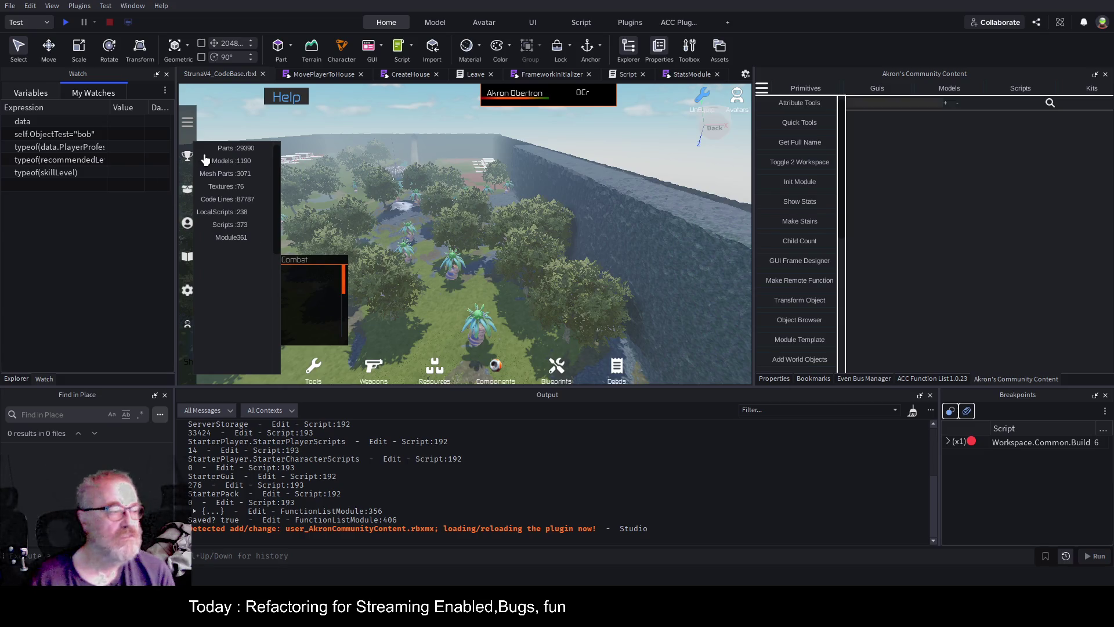
left_click(206, 175)
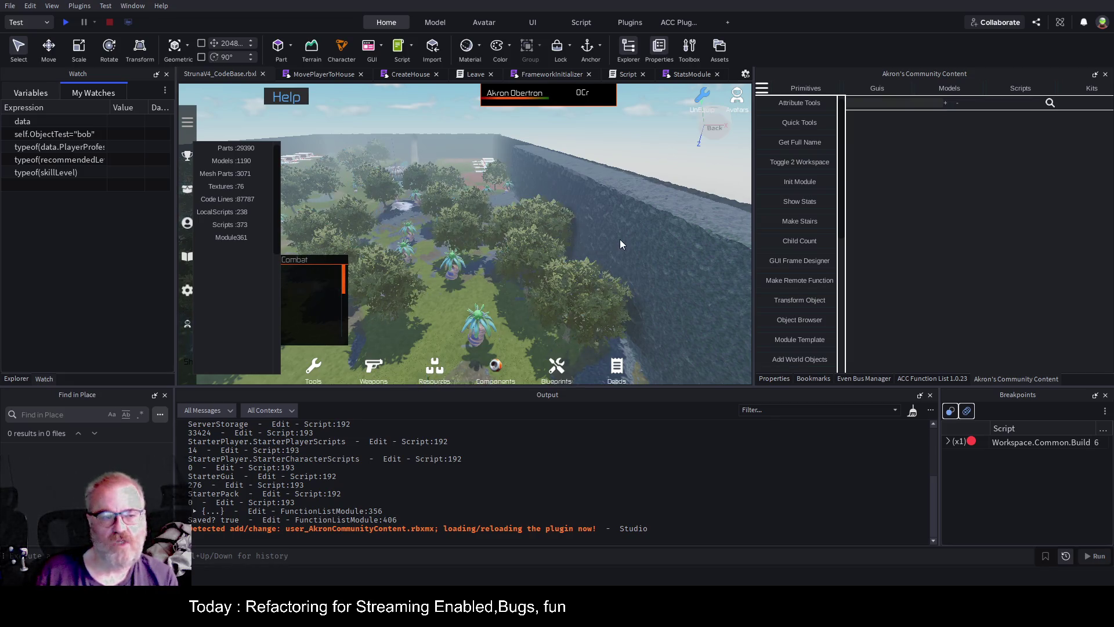
scroll(620, 239, "up", 5)
scroll(619, 239, "up", 5)
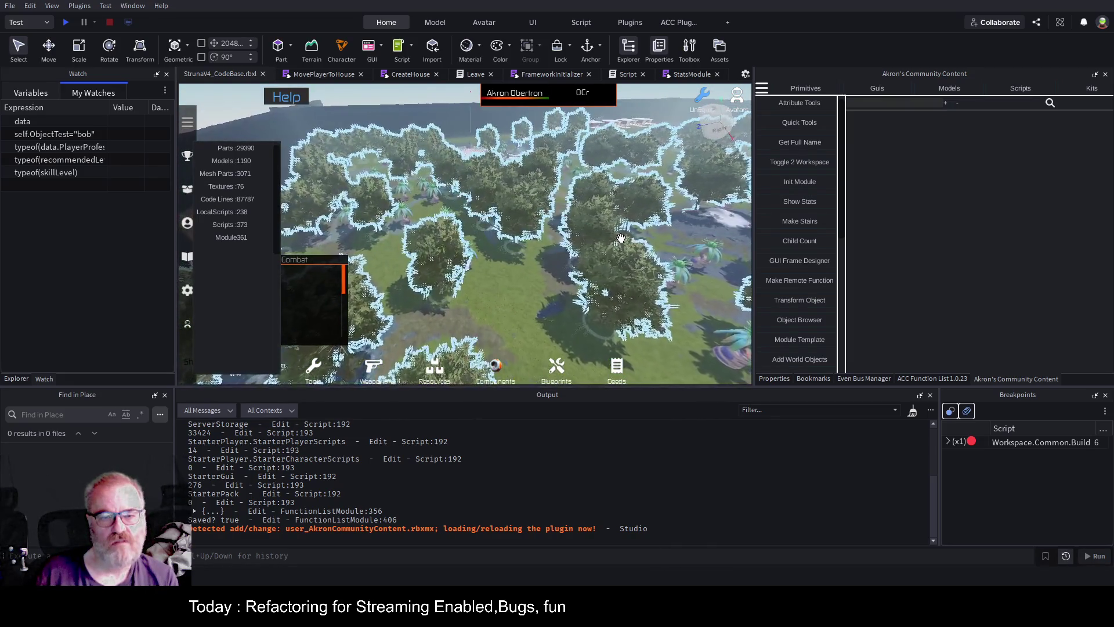
scroll(620, 238, "up", 3)
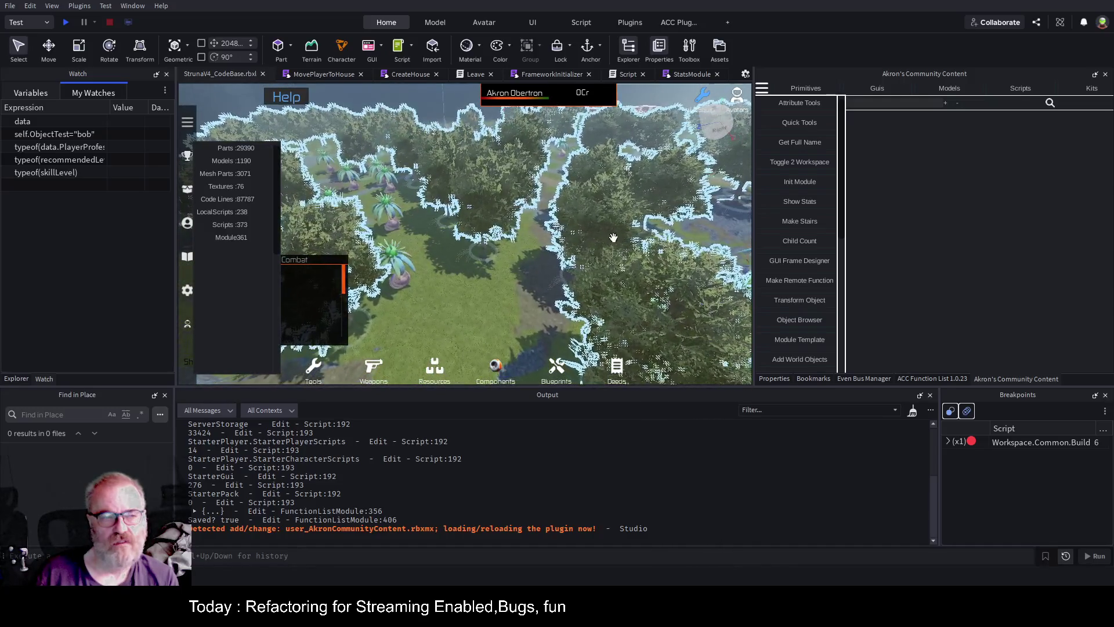
left_click(200, 297)
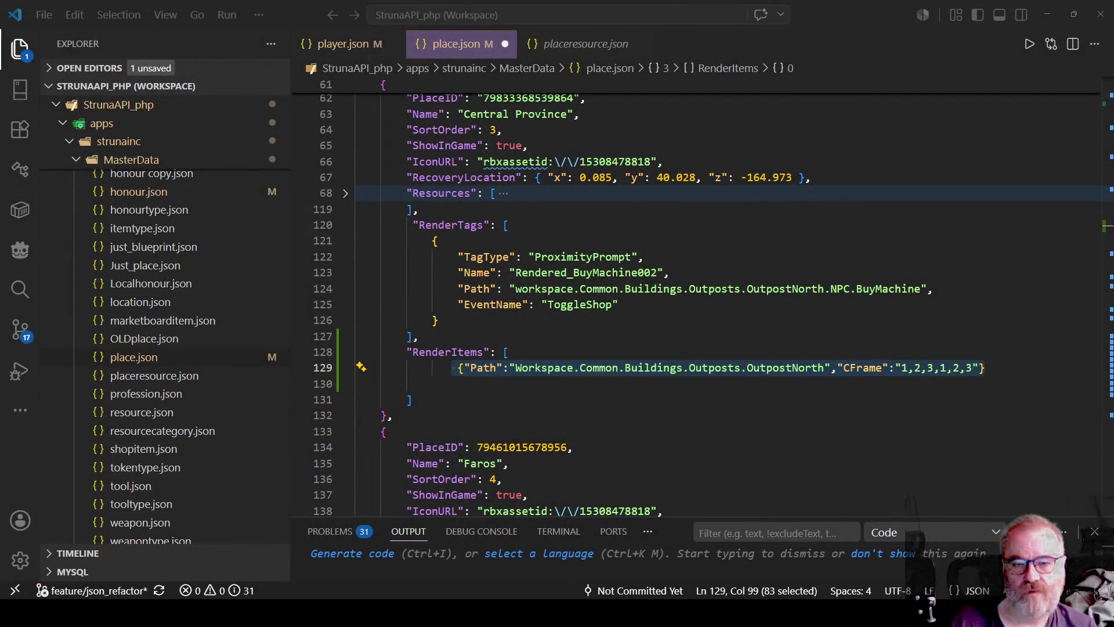
key("alt+Tab")
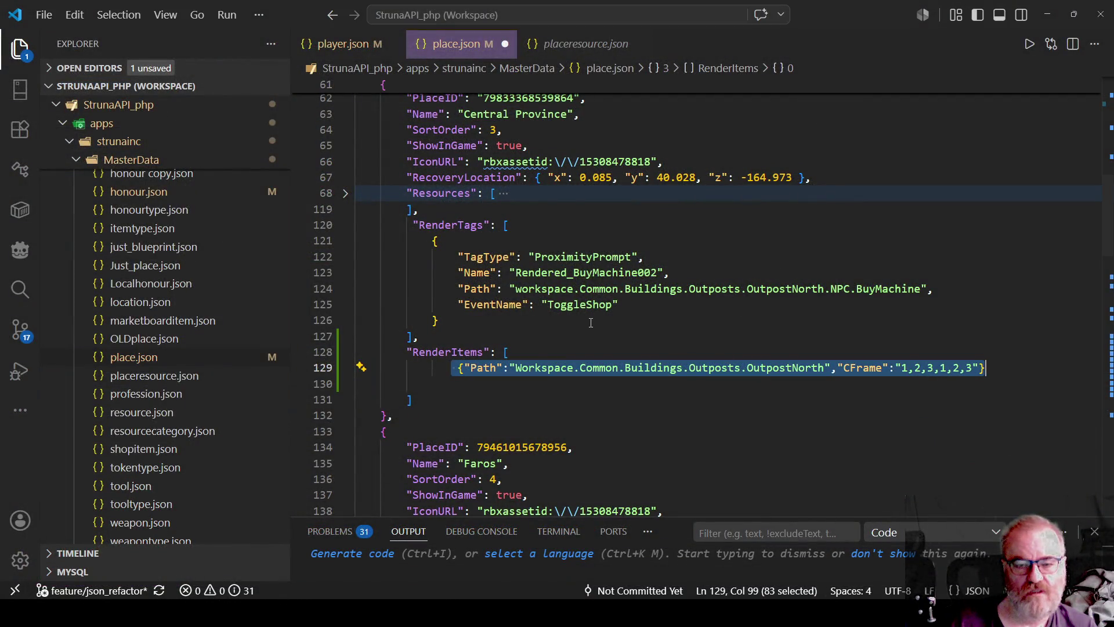
key("alt+Tab")
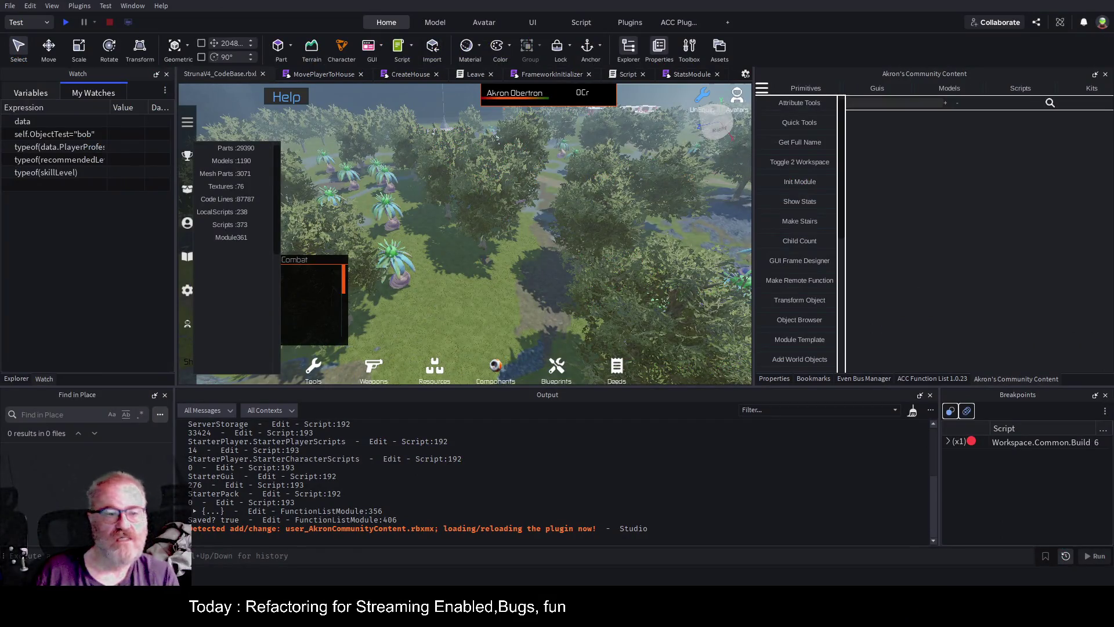
Select the Trees model in the viewport and reveal it under Workspace > Common > Vegitation in Explorer
left_click(679, 317)
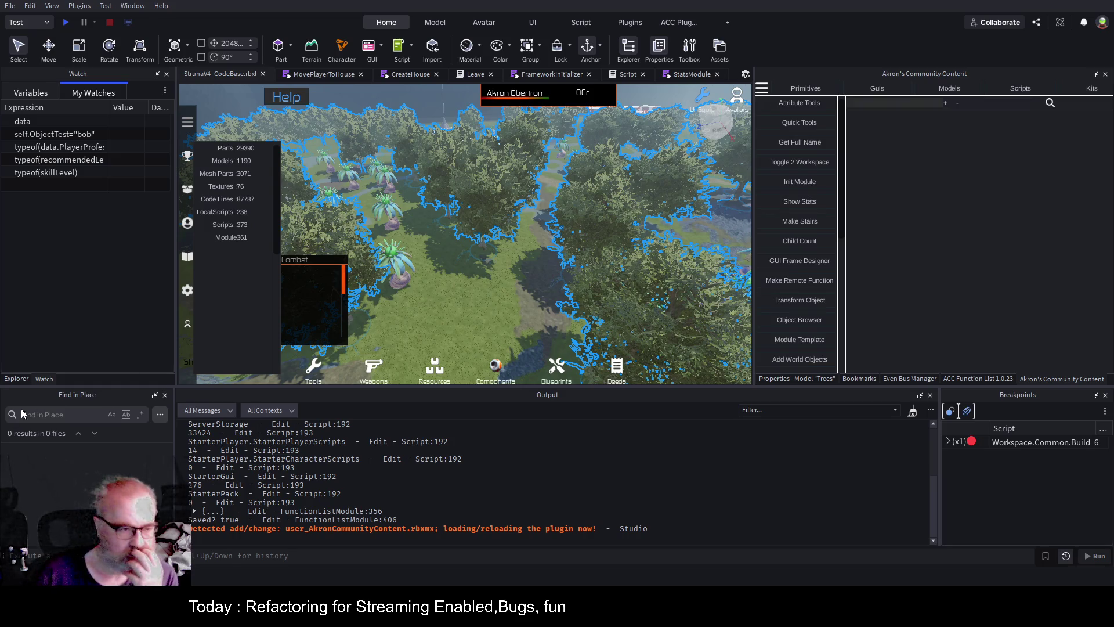
left_click(16, 379)
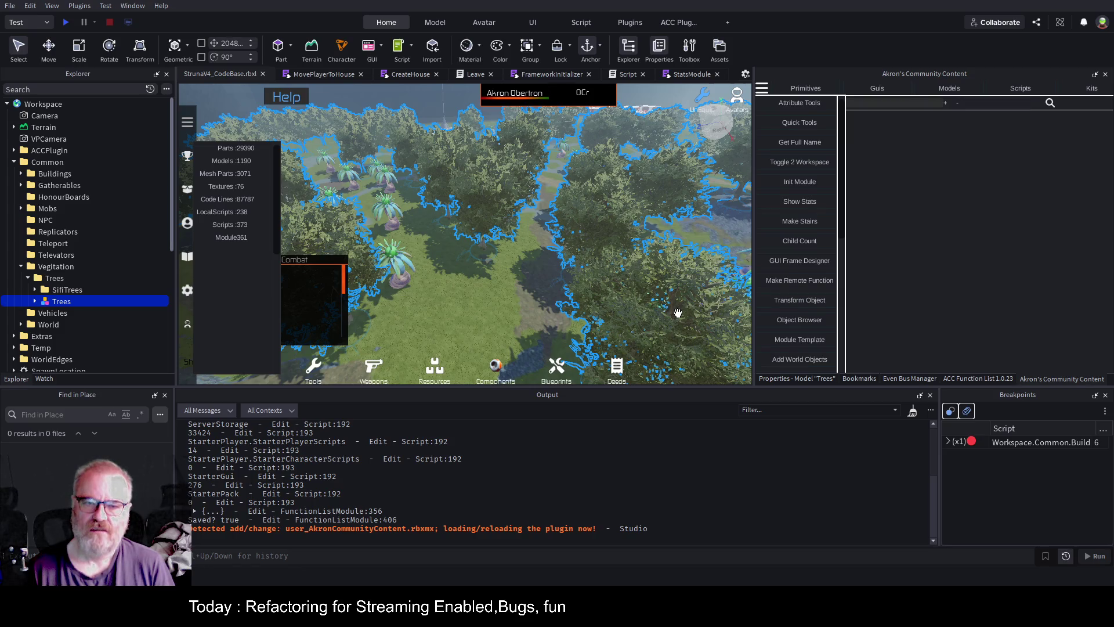
Fly the camera through the tree grove and along the path toward the domed buildings
scroll(612, 274, "down", 4)
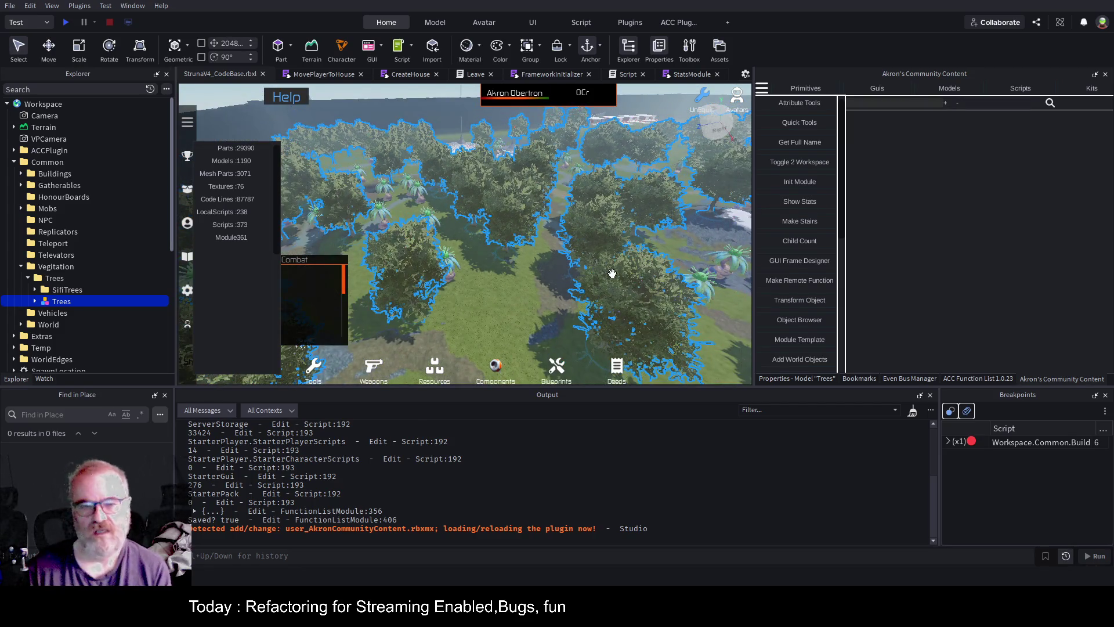
scroll(612, 273, "up", 5)
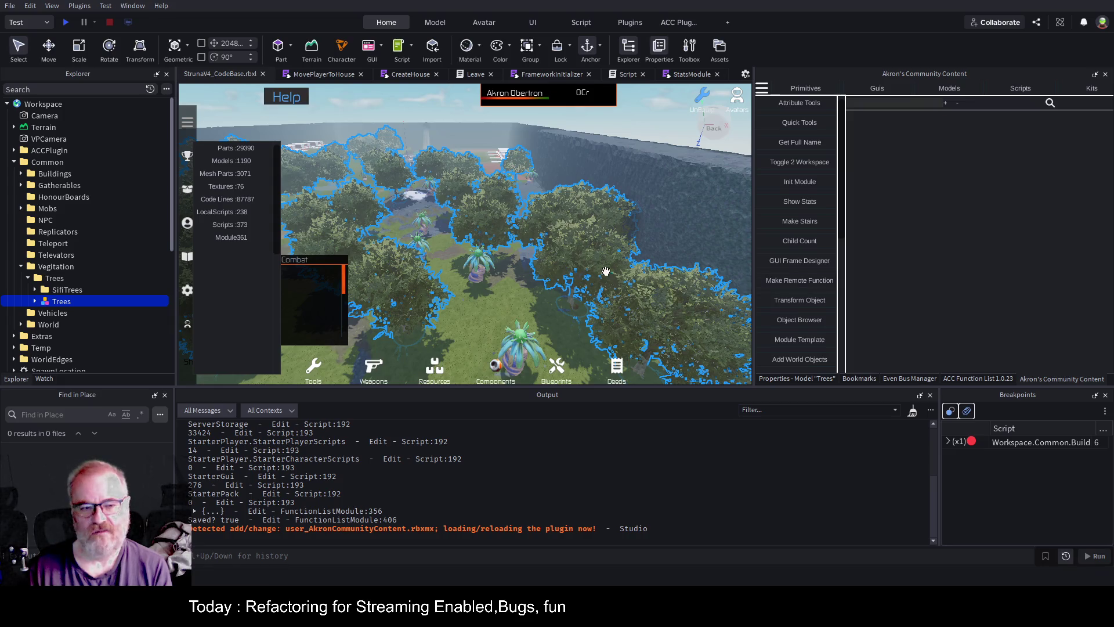
scroll(605, 271, "up", 10)
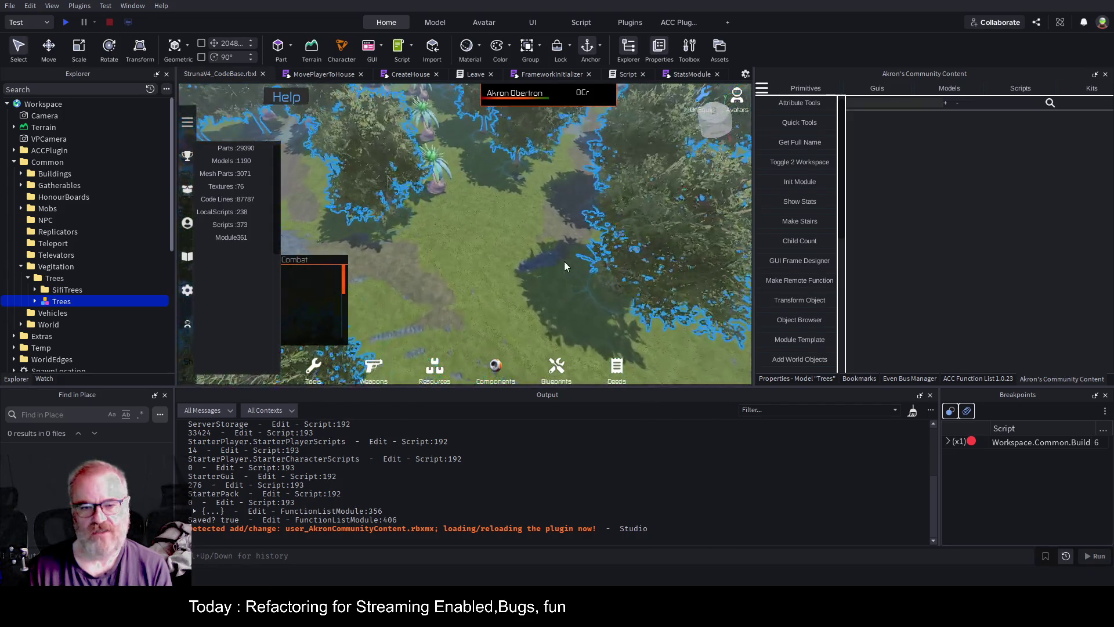
scroll(564, 261, "up", 10)
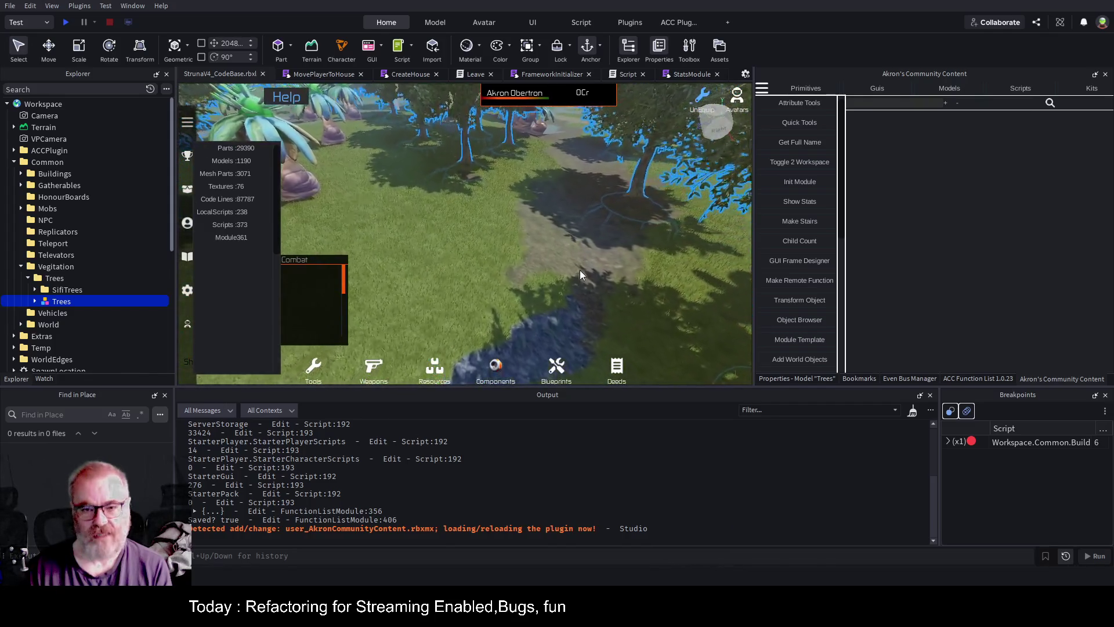
scroll(583, 264, "up", 10)
scroll(585, 255, "up", 10)
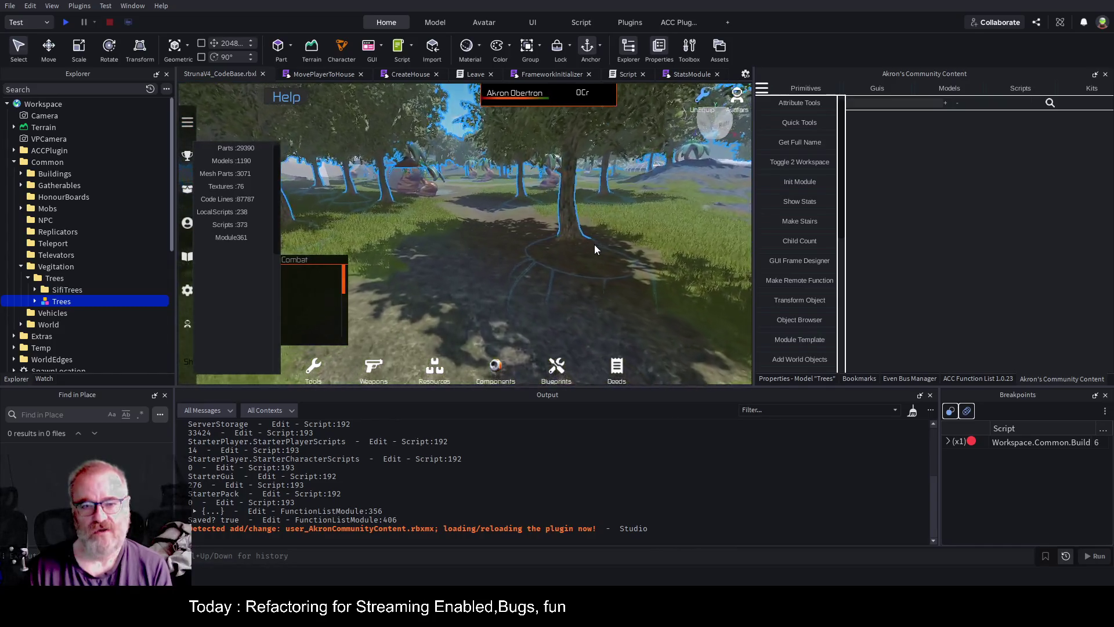
scroll(597, 249, "up", 10)
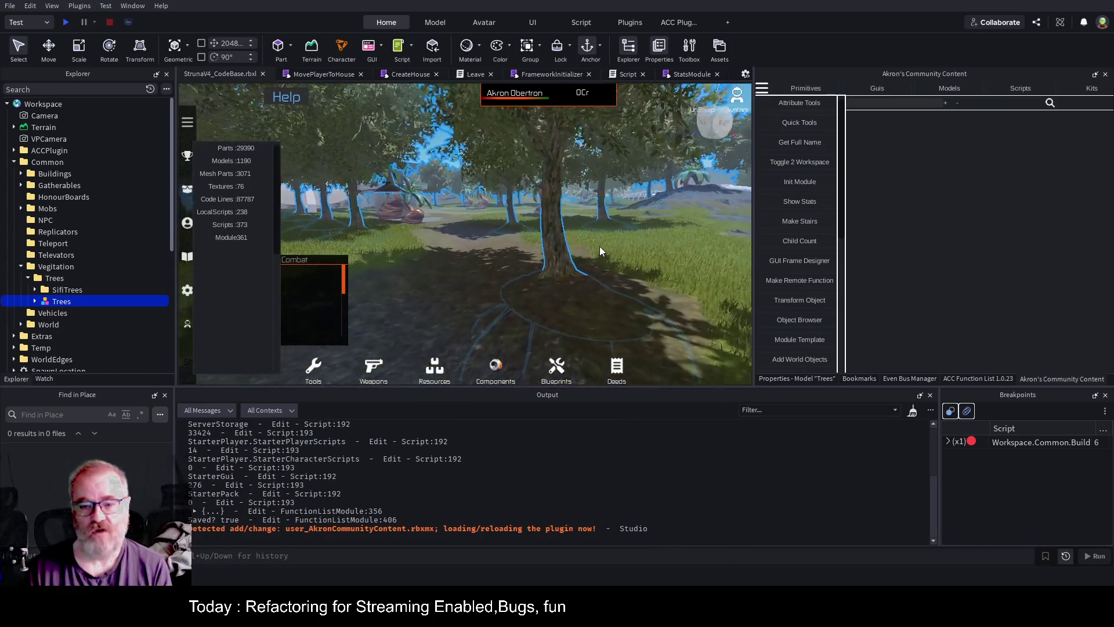
scroll(599, 246, "up", 5)
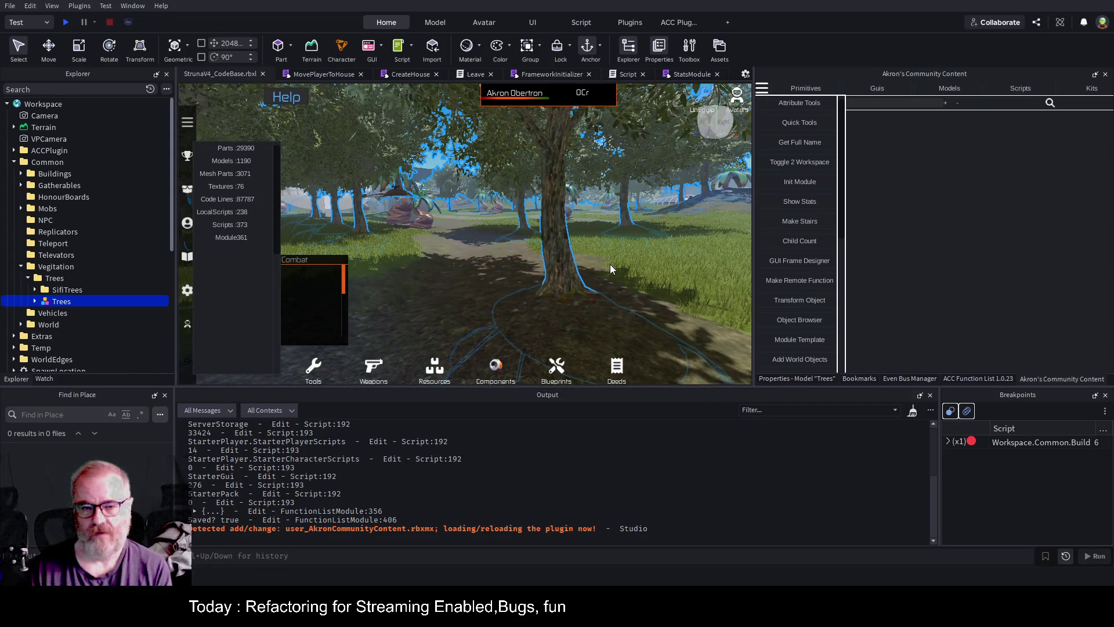
scroll(611, 273, "down", 5)
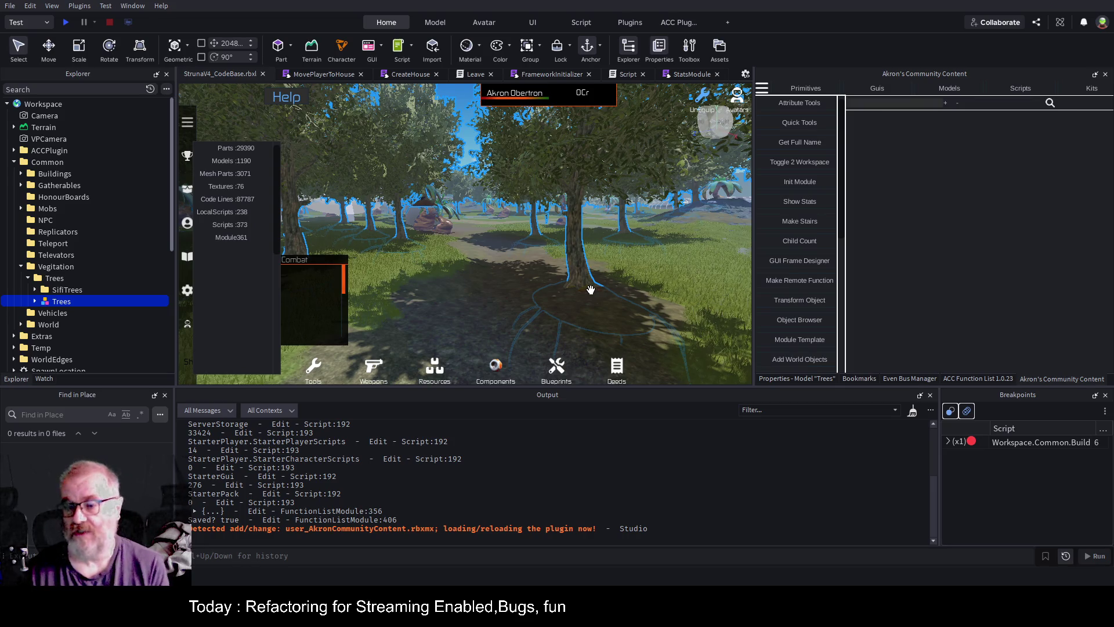
scroll(603, 303, "up", 3)
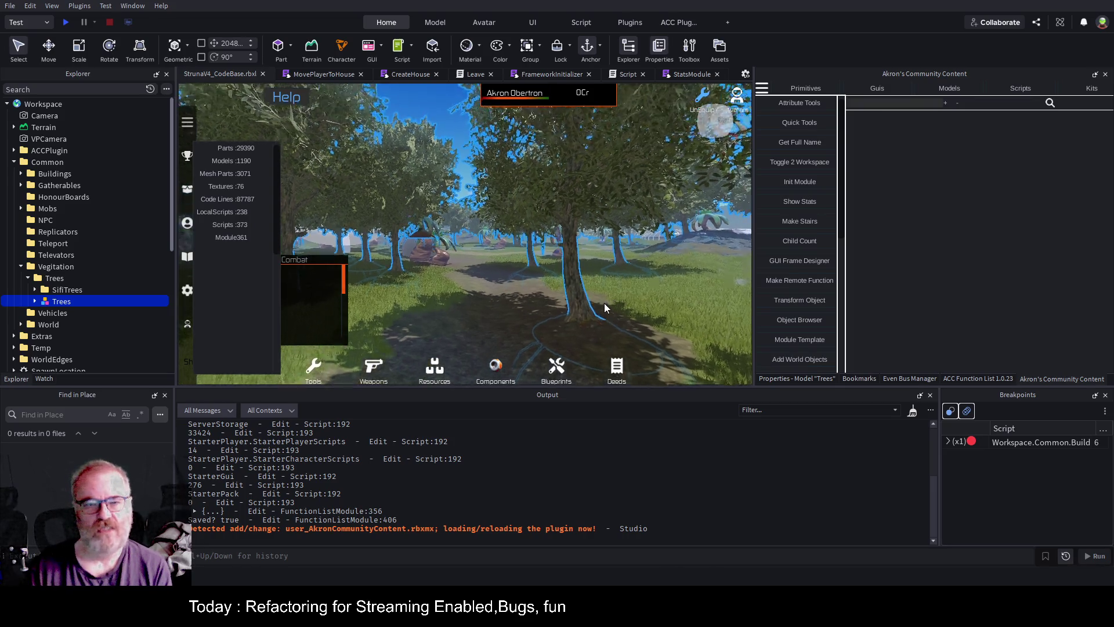
scroll(604, 303, "up", 5)
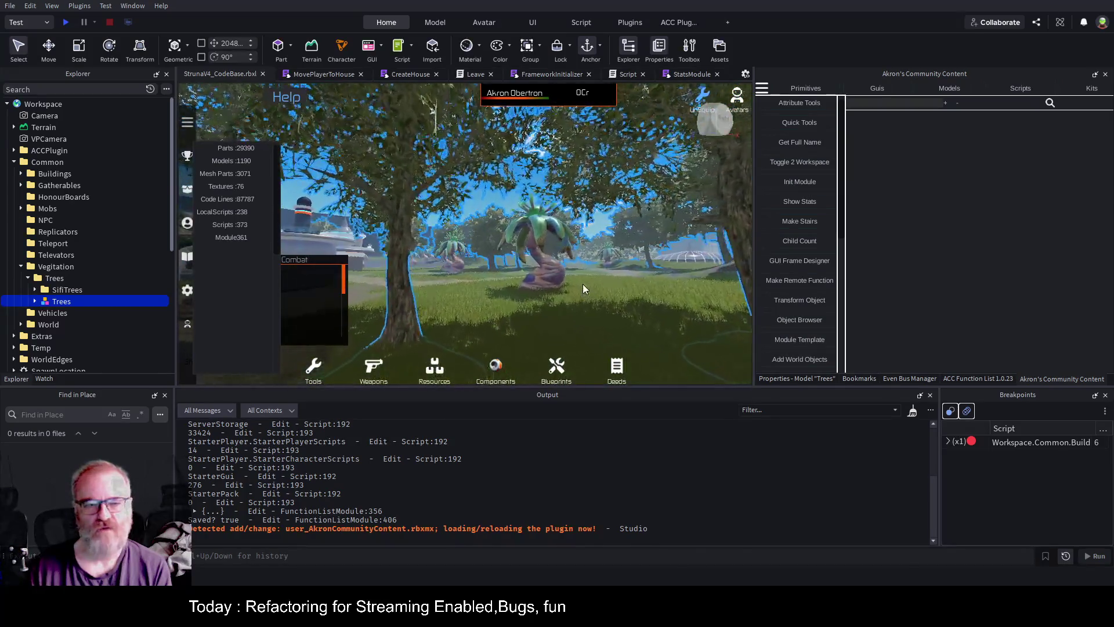
scroll(582, 283, "up", 4)
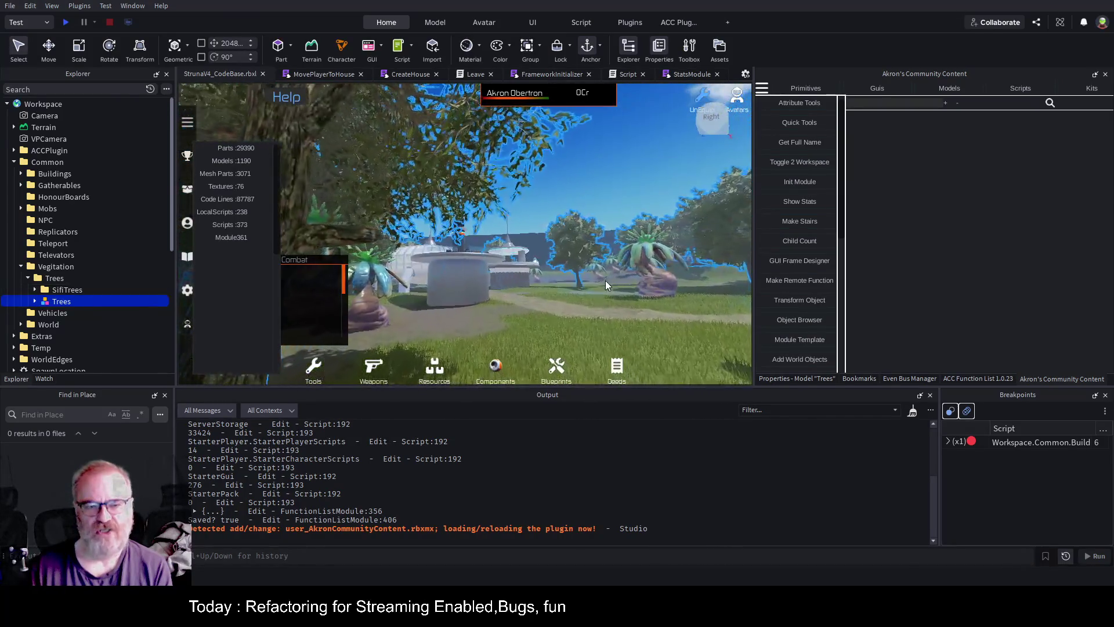
scroll(605, 281, "up", 6)
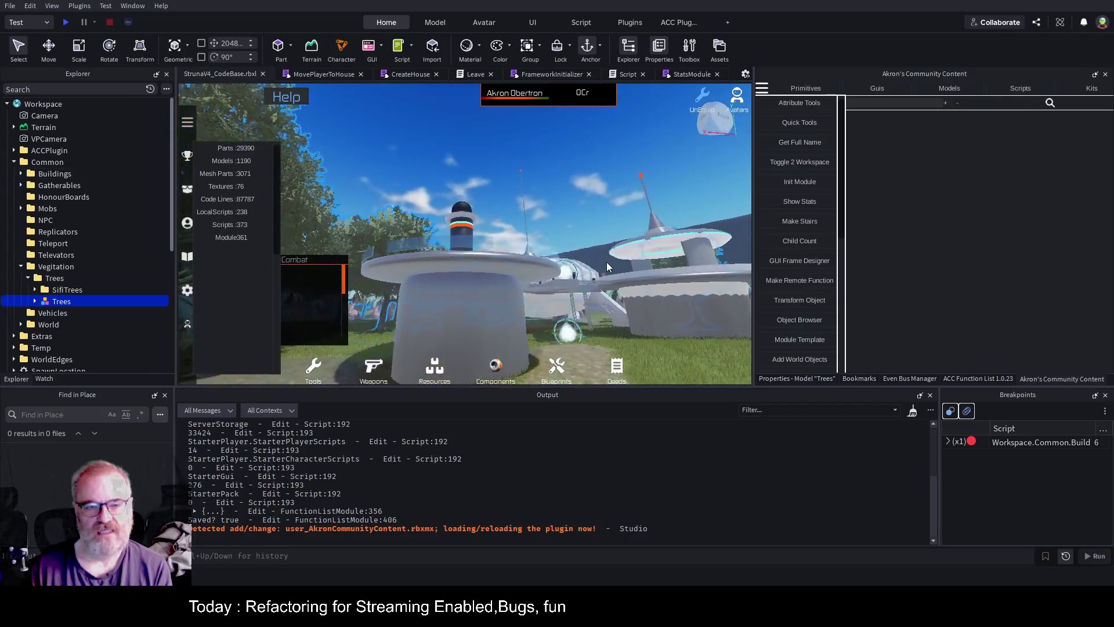
scroll(607, 266, "up", 2)
scroll(575, 200, "down", 5)
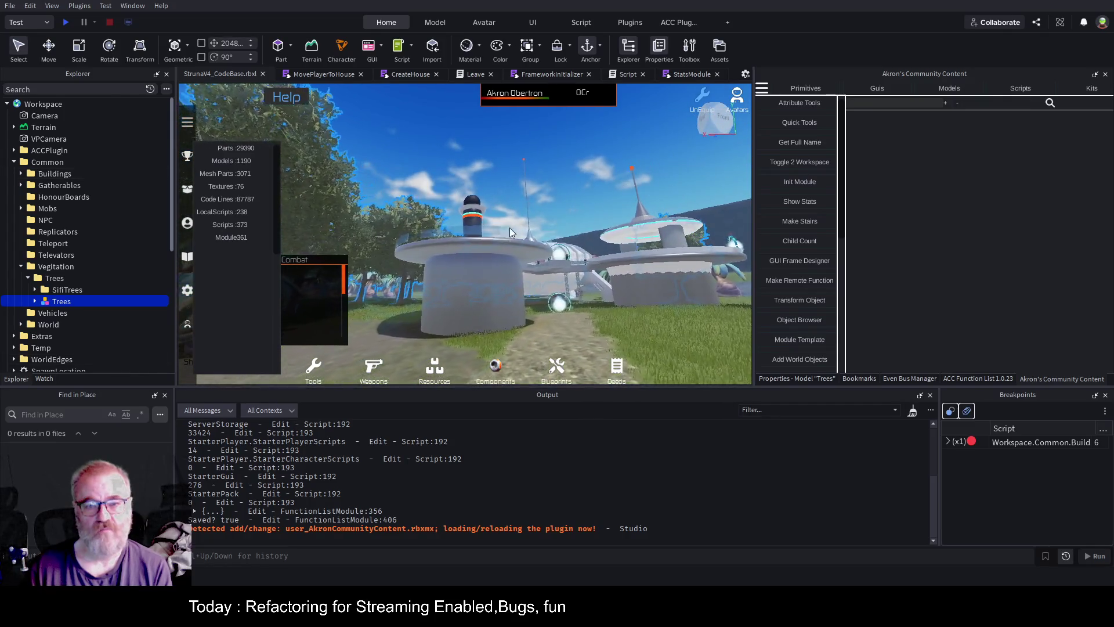
scroll(509, 227, "up", 3)
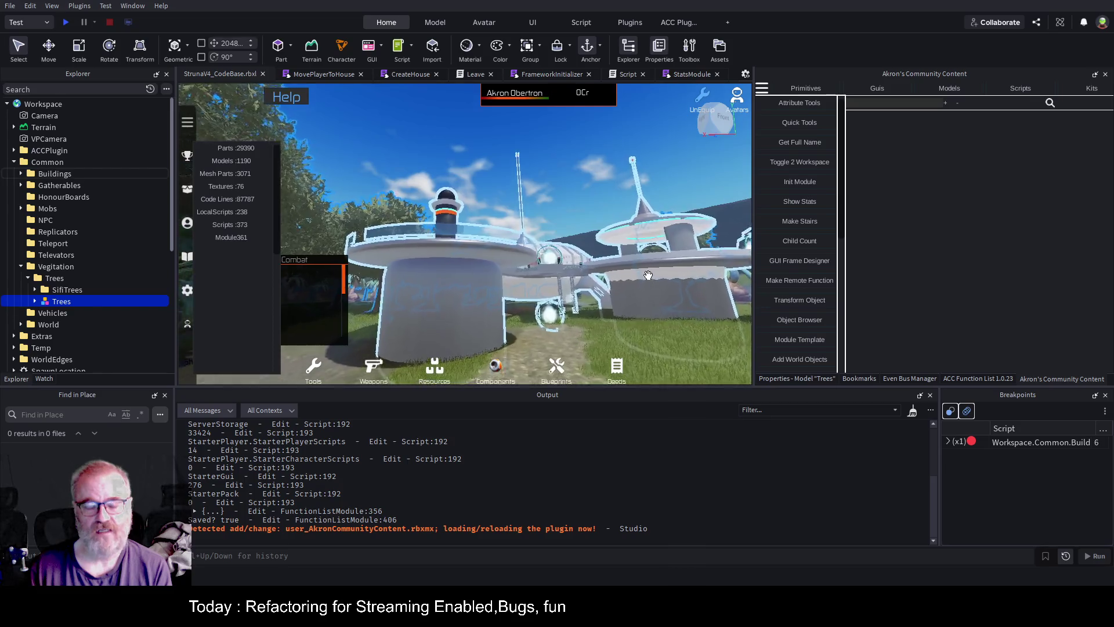
scroll(649, 276, "down", 3)
scroll(642, 270, "up", 3)
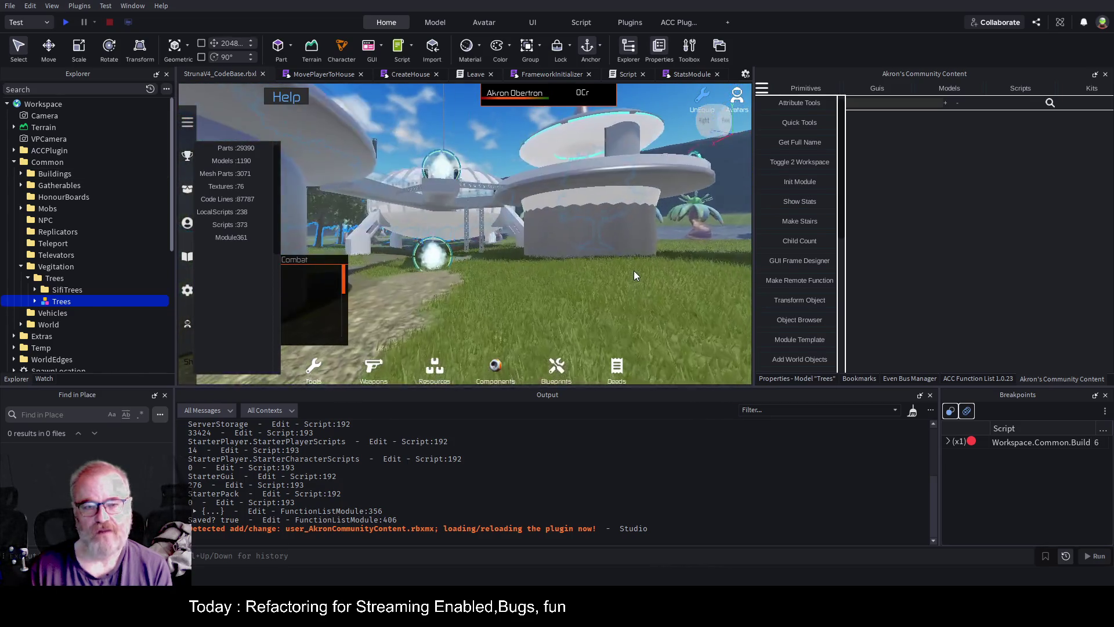
scroll(614, 262, "up", 4)
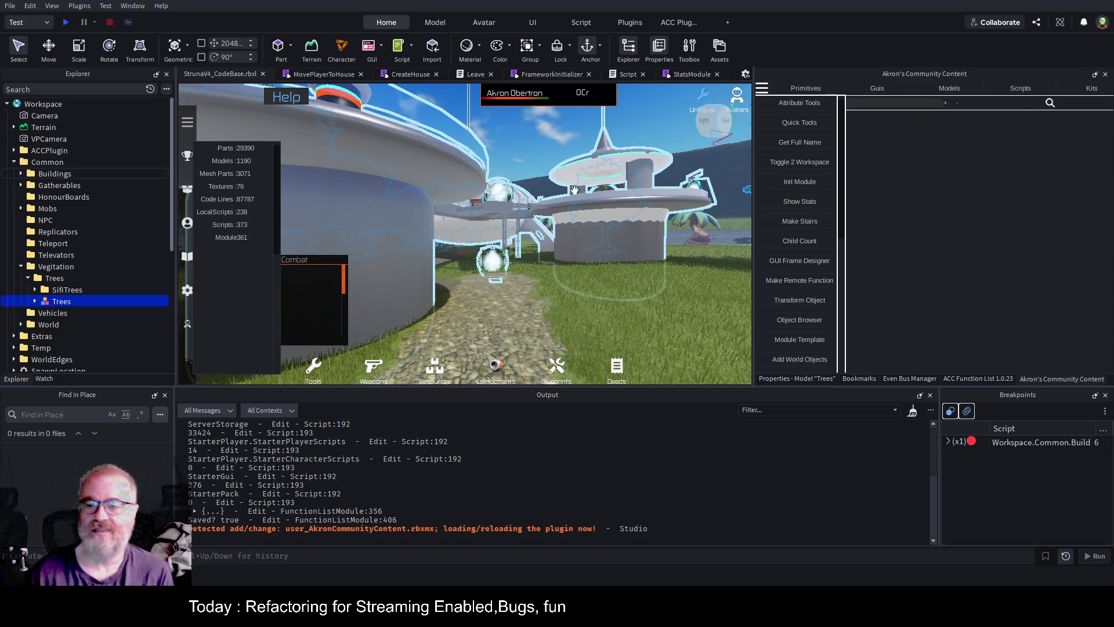
Focus the viewport camera on the selected Trees model grove
key("f")
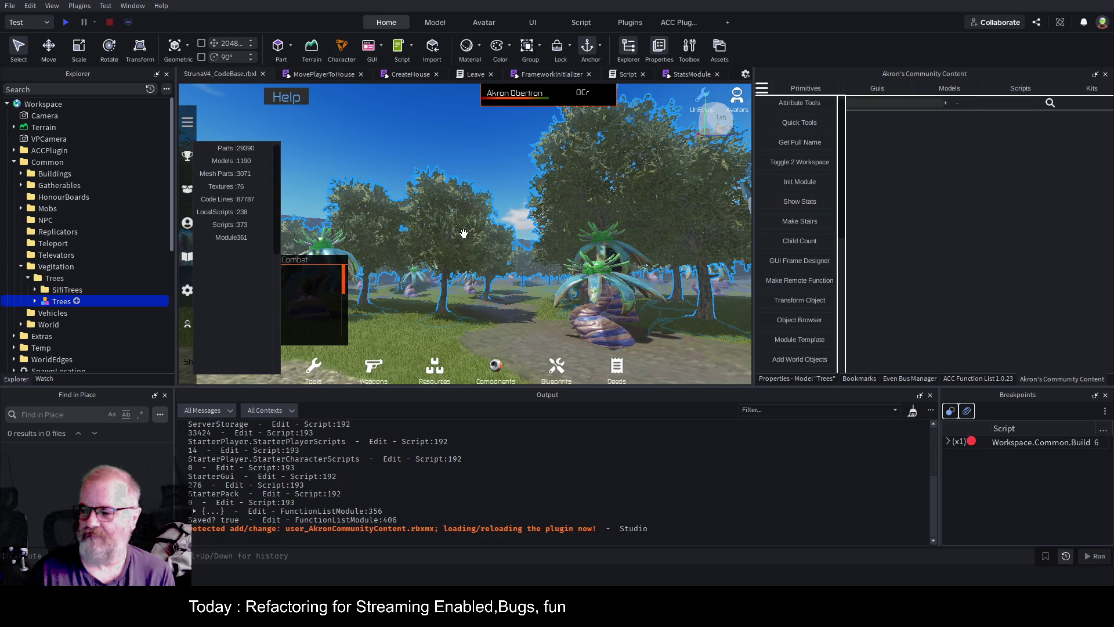
Fly over the Trees grove and around the white dome platform
key("f")
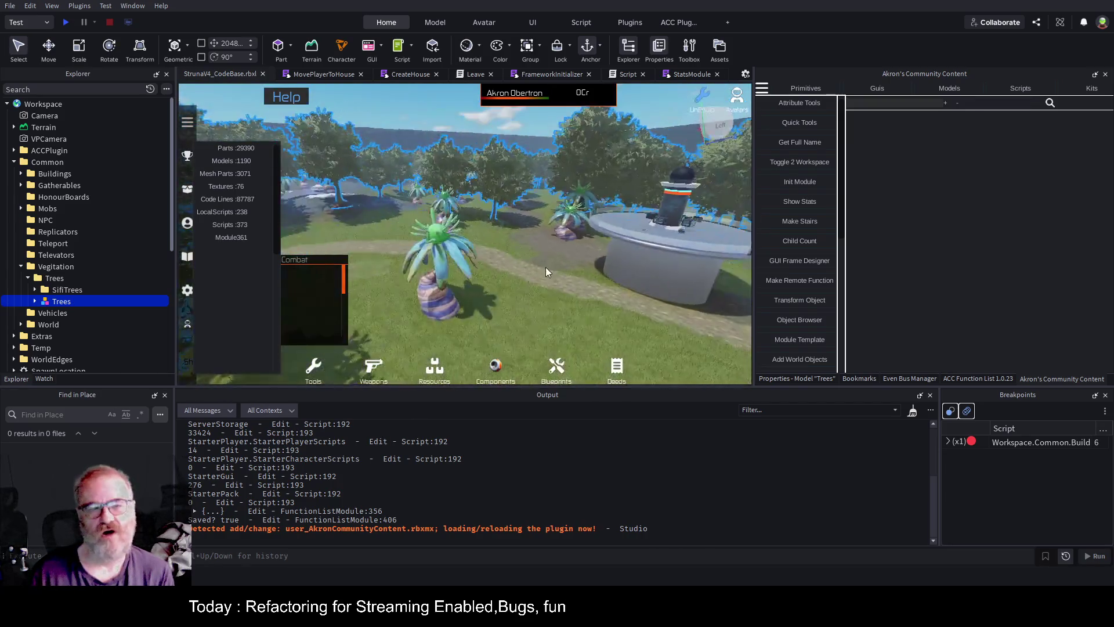
key("d")
key("a")
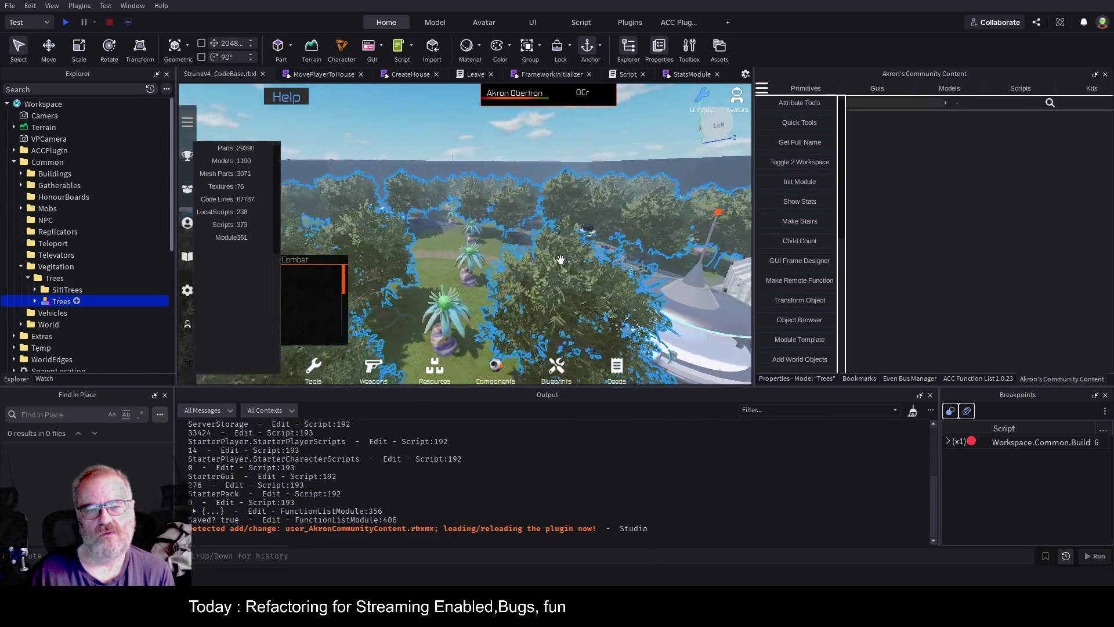
key("w")
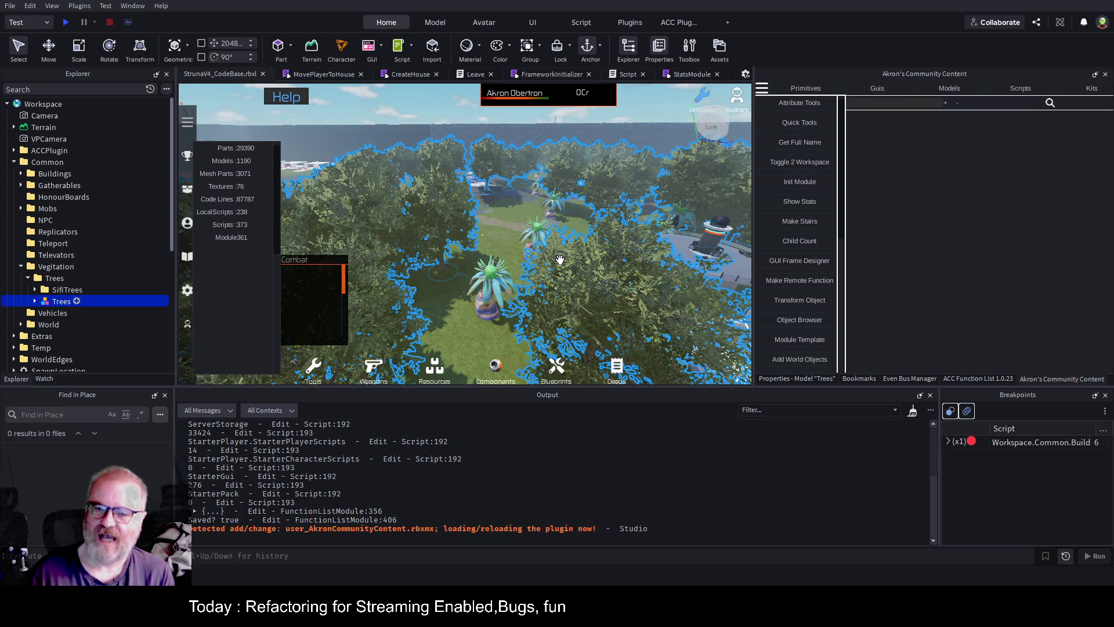
key("w")
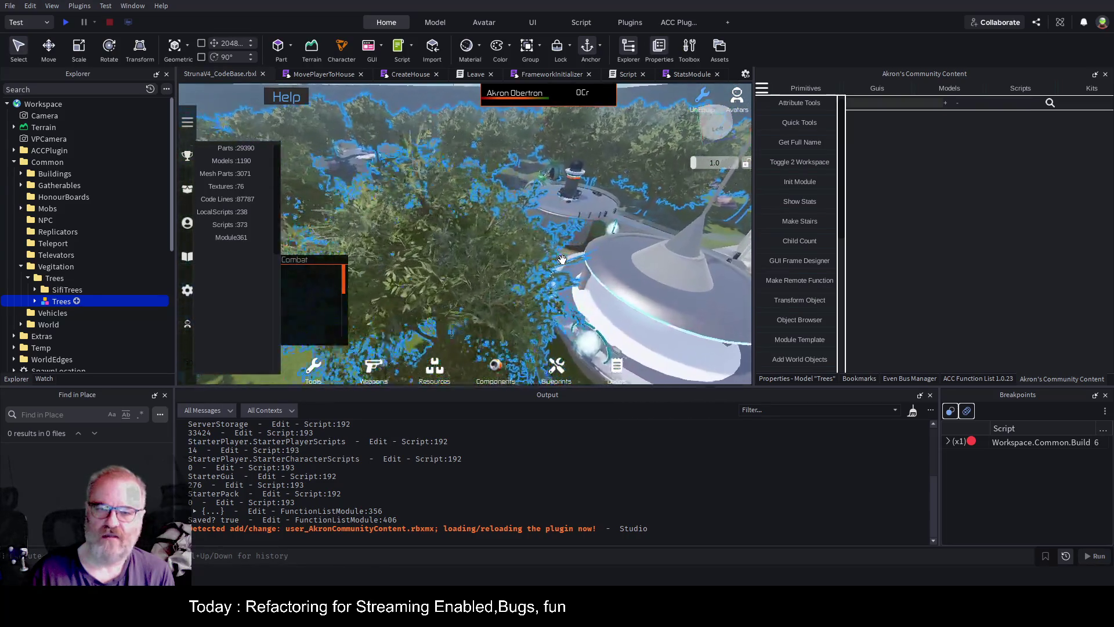
key("d")
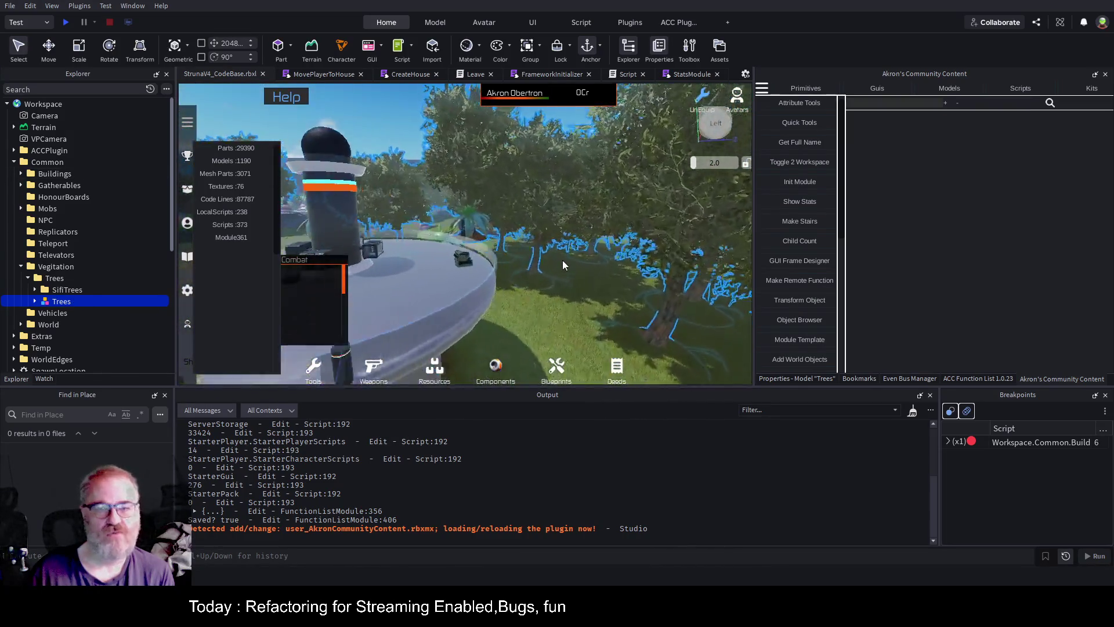
key("w")
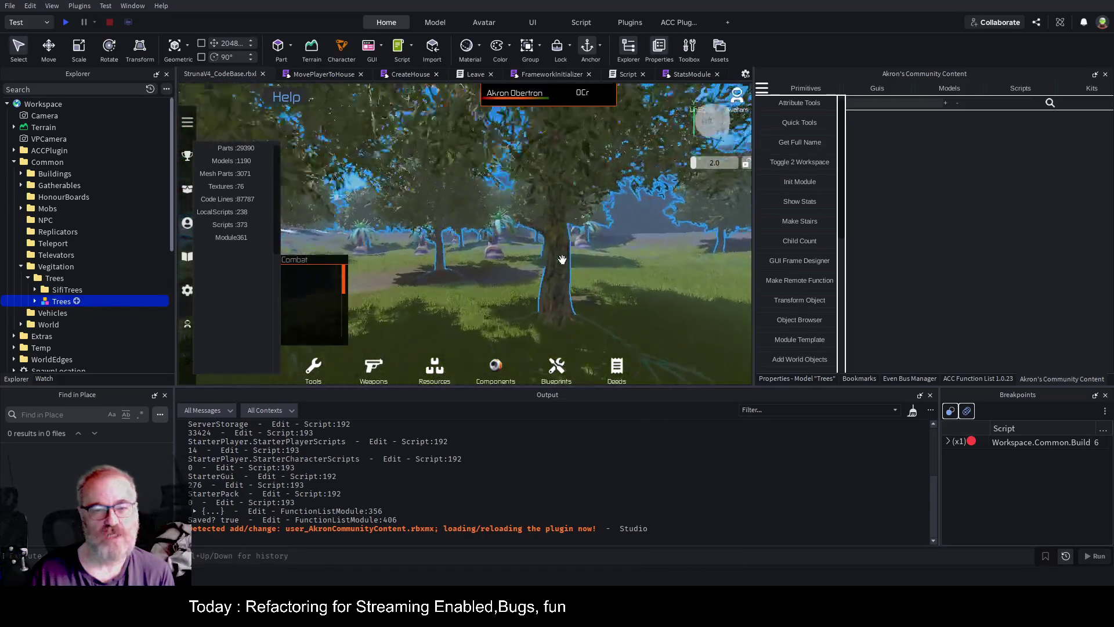
Fly past the palms along the dirt path and select the large tree's Leaf mesh
key("w")
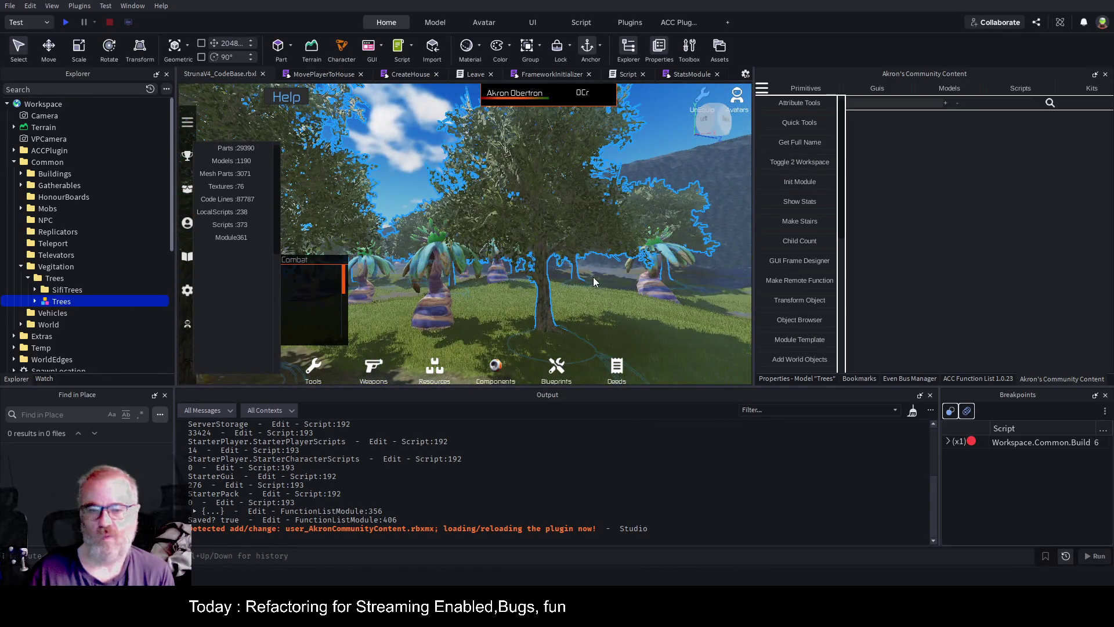
key("w")
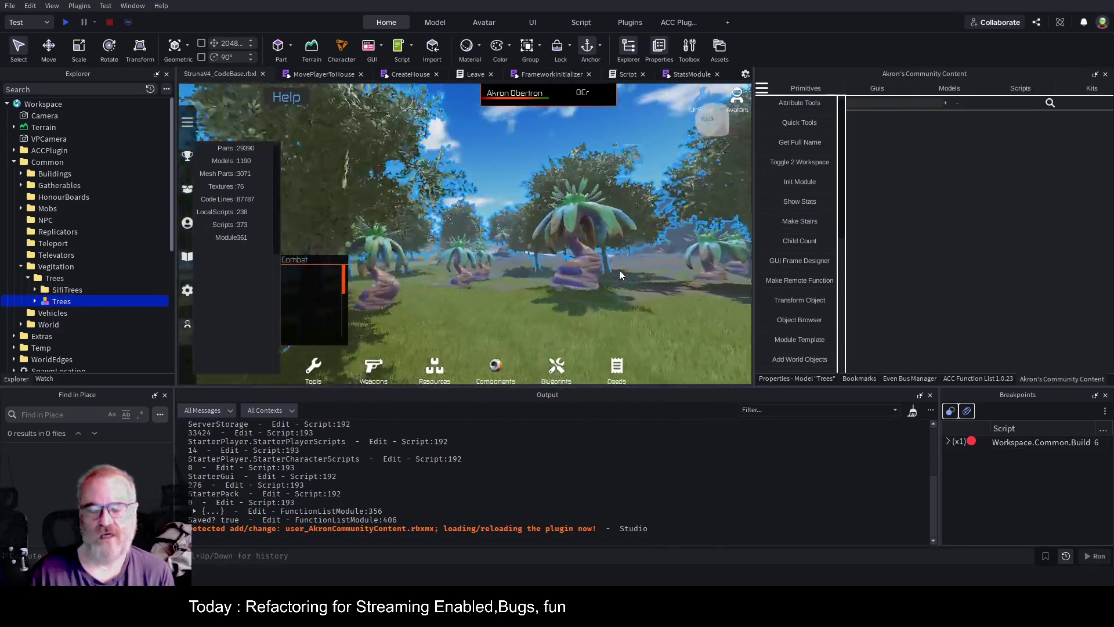
key("w")
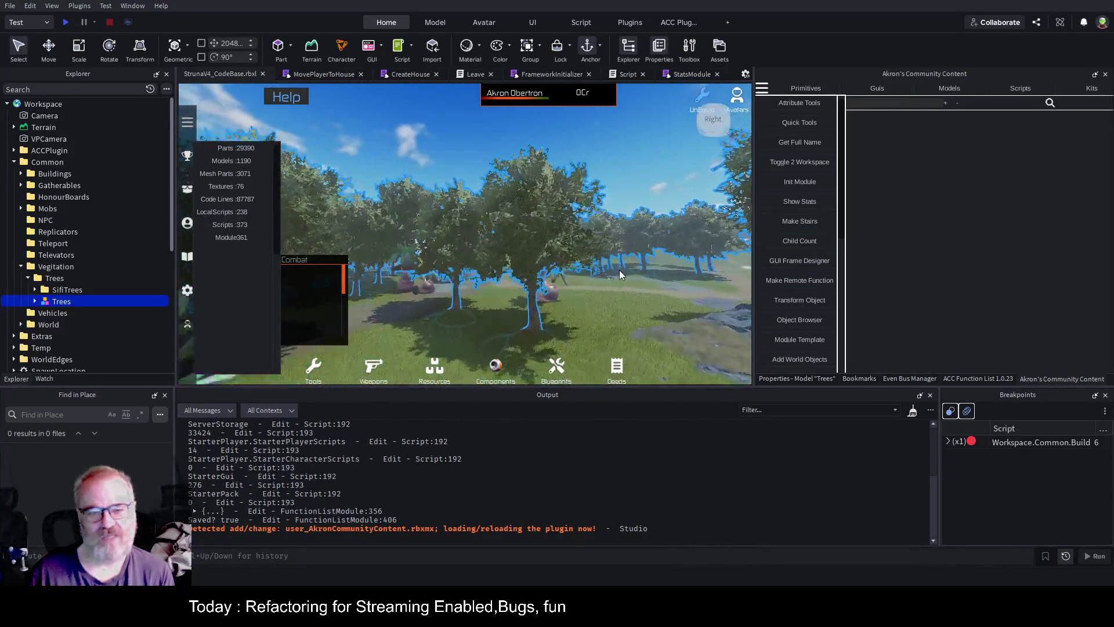
key("w")
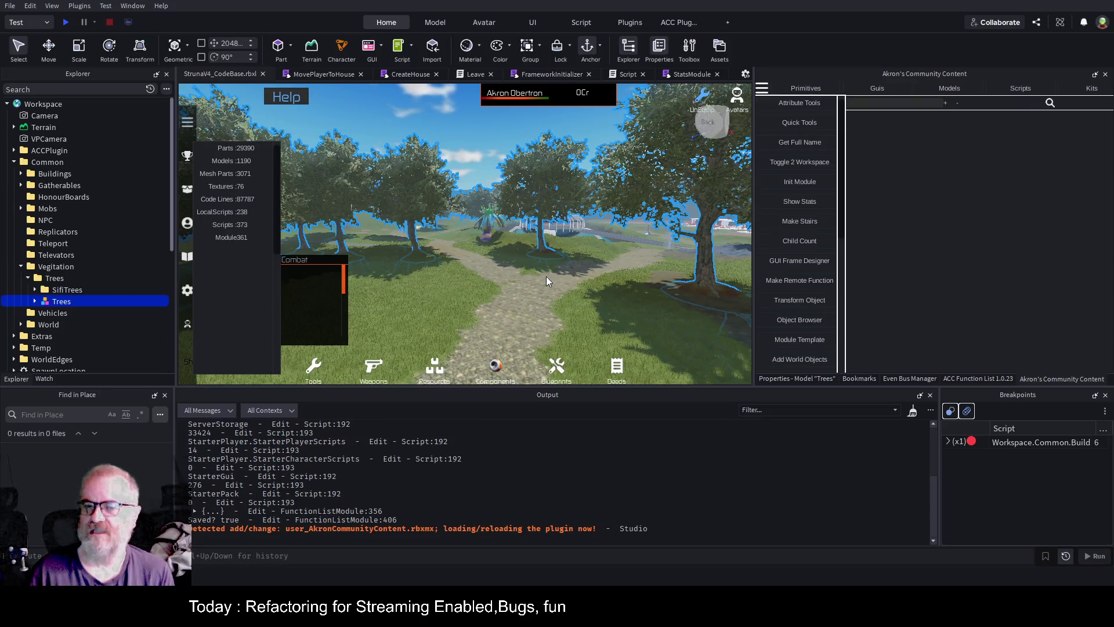
key("w")
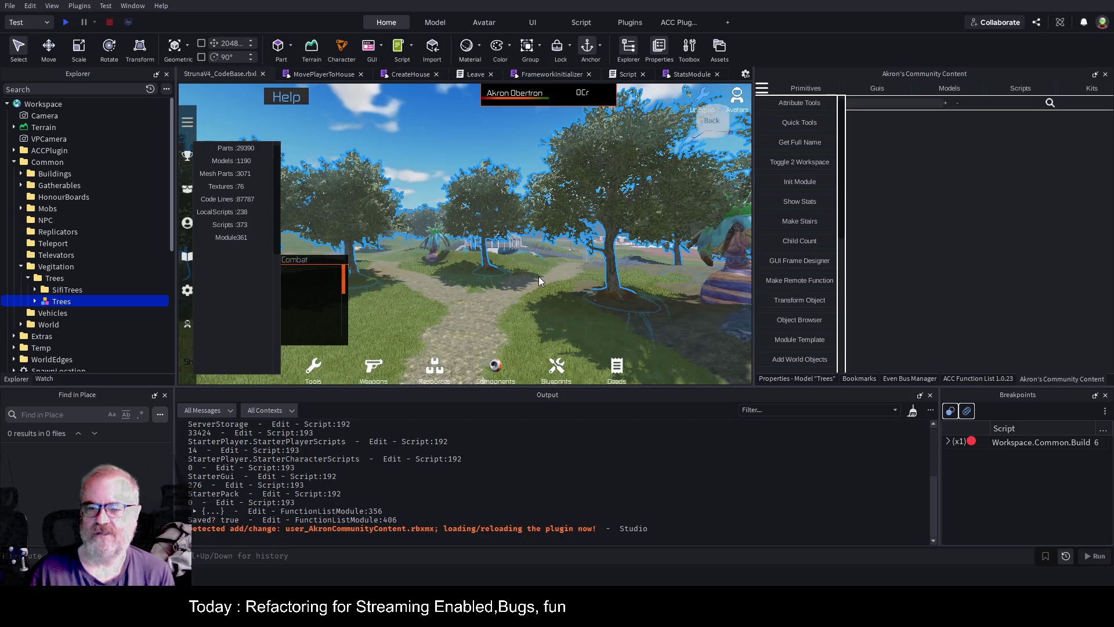
key("w")
key("d")
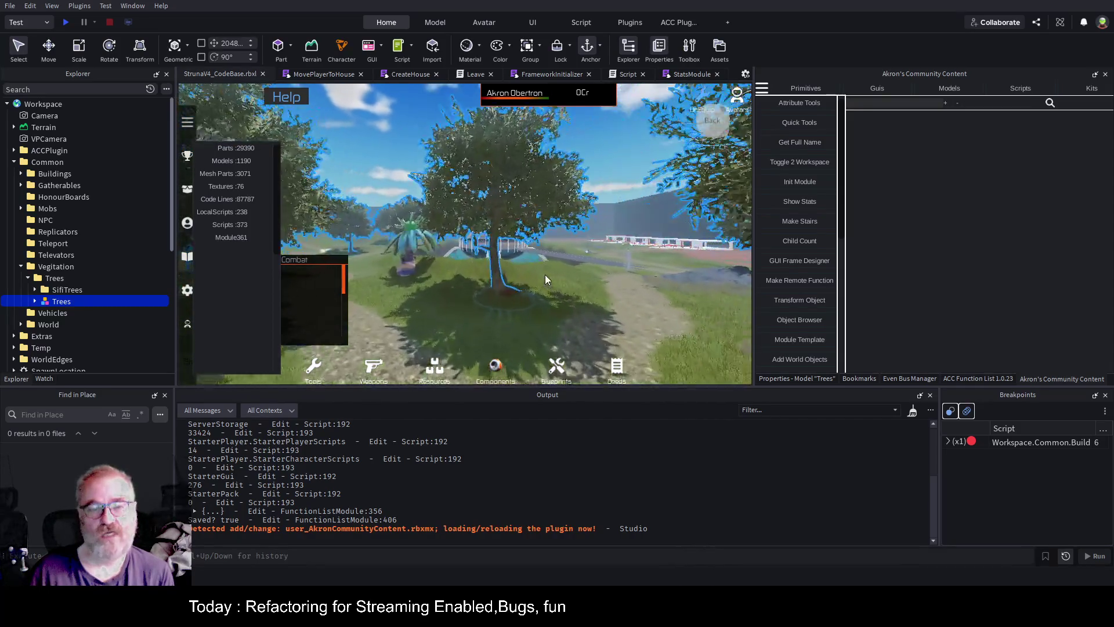
left_click(546, 234)
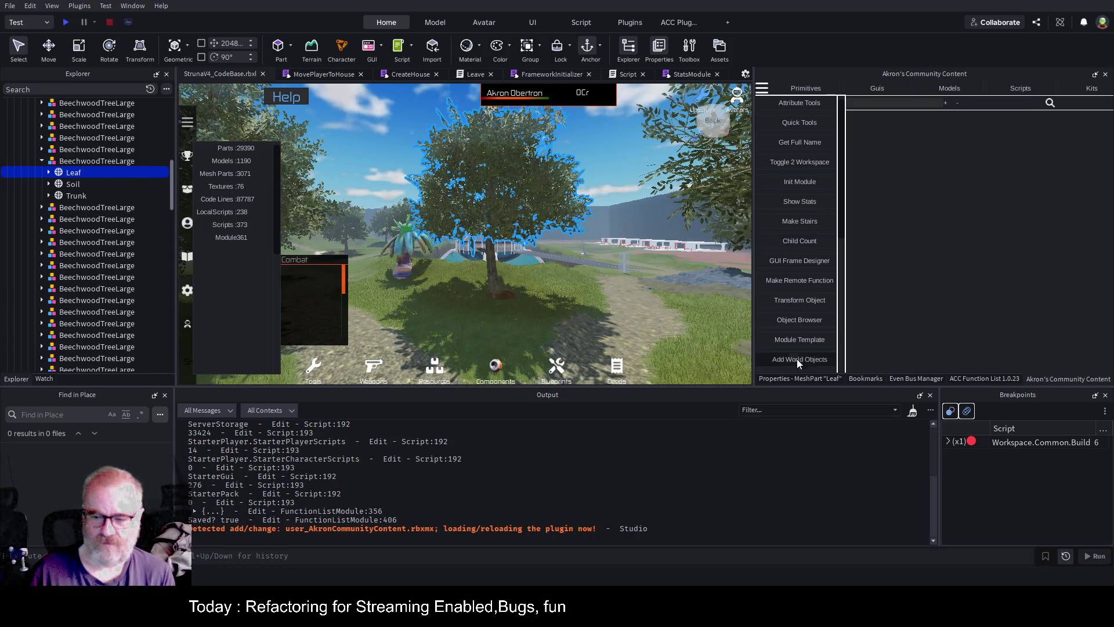
Show the Leaf MeshPart's properties and inspect its SurfaceAppearance child
left_click(781, 377)
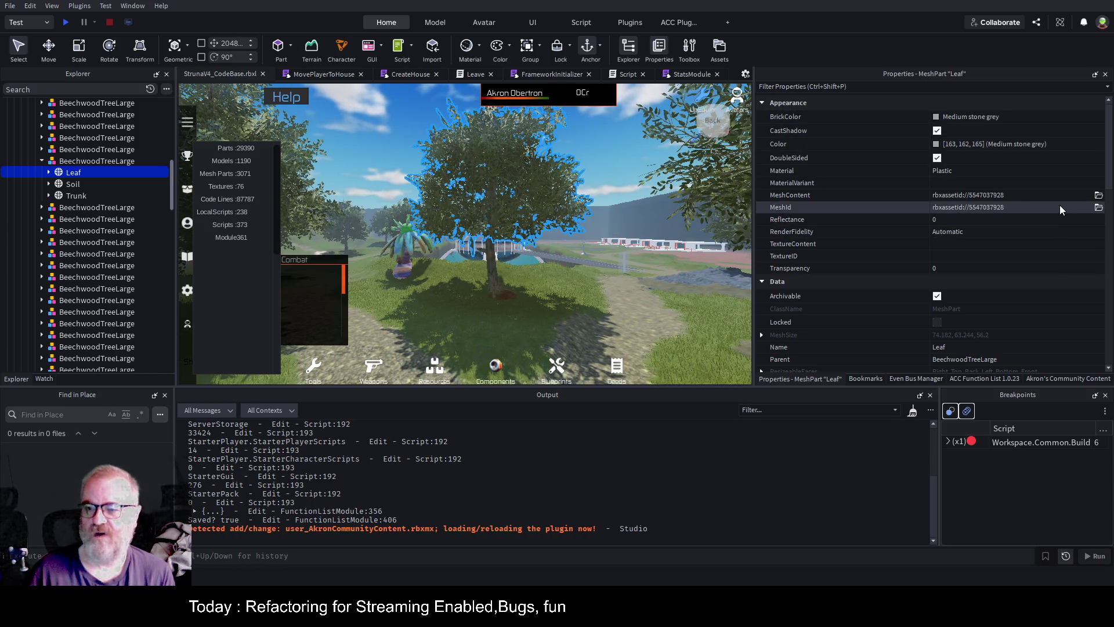
left_click(48, 173)
left_click(64, 183)
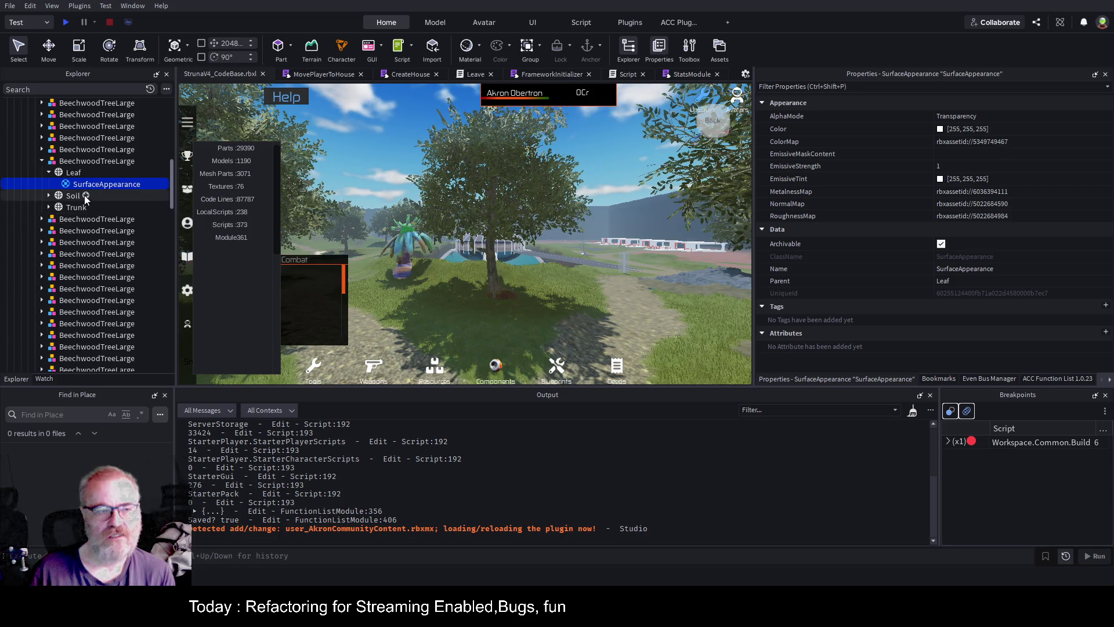
Reselect the Leaf mesh and delete it so the tree loses its foliage
left_click(73, 172)
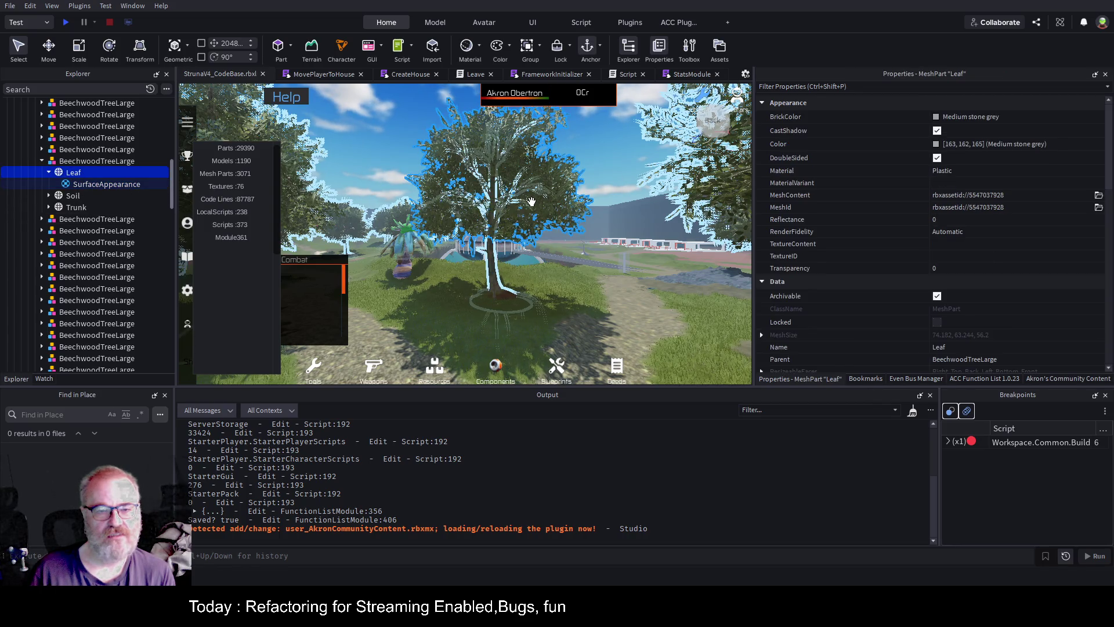
scroll(532, 202, "up", 3)
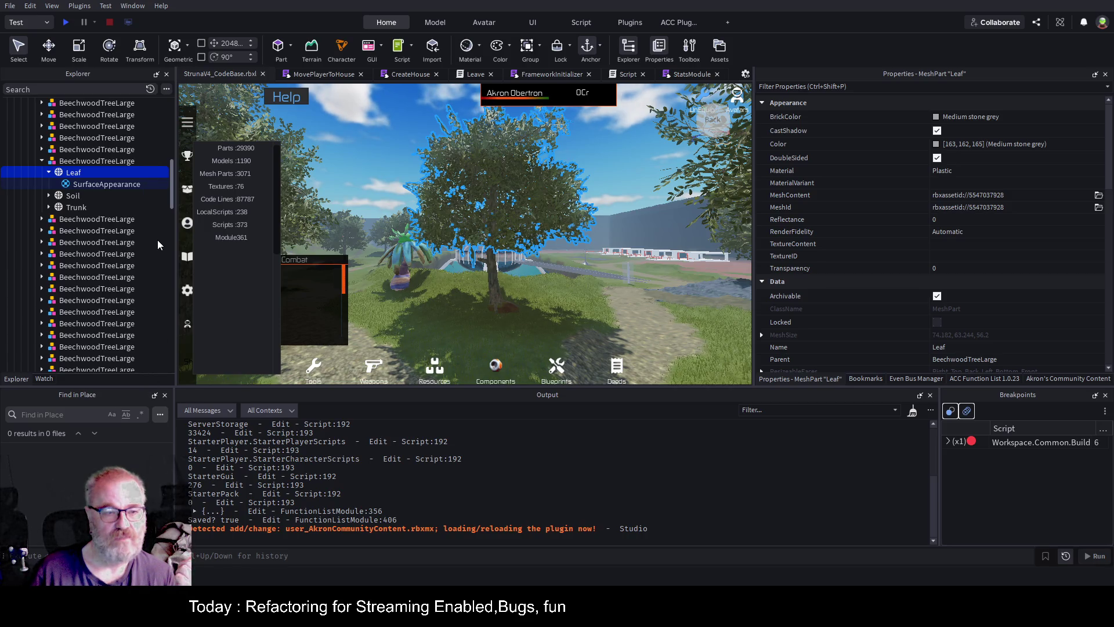
key("Delete")
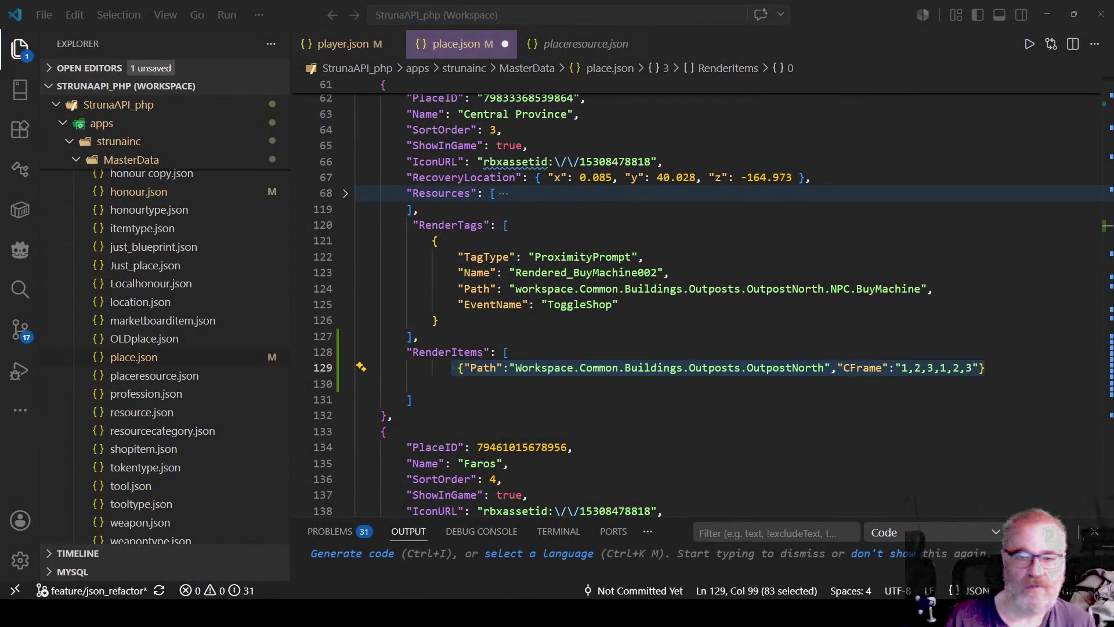
In place.json, locate the line-129 RenderItems entry with Path Workspace.Common.Buildings.Outposts.OutpostNorth
key("alt+Tab")
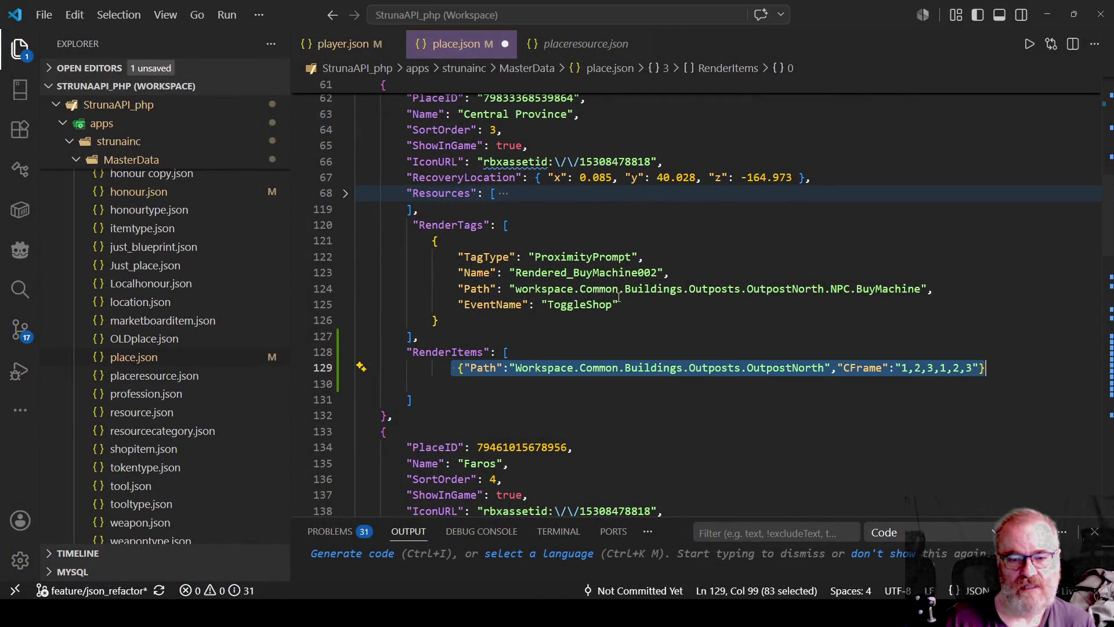
scroll(517, 244, "down", 2)
left_click(904, 331)
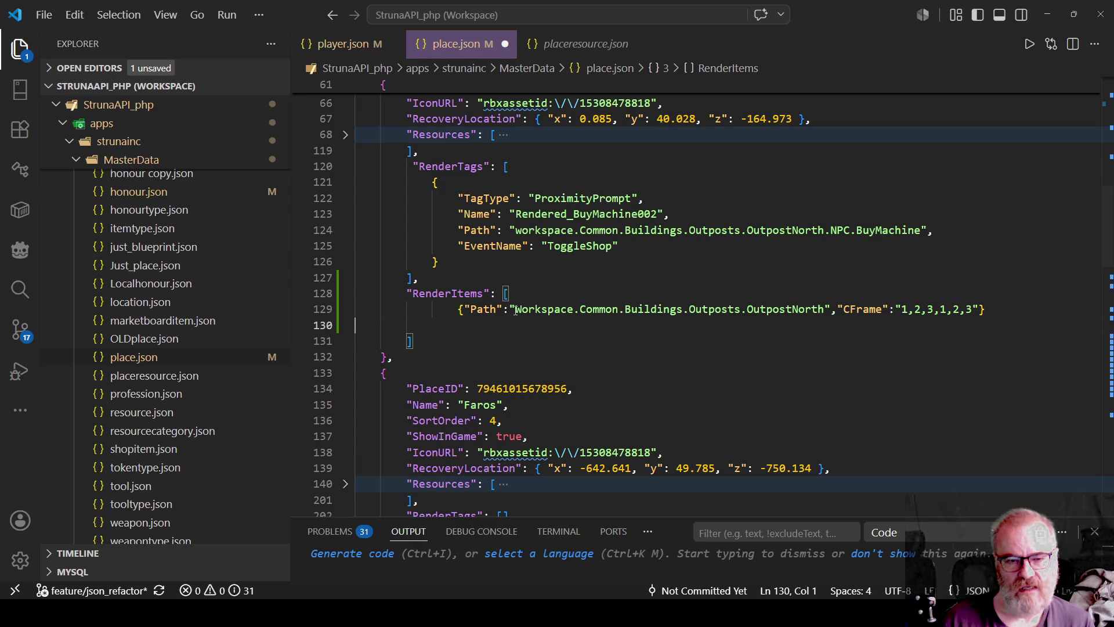
left_click_drag(825, 309, 516, 309)
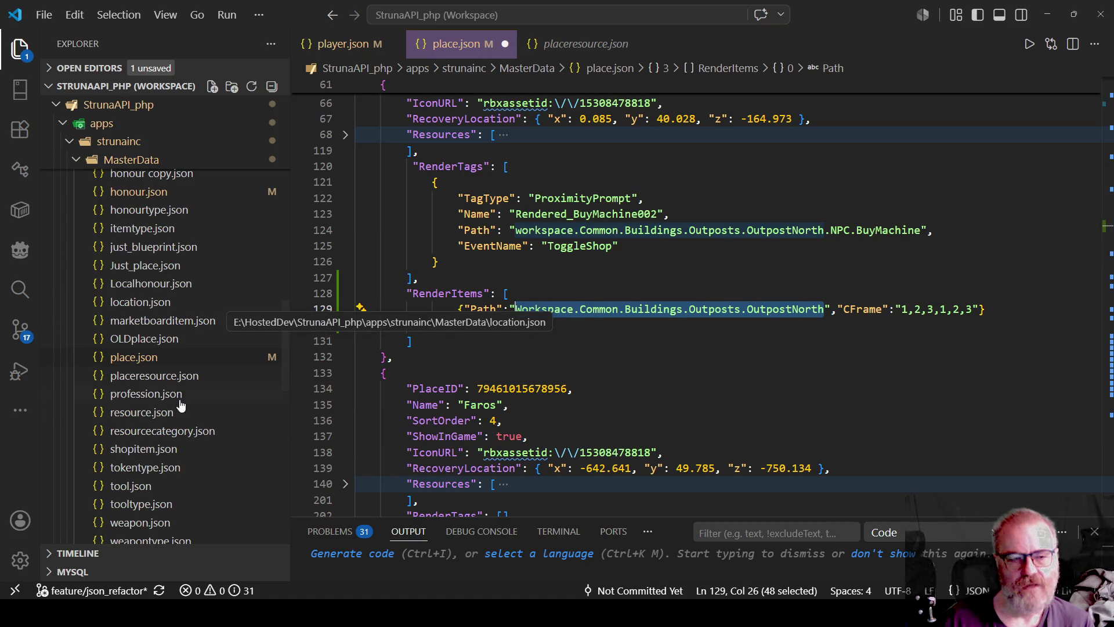
double_click(817, 314)
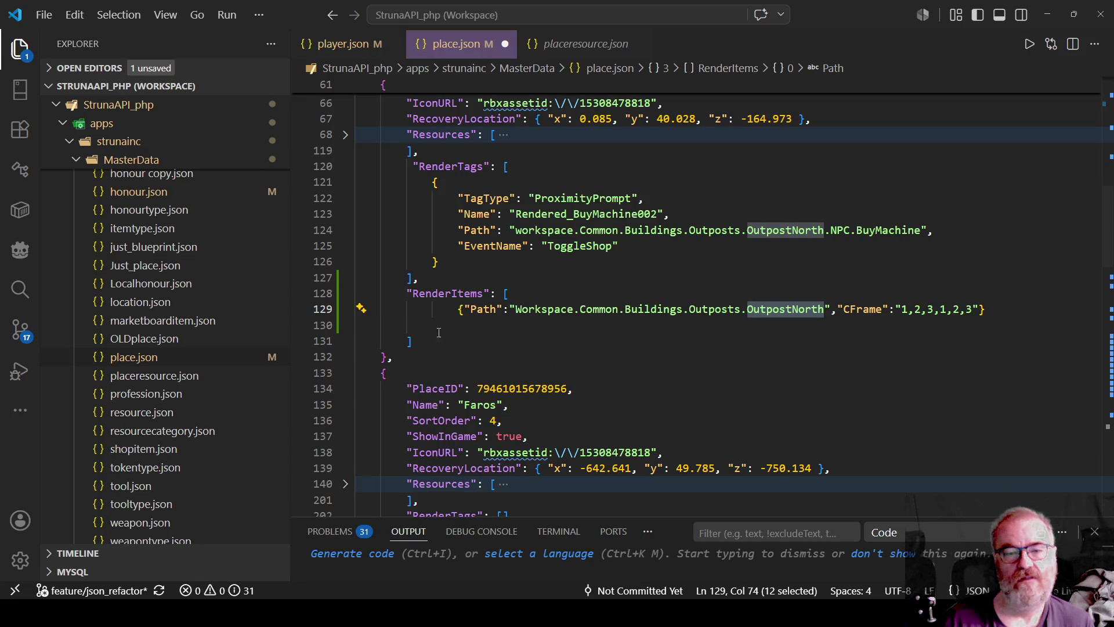
left_click(994, 309)
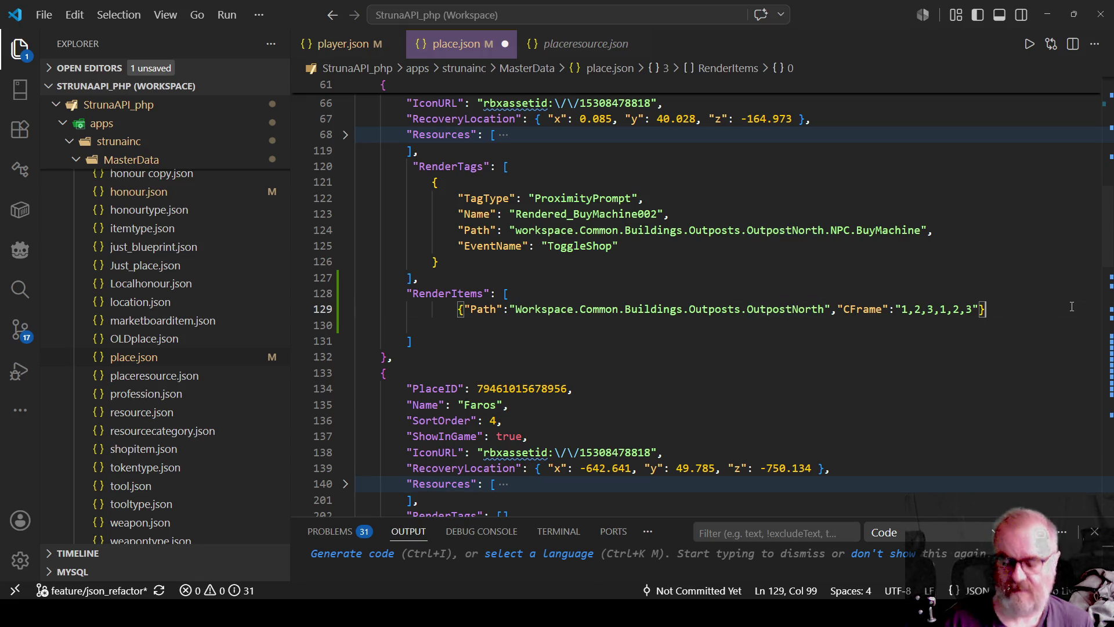
Duplicate the line-129 RenderItems entry onto line 130 and clear its Path value
key("shift+Home")
key("ctrl+c")
key("End")
key("Return")
key("ctrl+v")
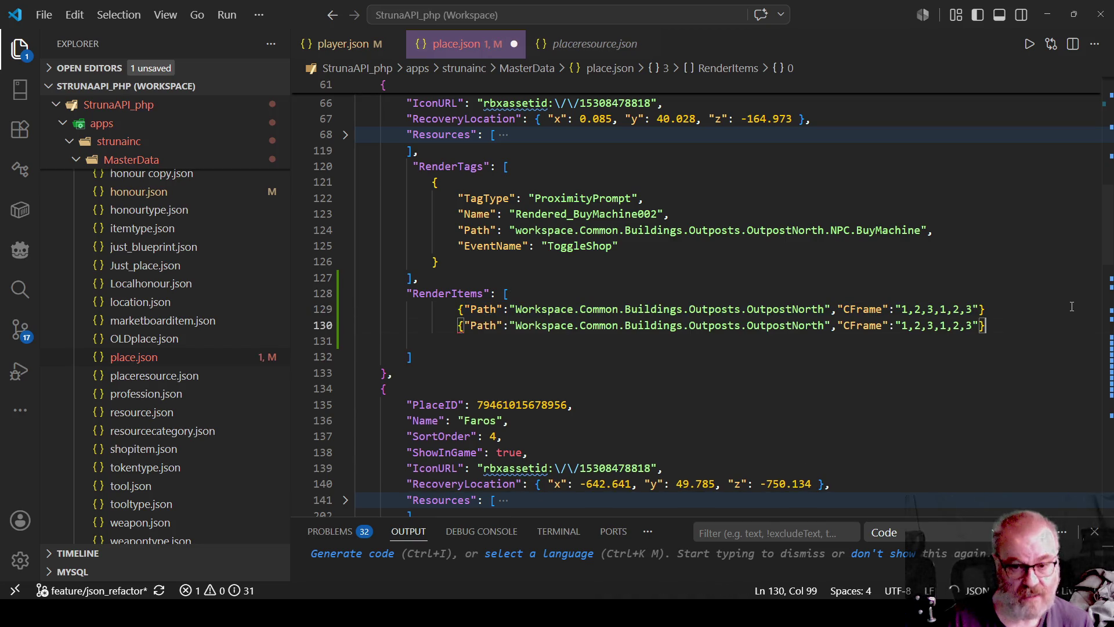
left_click_drag(824, 326, 532, 329)
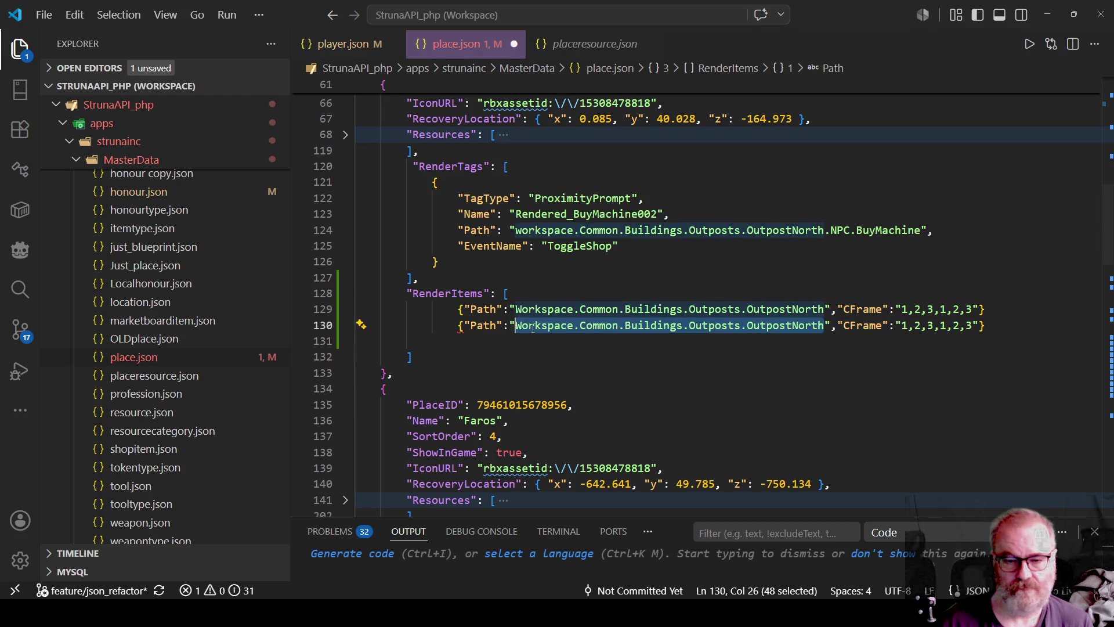
key("BackSpace")
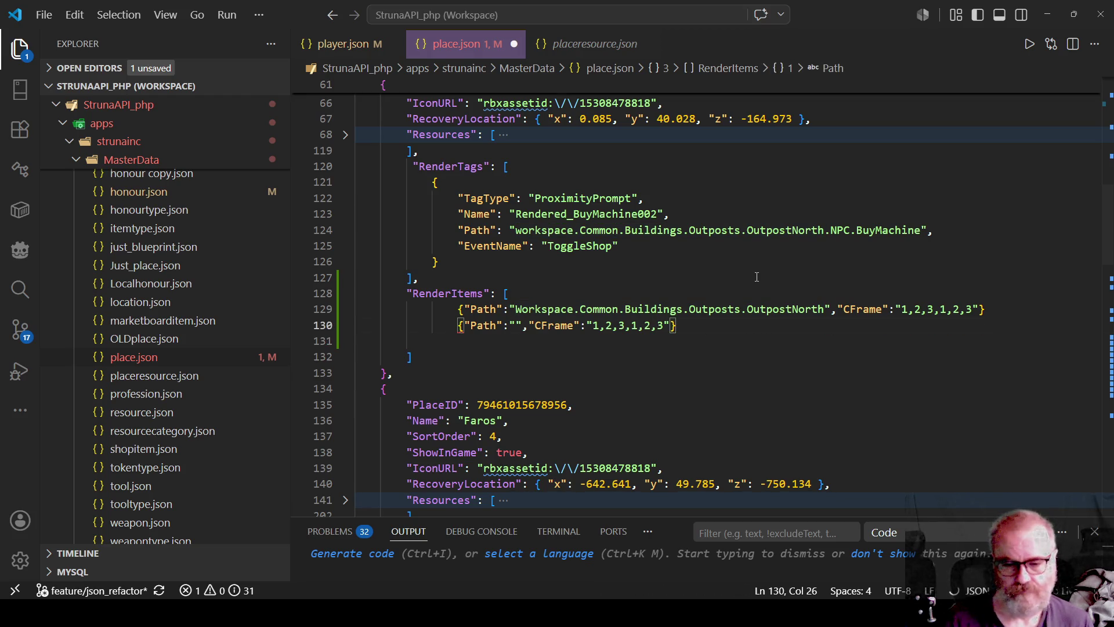
scroll(604, 385, "down", 1)
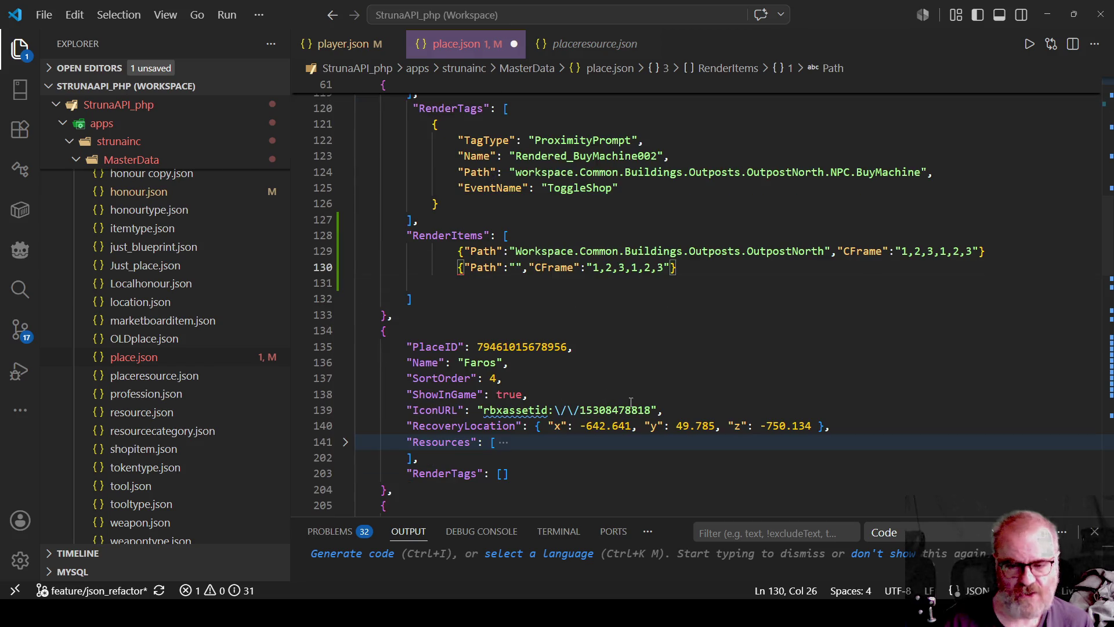
scroll(632, 416, "down", 2)
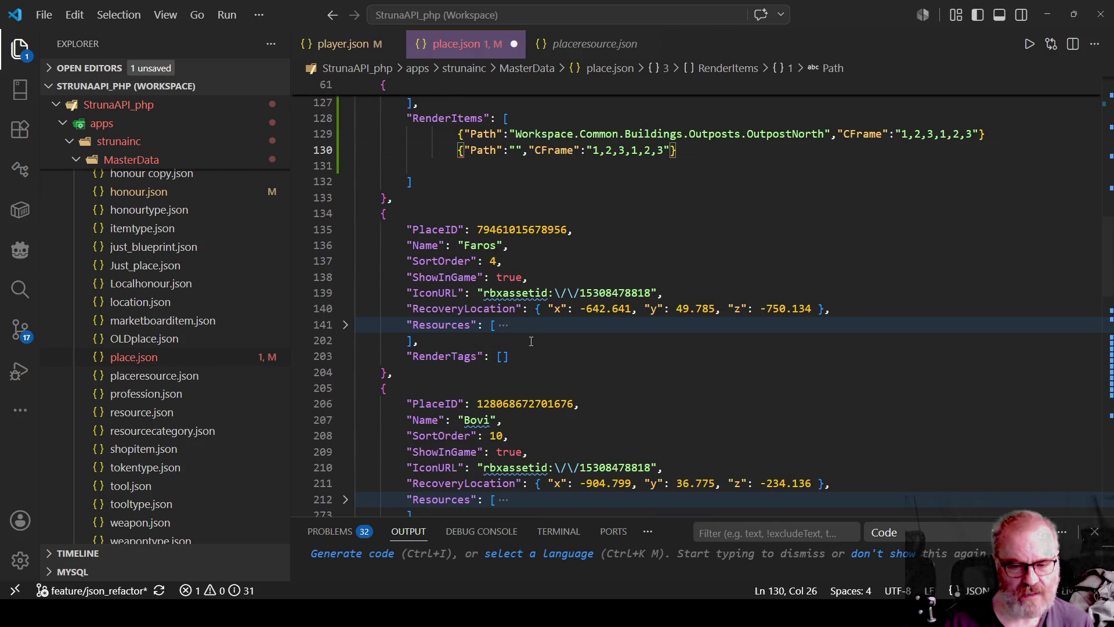
scroll(531, 341, "up", 3)
scroll(532, 341, "up", 6)
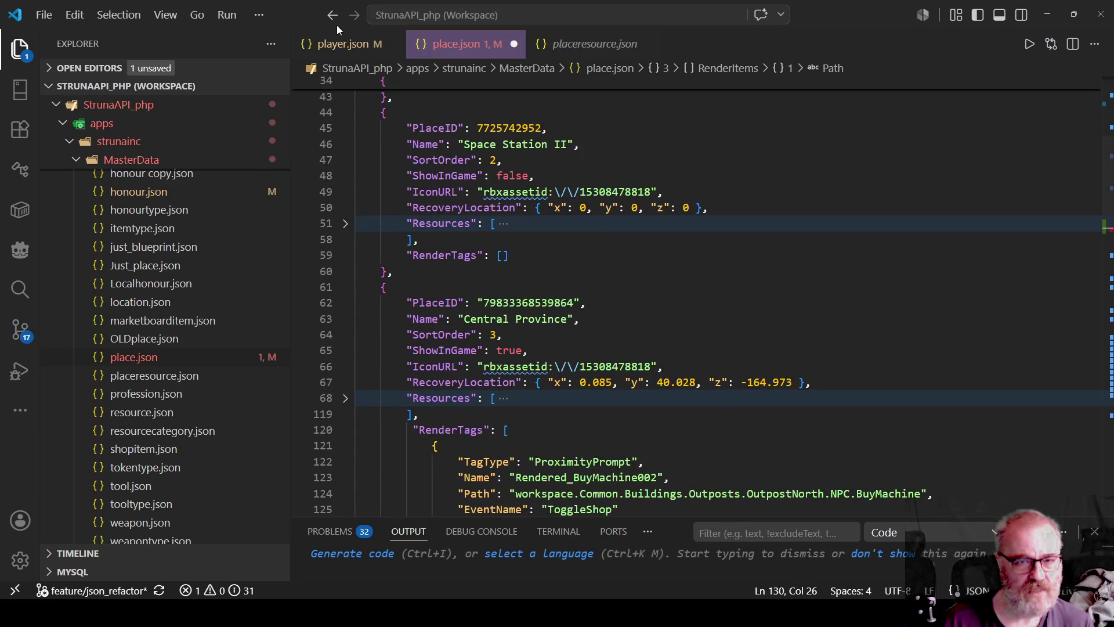
Format player.json onto 146 indented lines, then return to place.json
left_click(341, 44)
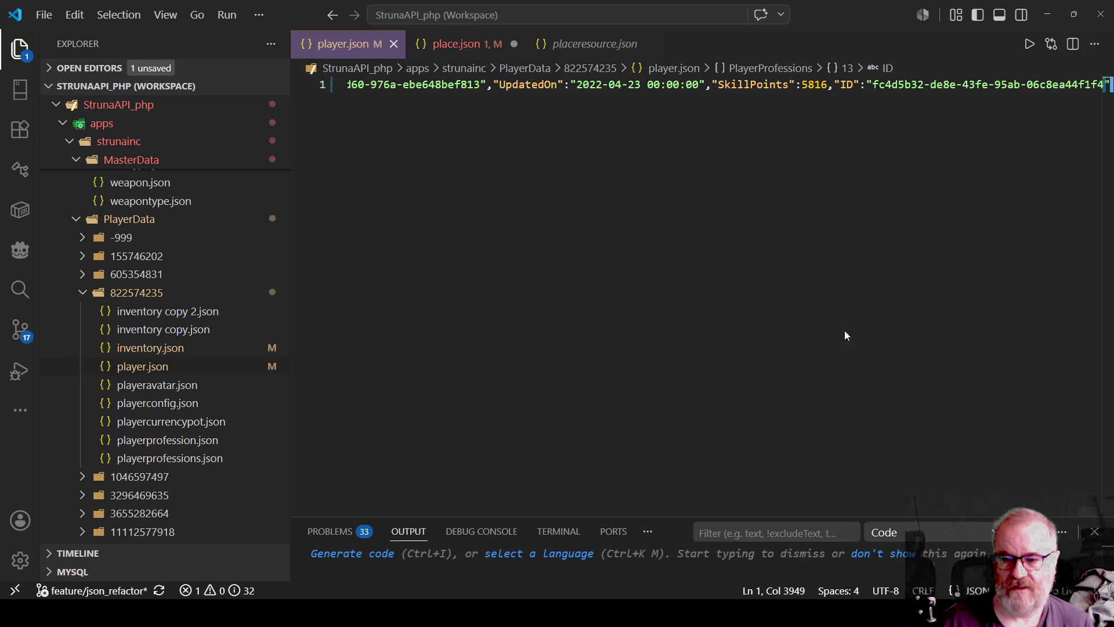
right_click(809, 332)
left_click(859, 338)
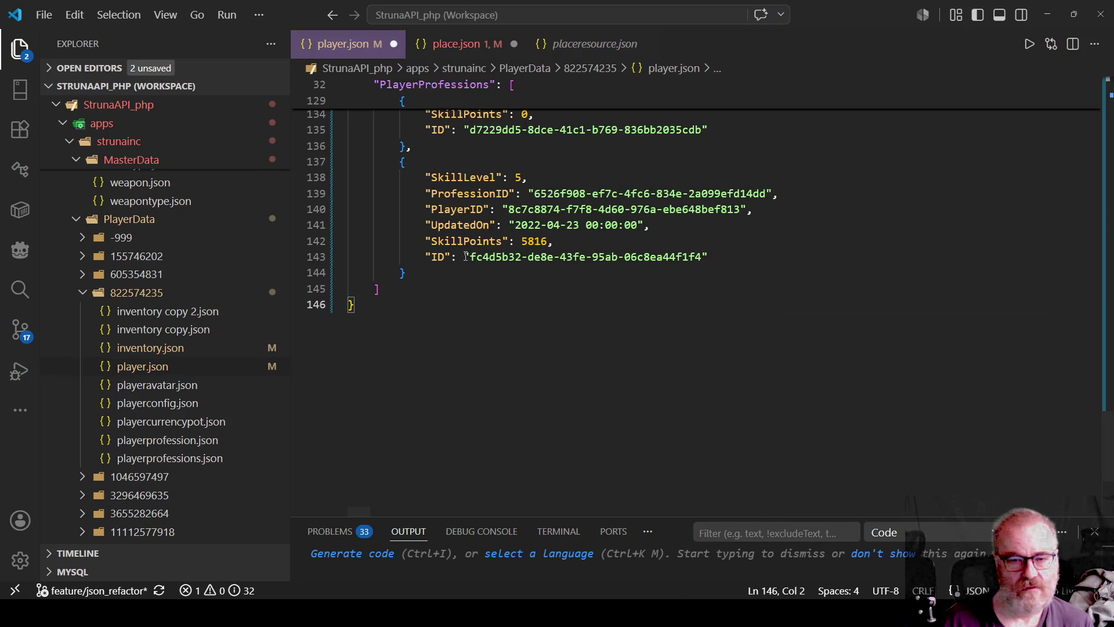
left_click_drag(470, 256, 703, 257)
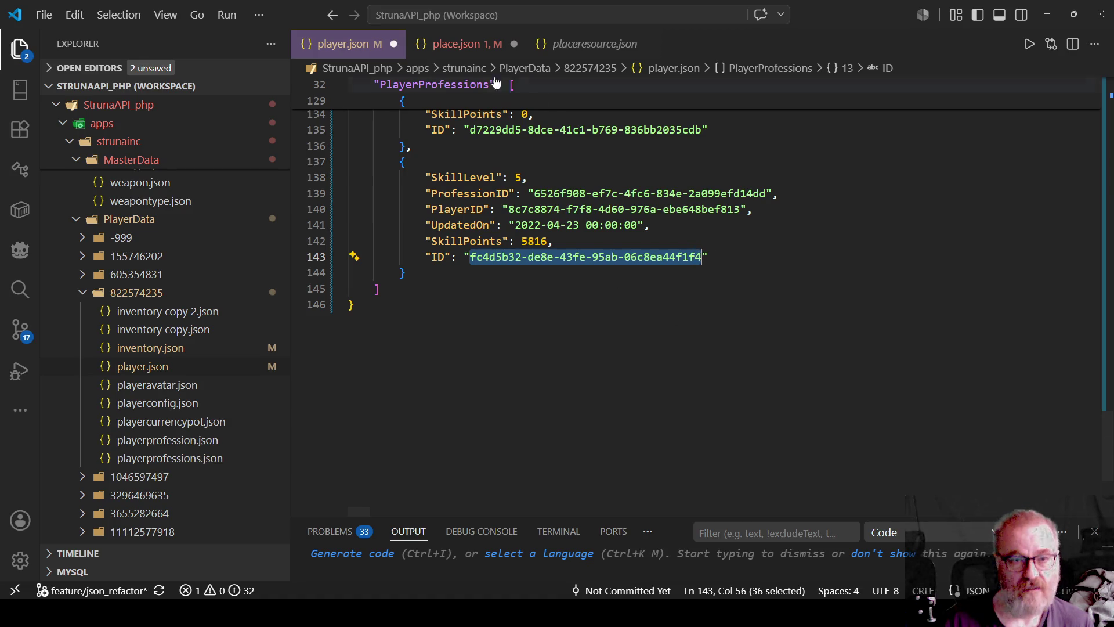
left_click(461, 45)
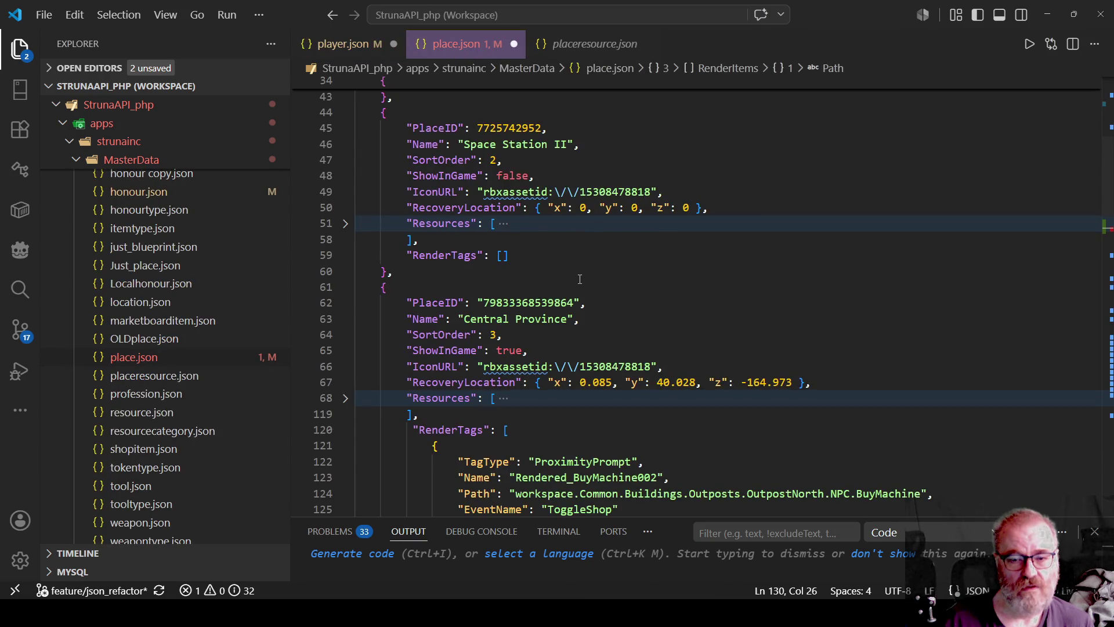
scroll(535, 202, "up", 6)
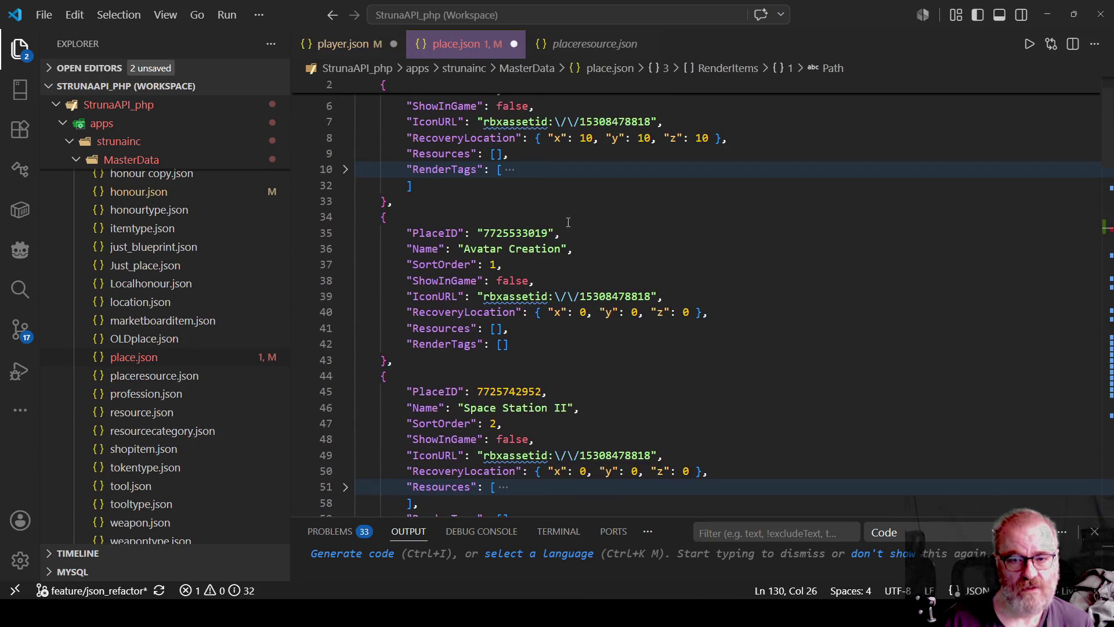
scroll(567, 223, "up", 1)
scroll(552, 255, "down", 5)
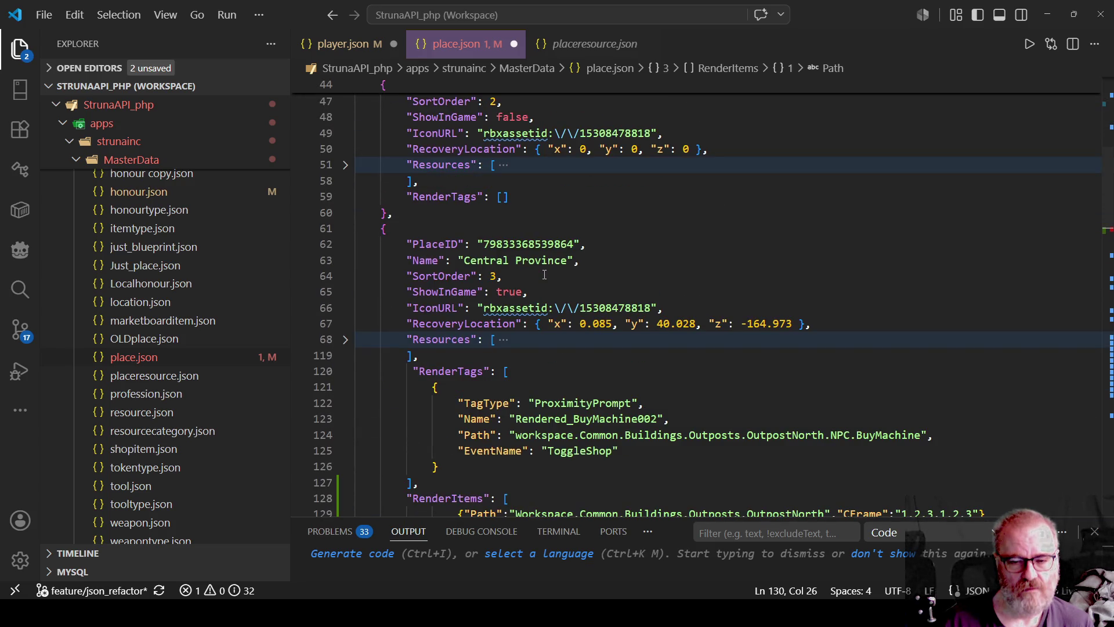
scroll(545, 275, "down", 2)
scroll(544, 275, "down", 2)
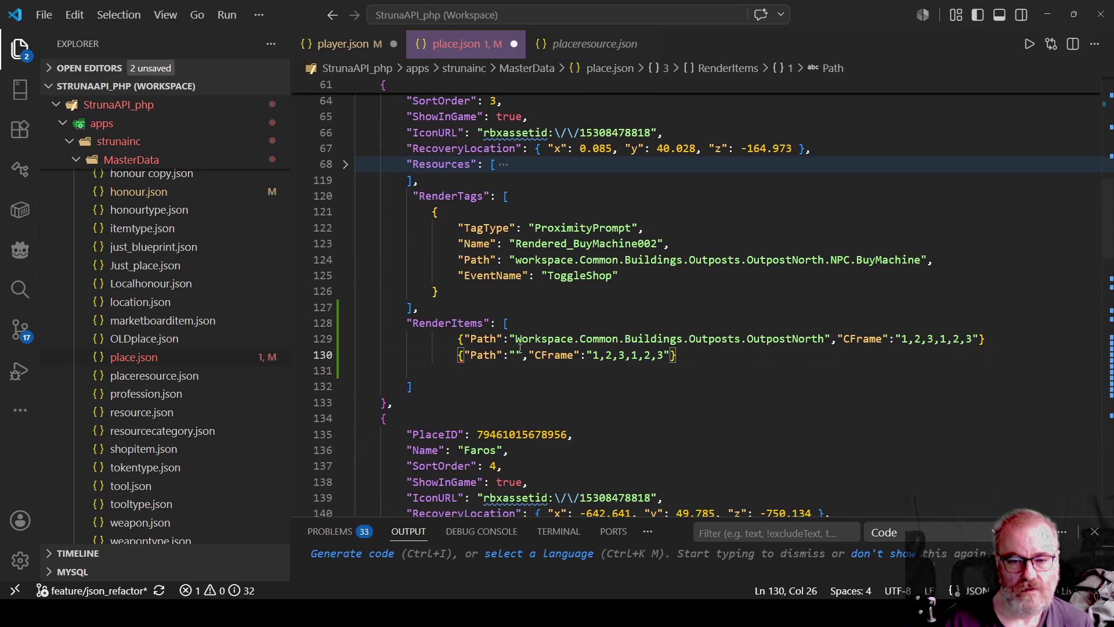
key("ctrl+v")
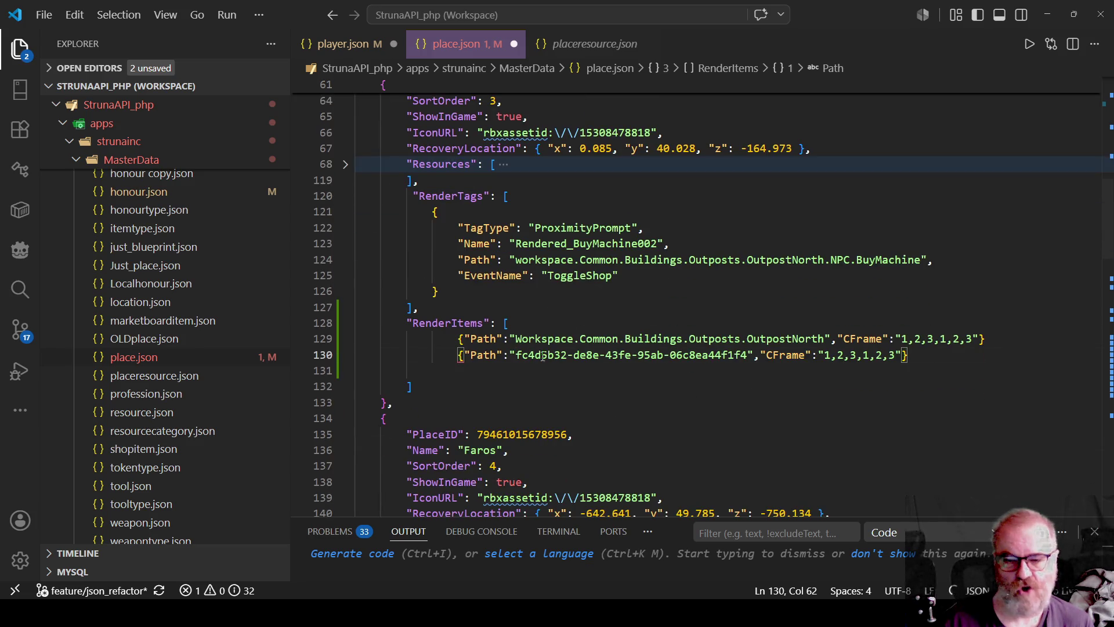
left_click_drag(515, 355, 741, 361)
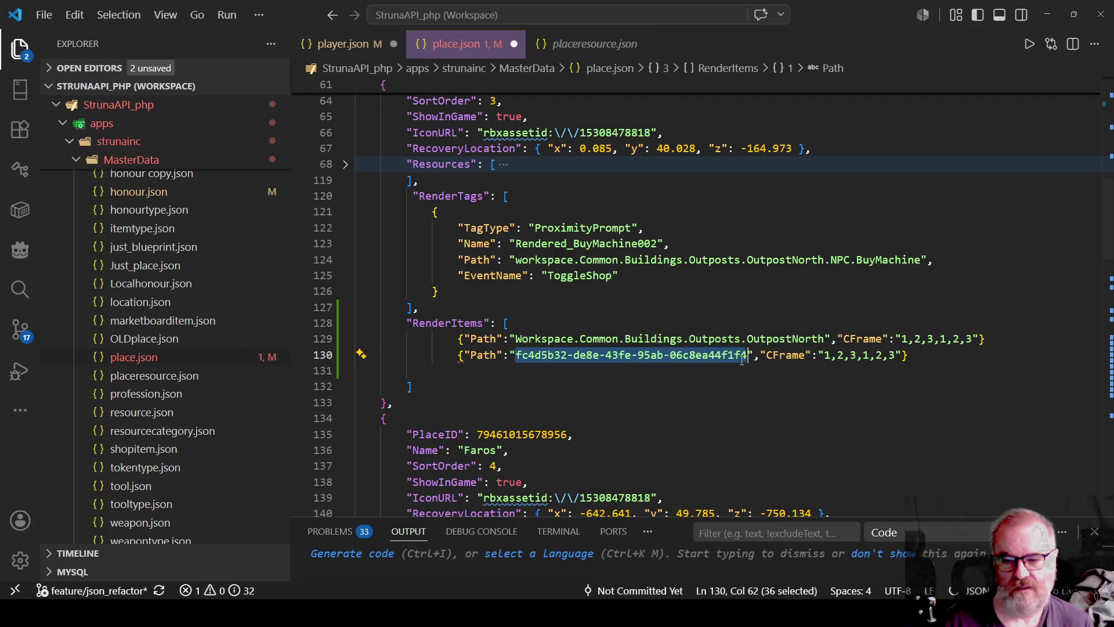
left_click(805, 339)
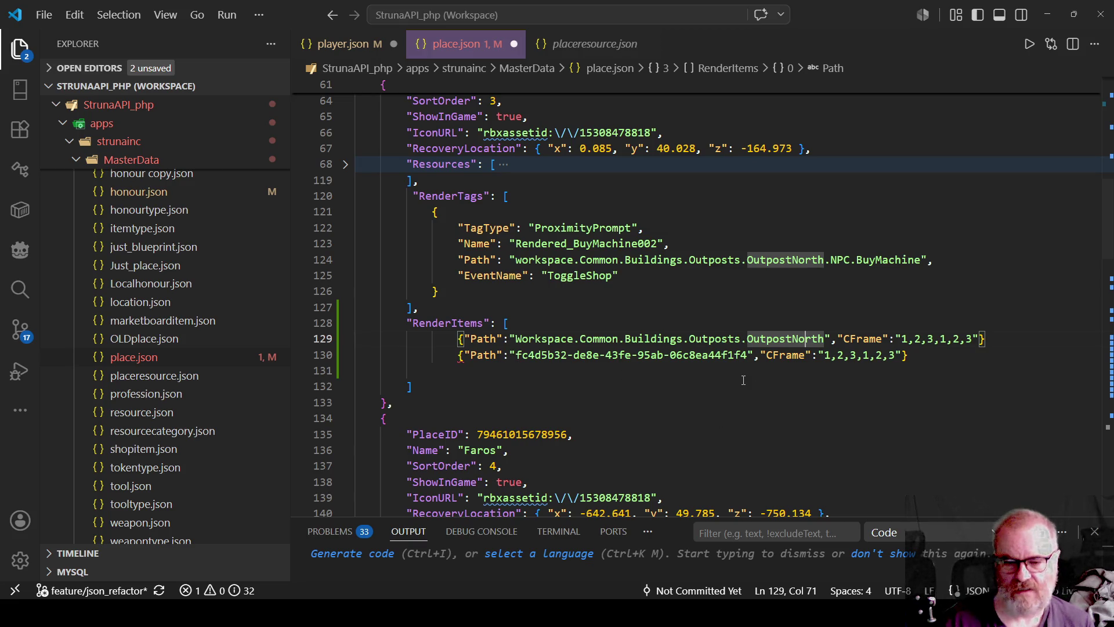
double_click(723, 355)
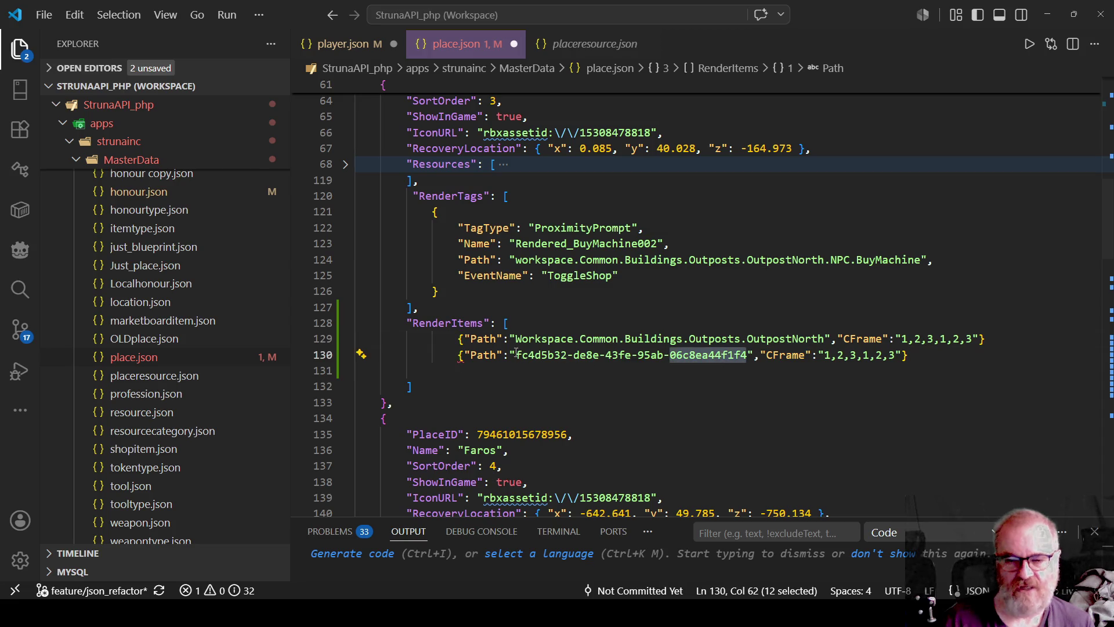
double_click(614, 498)
key("ctrl+c")
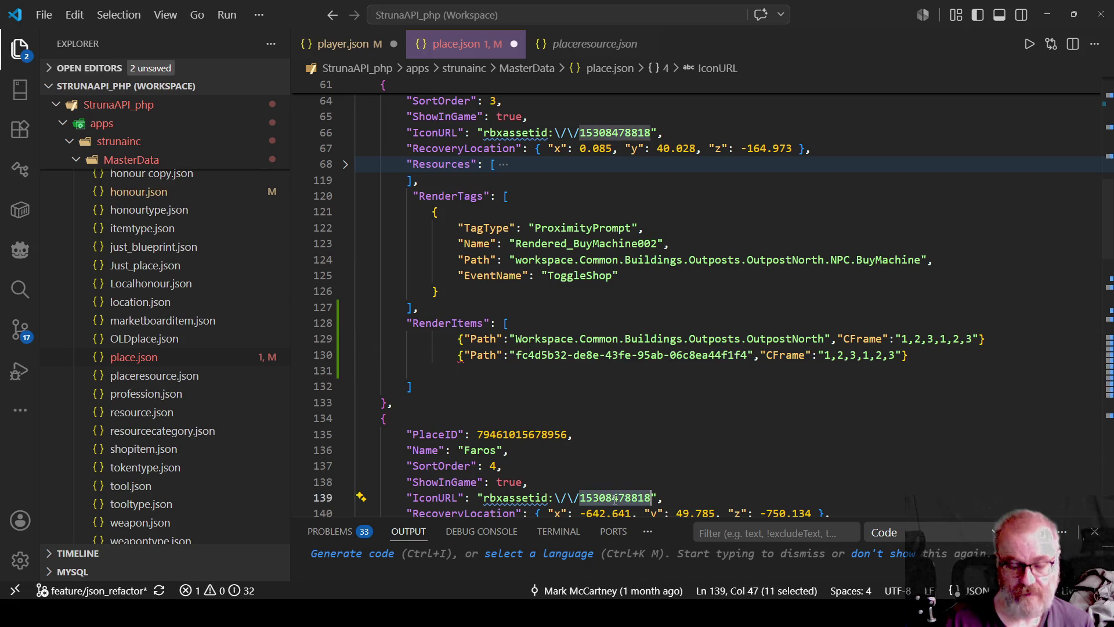
left_click_drag(516, 355, 747, 355)
key("ctrl+v")
key("Down")
key("Down")
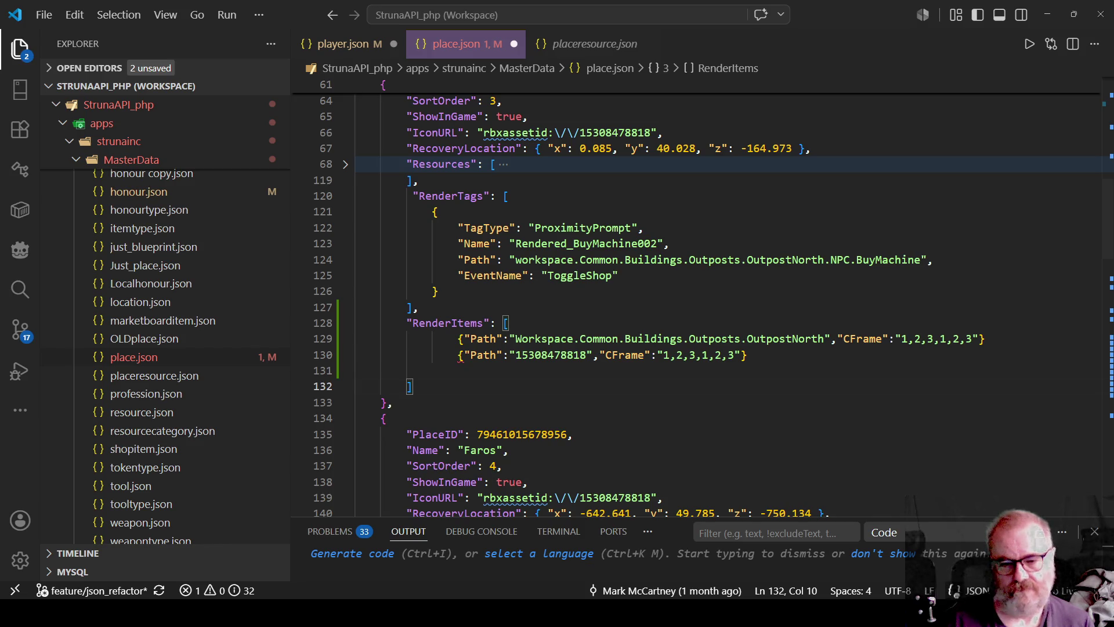
Remove the CFrame key and value from the second RenderItems entry, leaving only Path
double_click(624, 355)
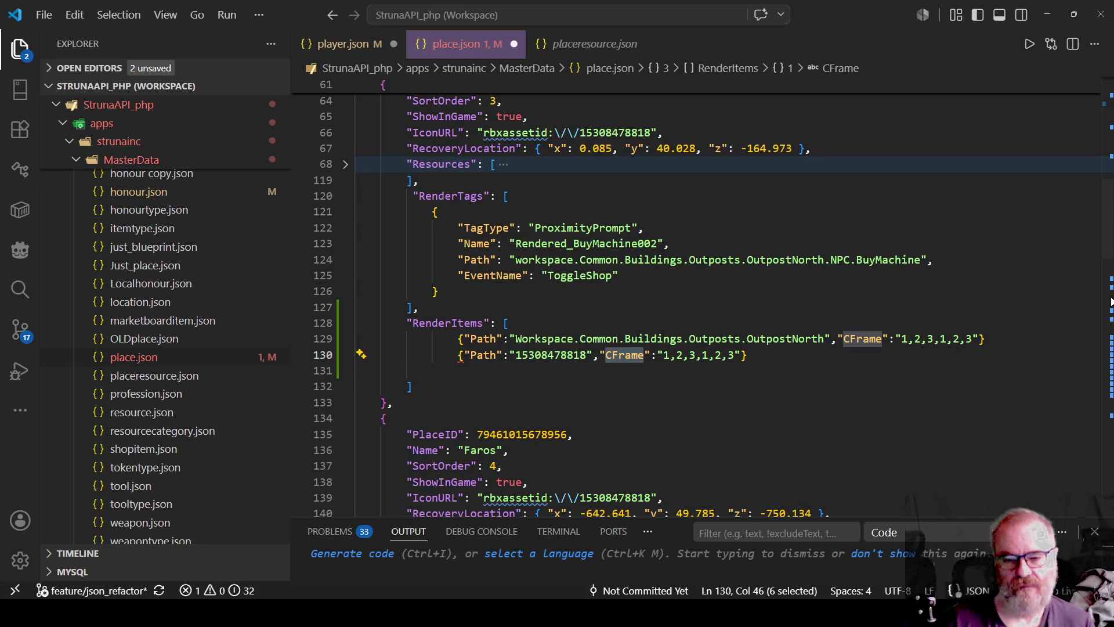
key("Left")
key("BackSpace")
key("BackSpace")
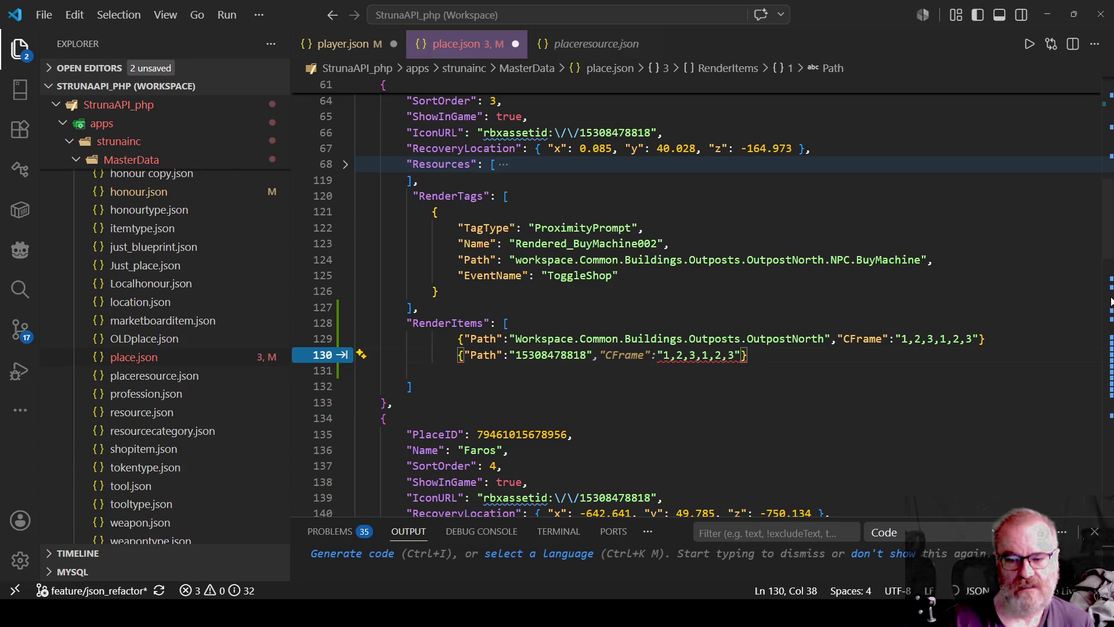
key("shift+End")
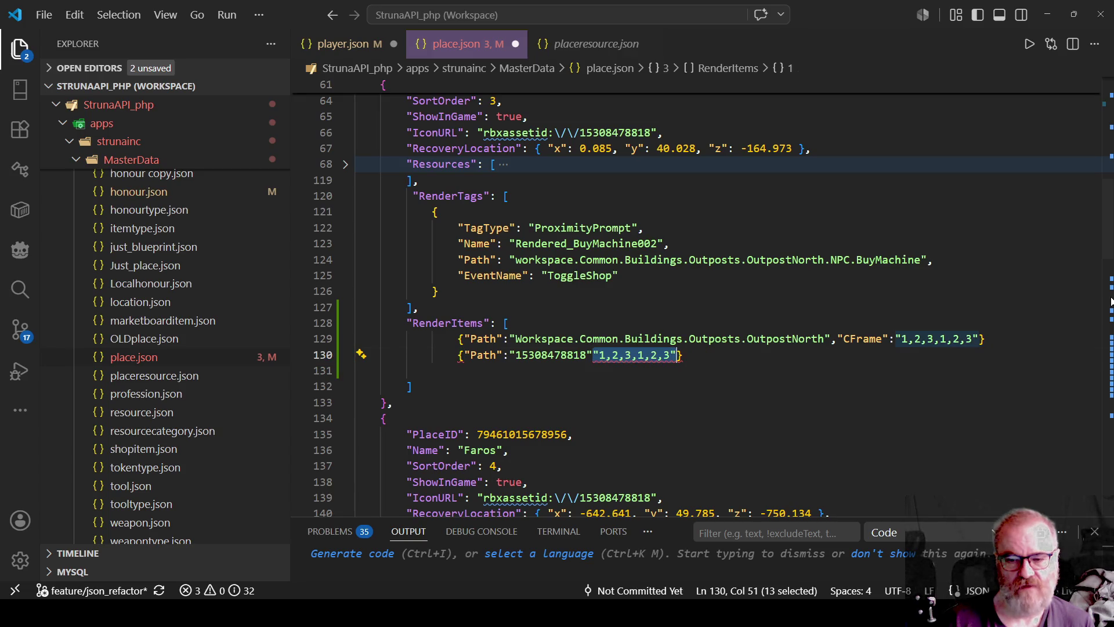
key("BackSpace")
key("Escape")
key("Left")
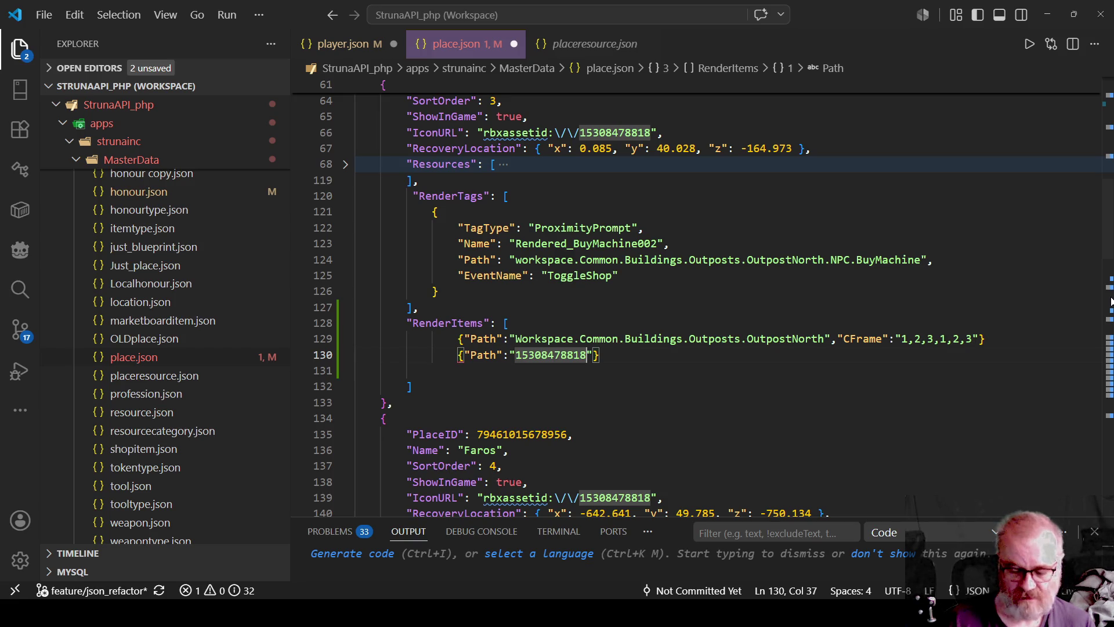
type("\"")
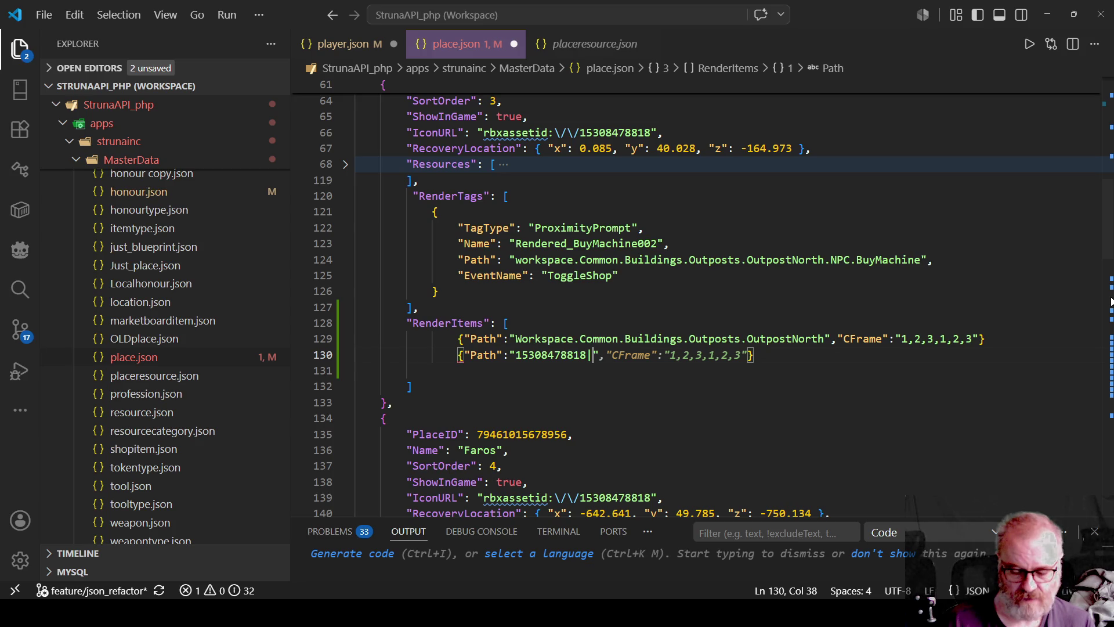
type("-300")
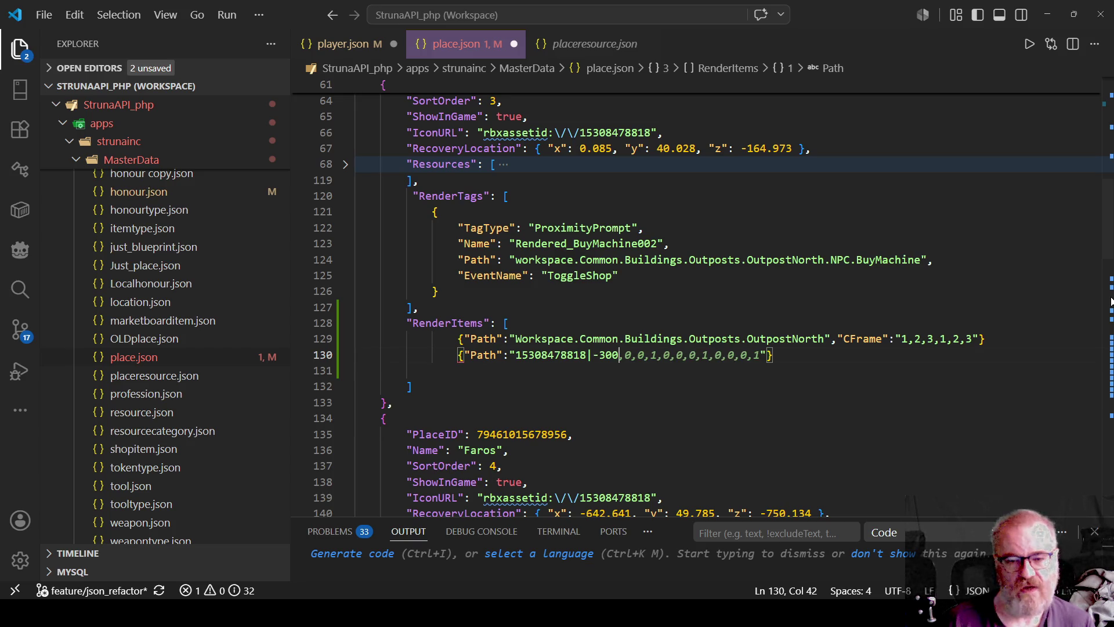
key("Left")
key("Left")
key("Left")
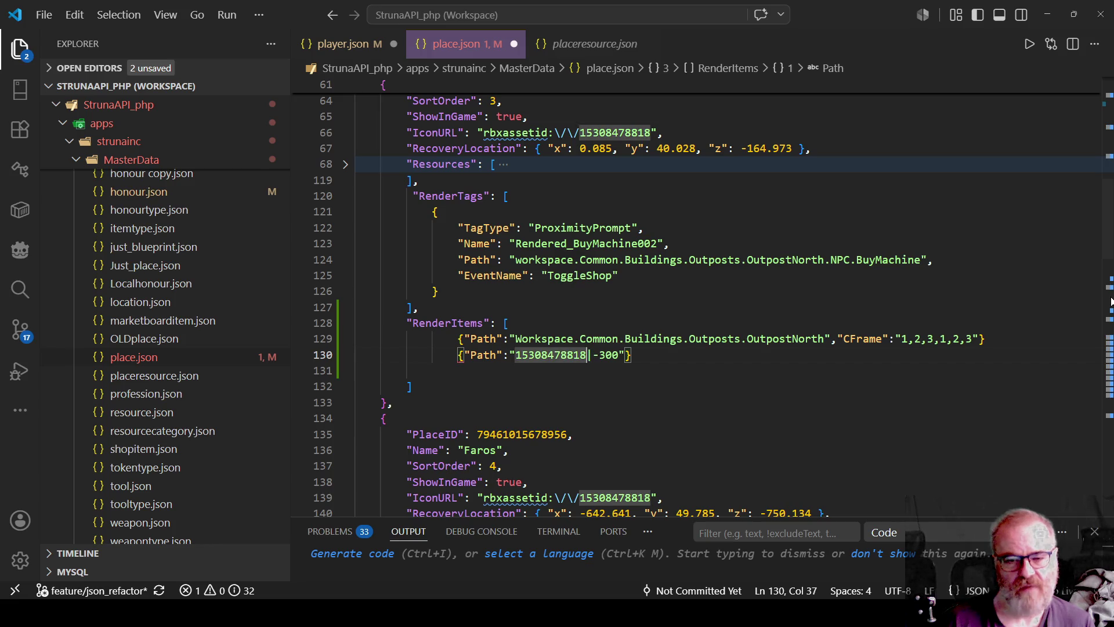
key("Delete")
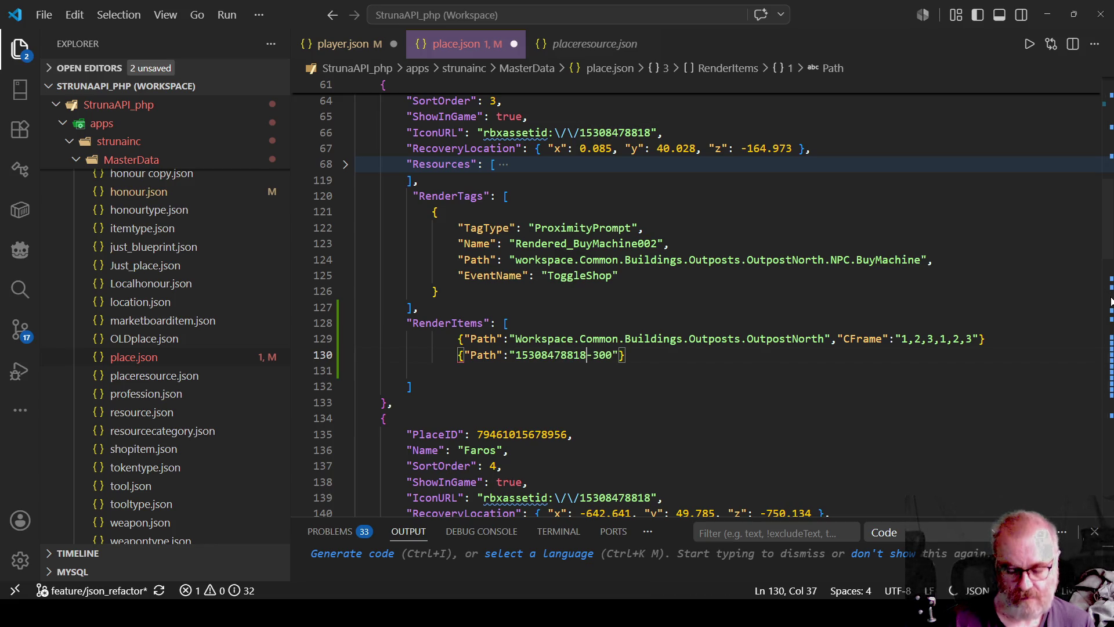
type(",")
key("Right")
key("Right")
key("Right")
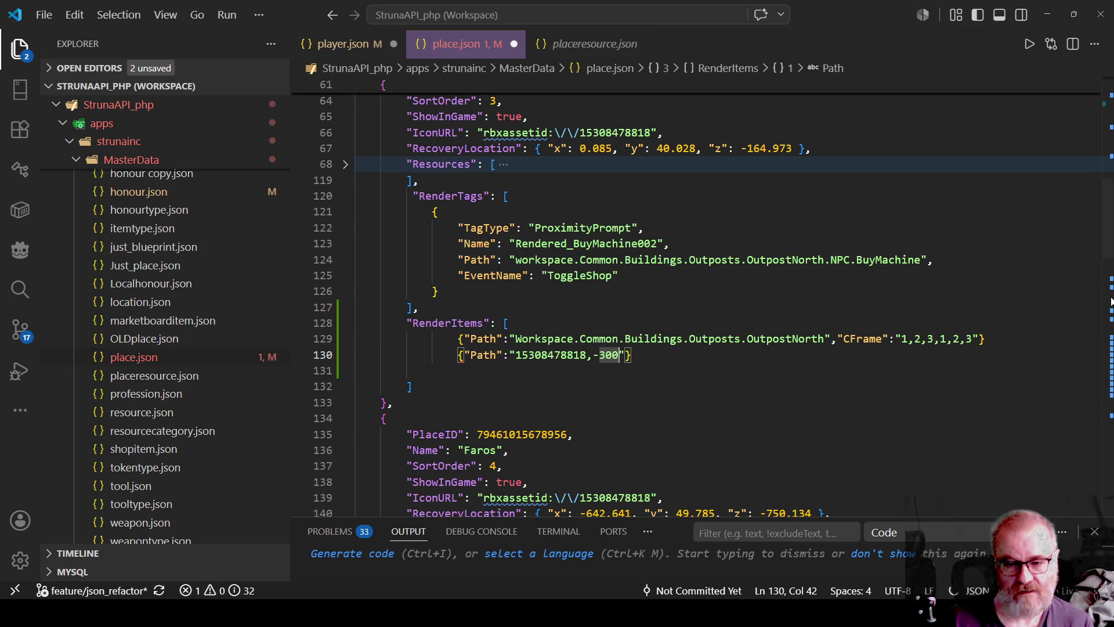
type(",")
type("-330")
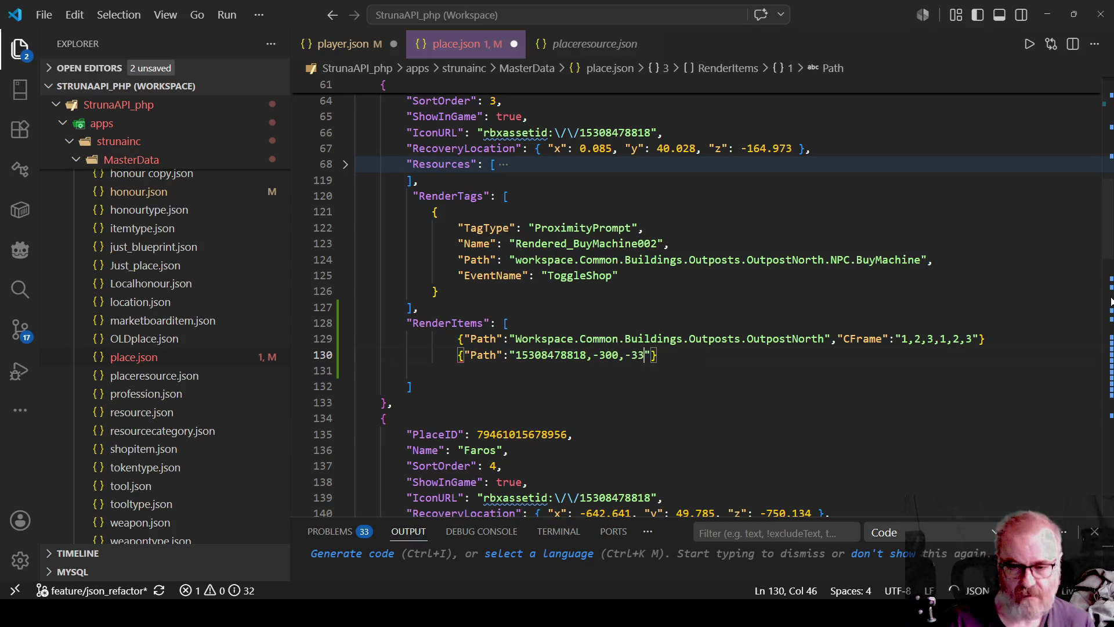
type("0,")
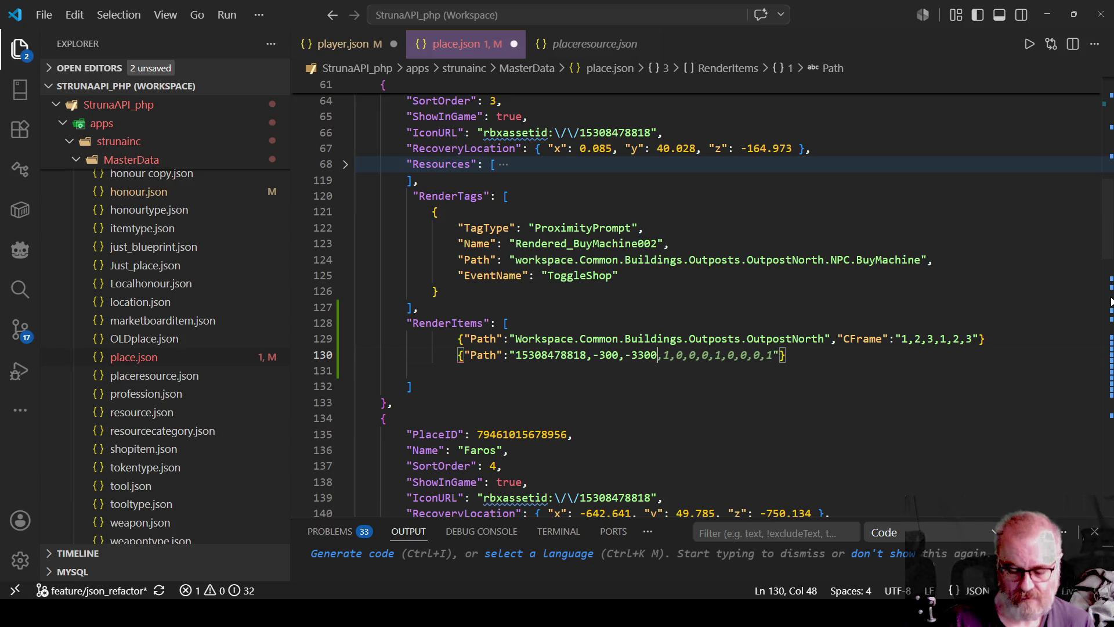
type("-")
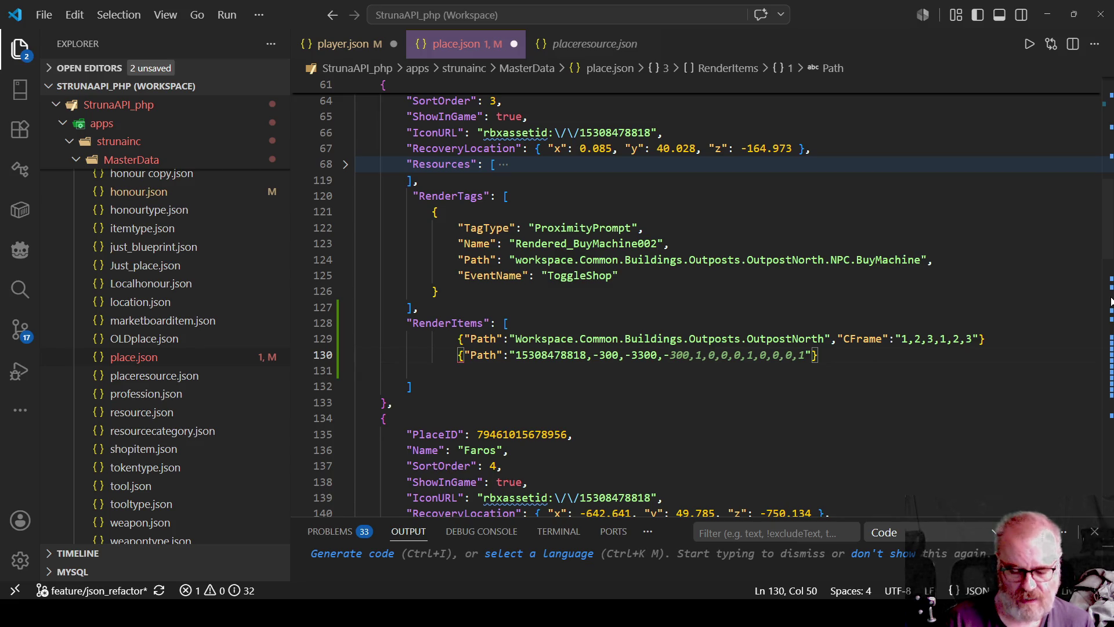
type("300")
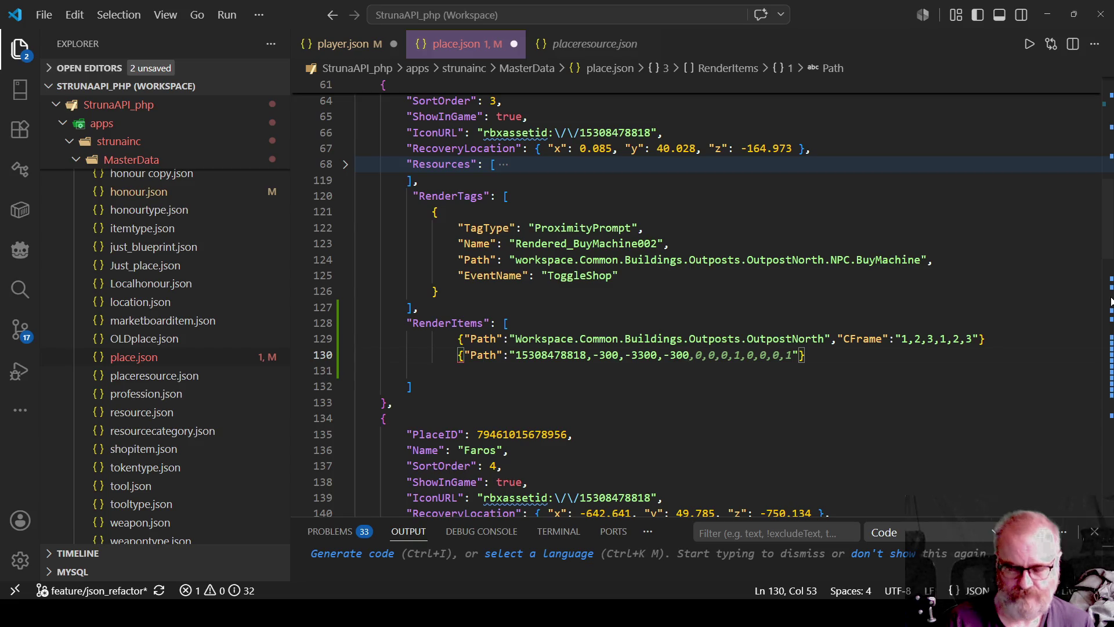
type("0,0,0,0")
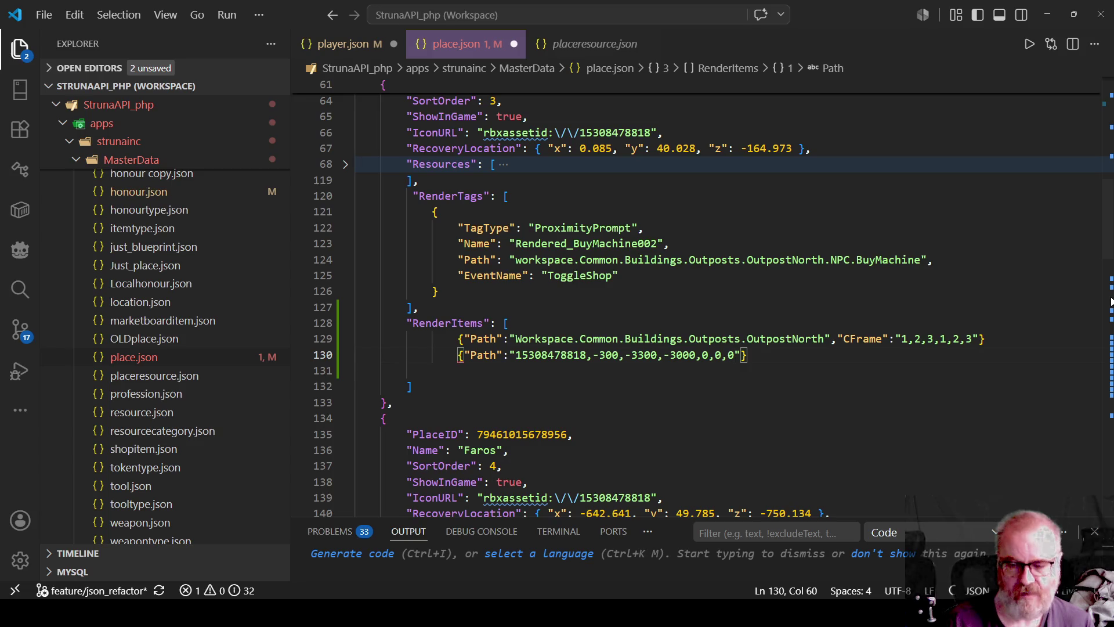
Change the three rotation values to -360,-360,-360
key("Left")
key("Left")
key("Left")
type("36")
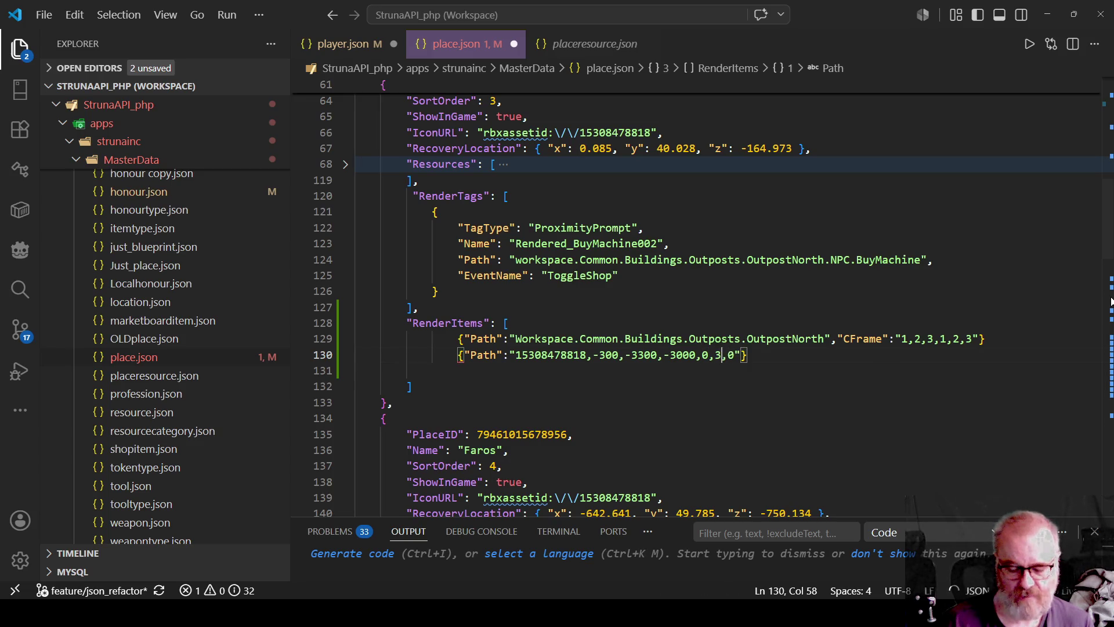
key("Left")
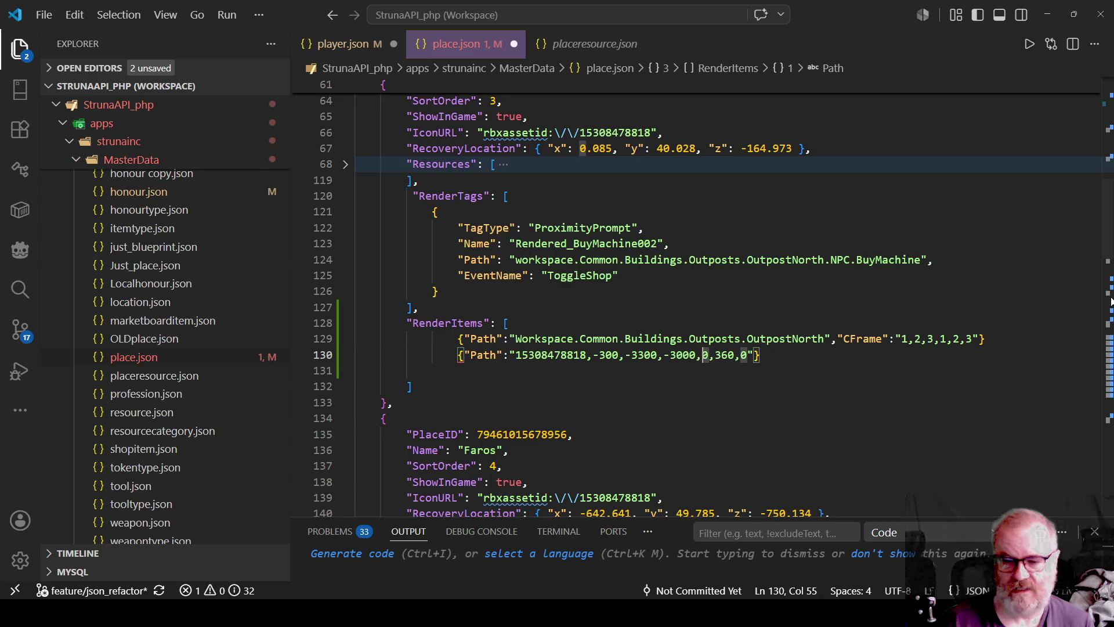
key("BackSpace")
type("350")
key("Left")
key("BackSpace")
type("6")
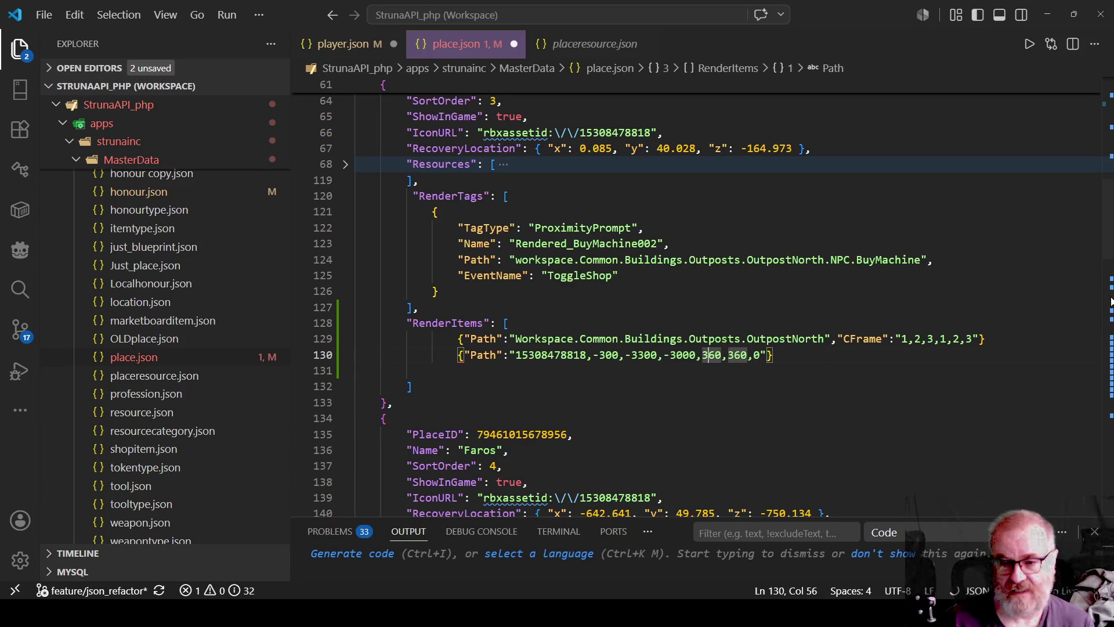
key("Left")
key("Left")
type("-")
key("Right")
key("Right")
key("Right")
type("-")
key("Right")
key("Right")
key("Right")
key("Right")
type("36")
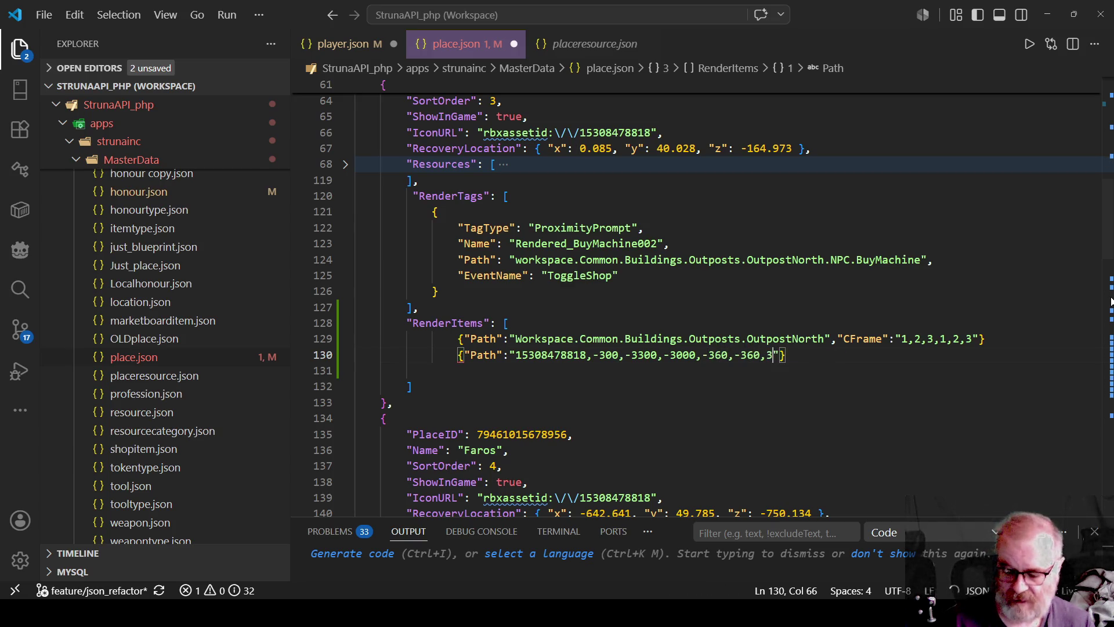
key("Left")
key("Left")
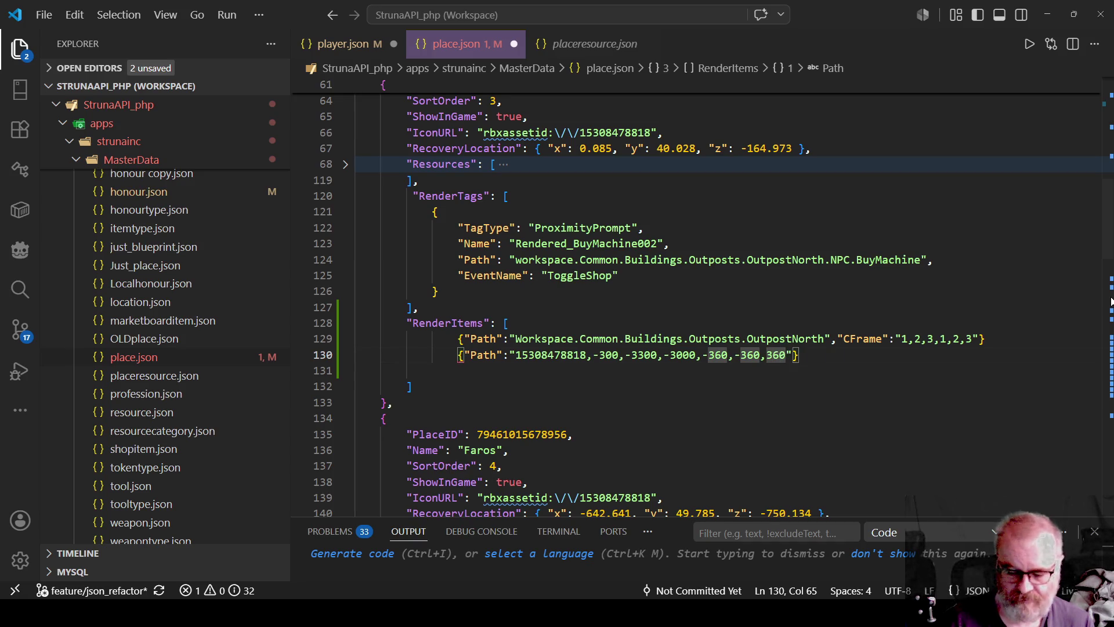
type("-")
Change all three coordinates to -10000 and check the finished line-130 entry
key("ctrl+Left")
key("ctrl+Left")
key("ctrl+Left")
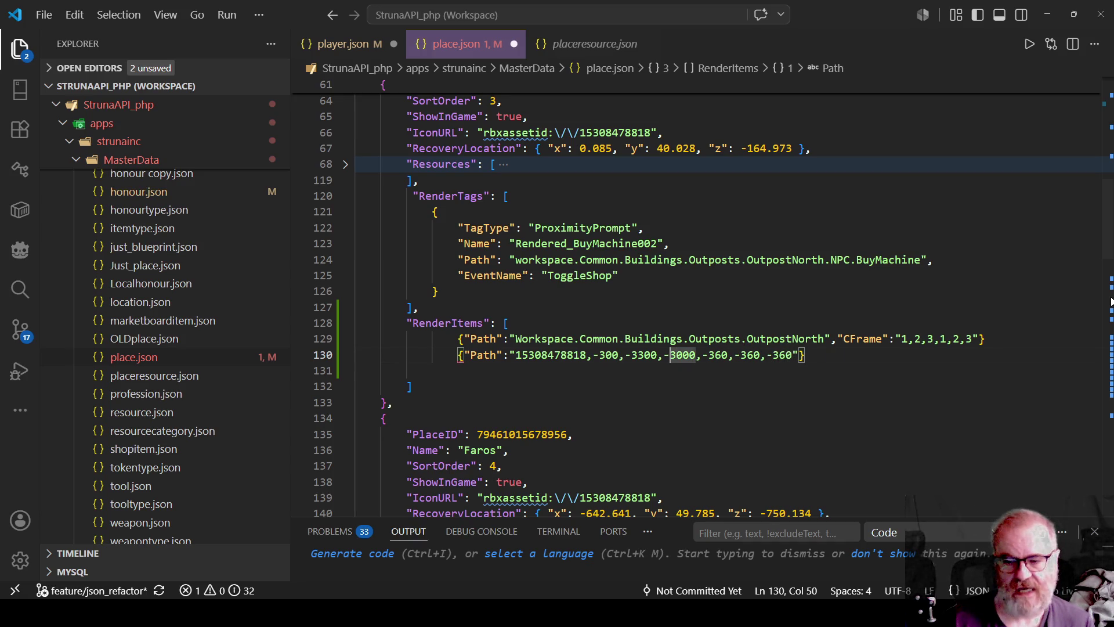
key("ctrl+shift+Right")
type("10000")
key("ctrl+Left")
key("ctrl+Left")
key("ctrl+shift+Right")
type("10000")
key("Left")
key("Left")
key("Left")
key("ctrl+Left")
key("ctrl+Left")
key("Delete")
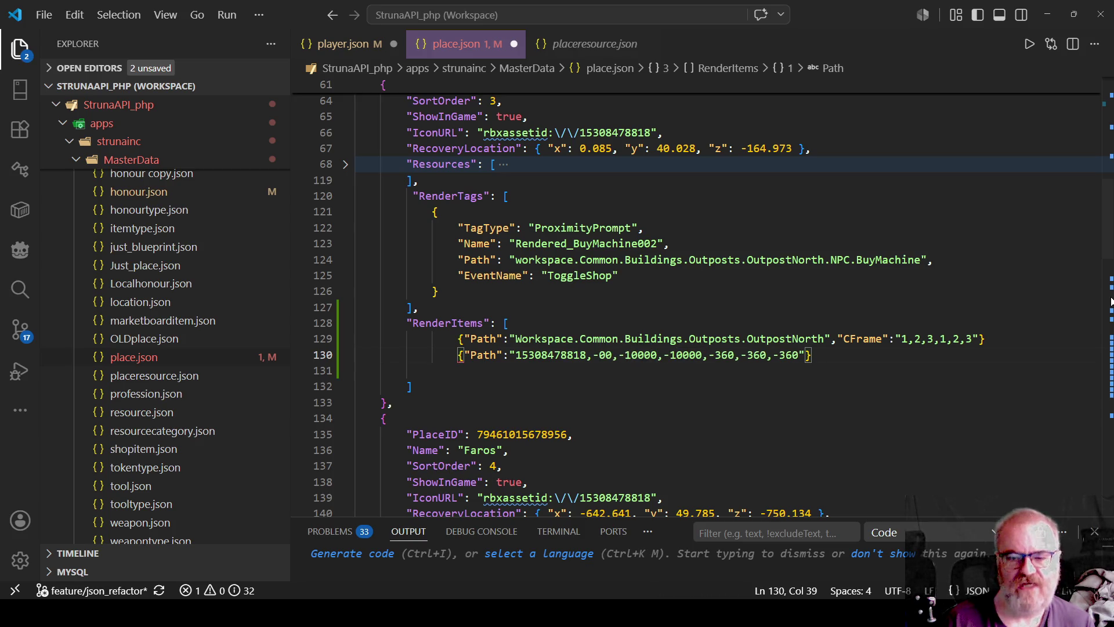
type("100")
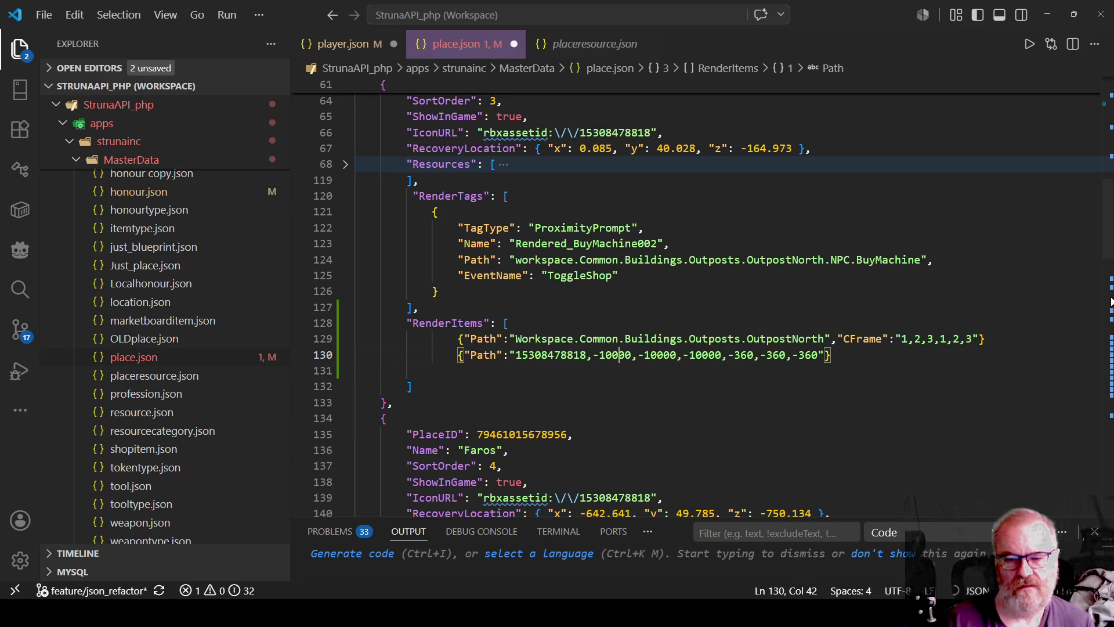
key("End")
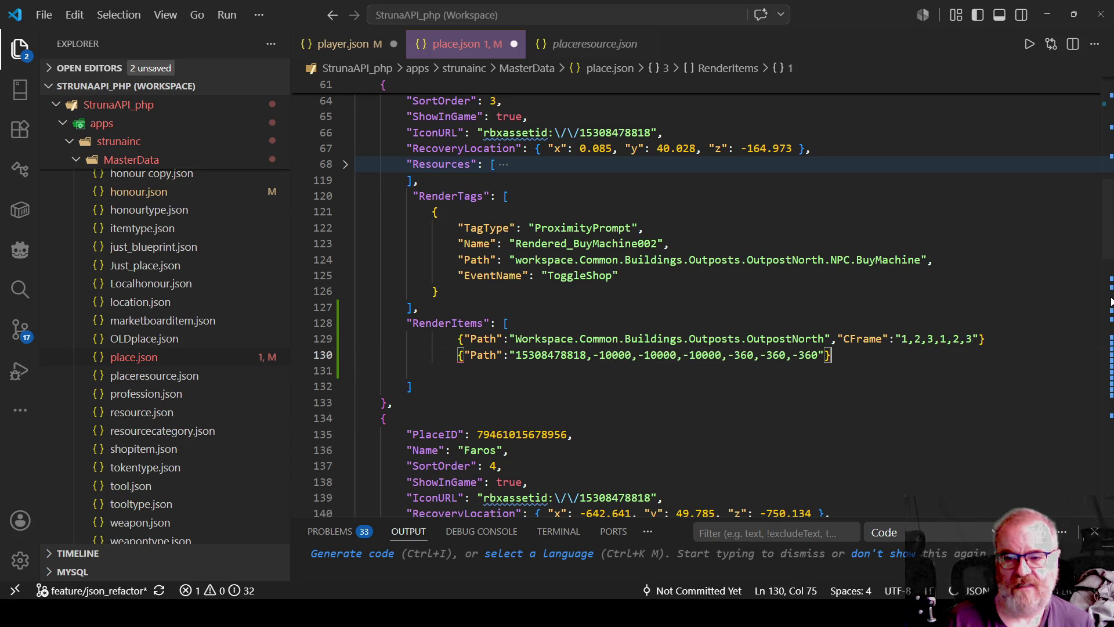
key("shift+Home")
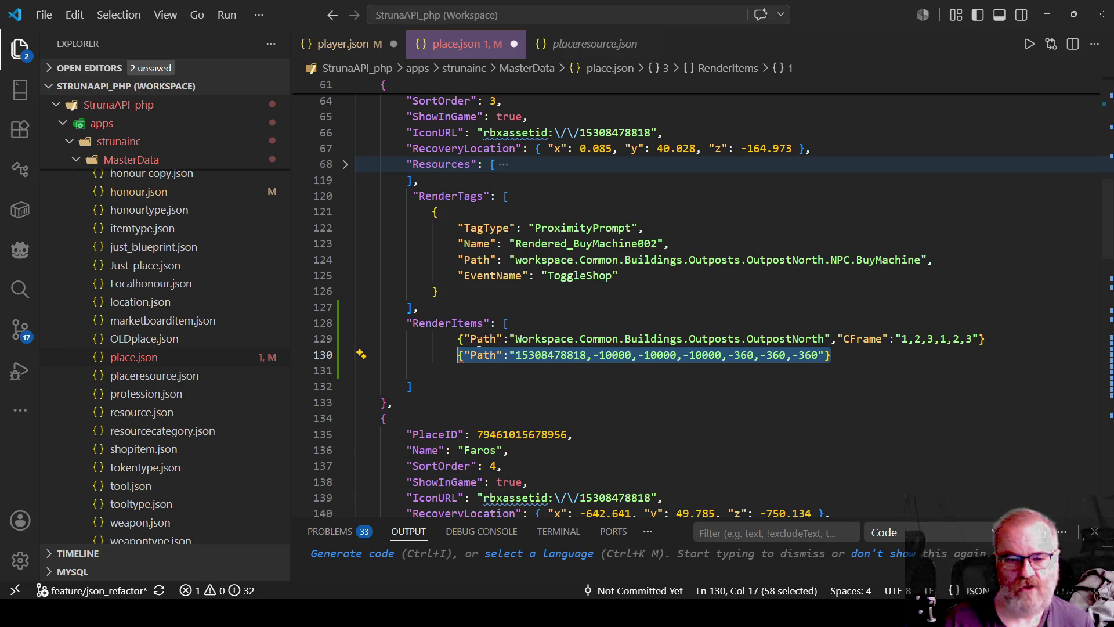
double_click(964, 338)
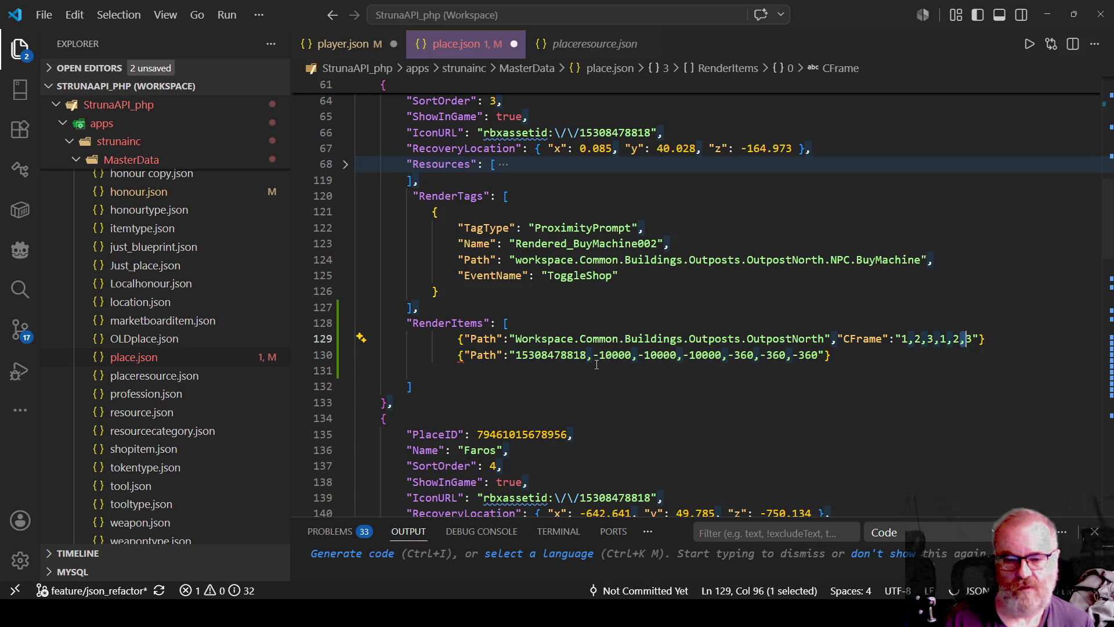
double_click(557, 354)
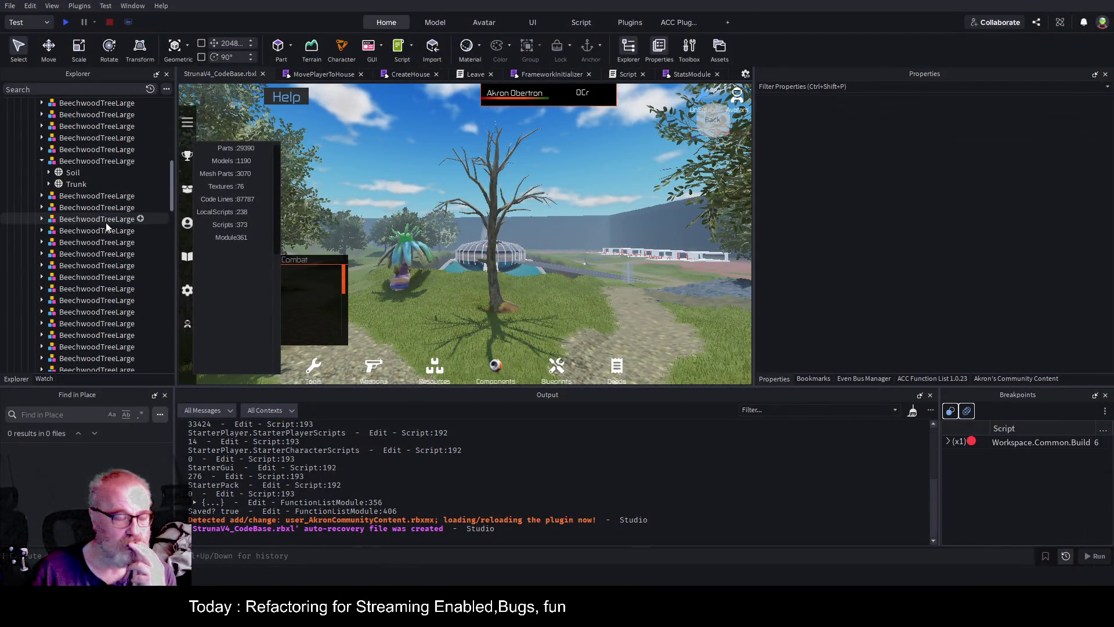
Collapse Workspace and expand ServerStorage > Common > GameItems > Templates in the Explorer
left_click_drag(169, 194, 170, 139)
left_click(14, 160)
scroll(50, 202, "down", 2)
double_click(46, 284)
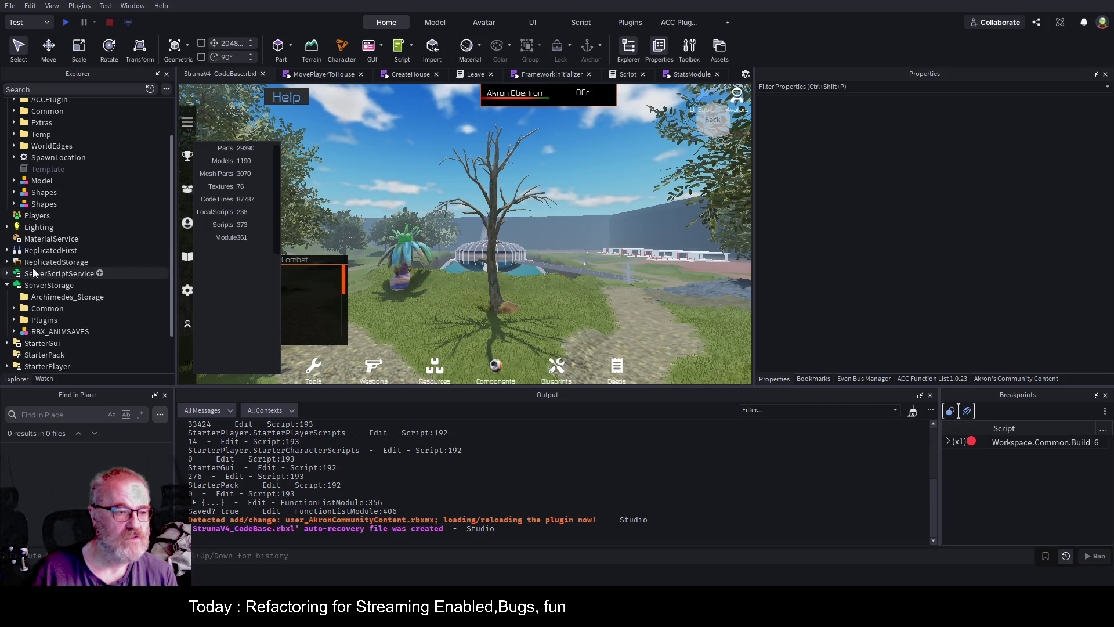
scroll(33, 272, "down", 2)
left_click(14, 263)
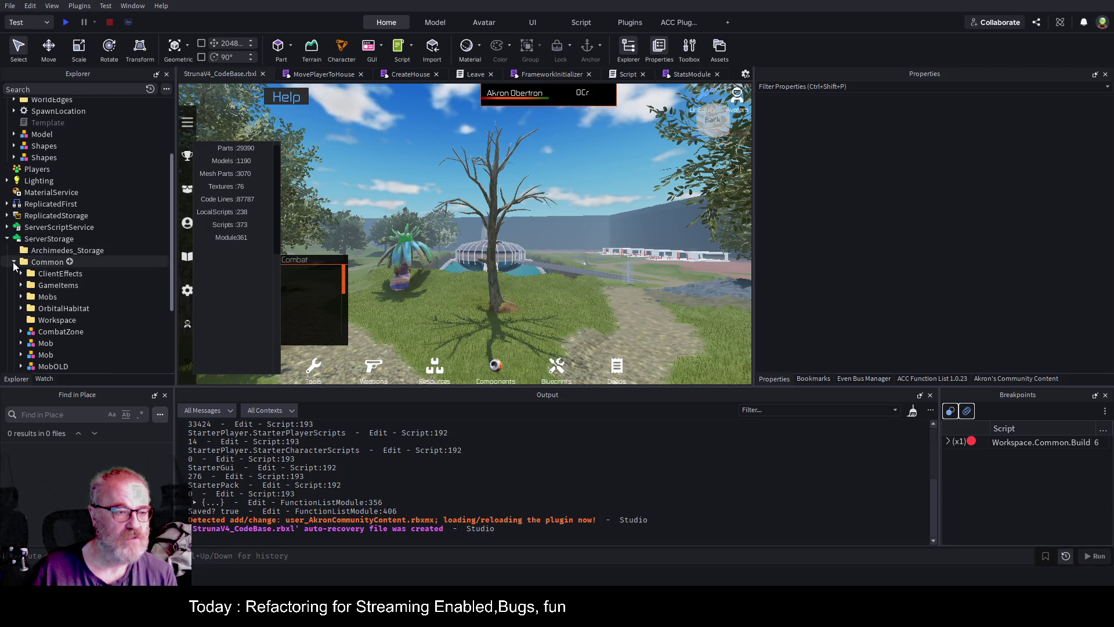
left_click(21, 284)
left_click(27, 297)
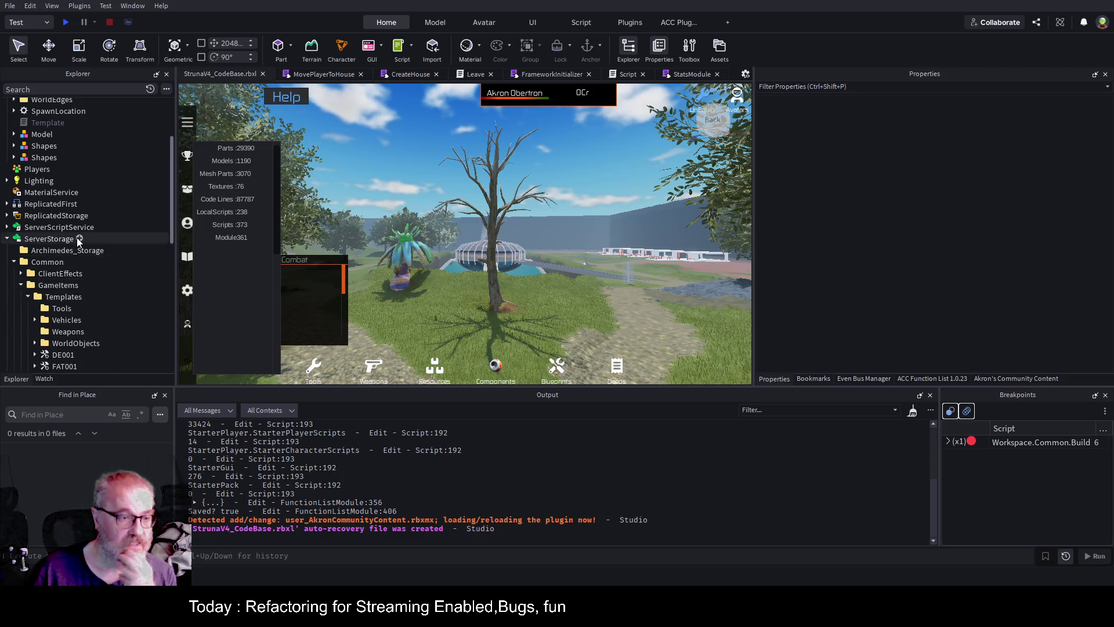
Expand WorldObjects and select BeechwoodTreeLarge_Var01_1 to show its properties
scroll(58, 261, "down", 5)
scroll(99, 307, "down", 2)
scroll(96, 282, "up", 2)
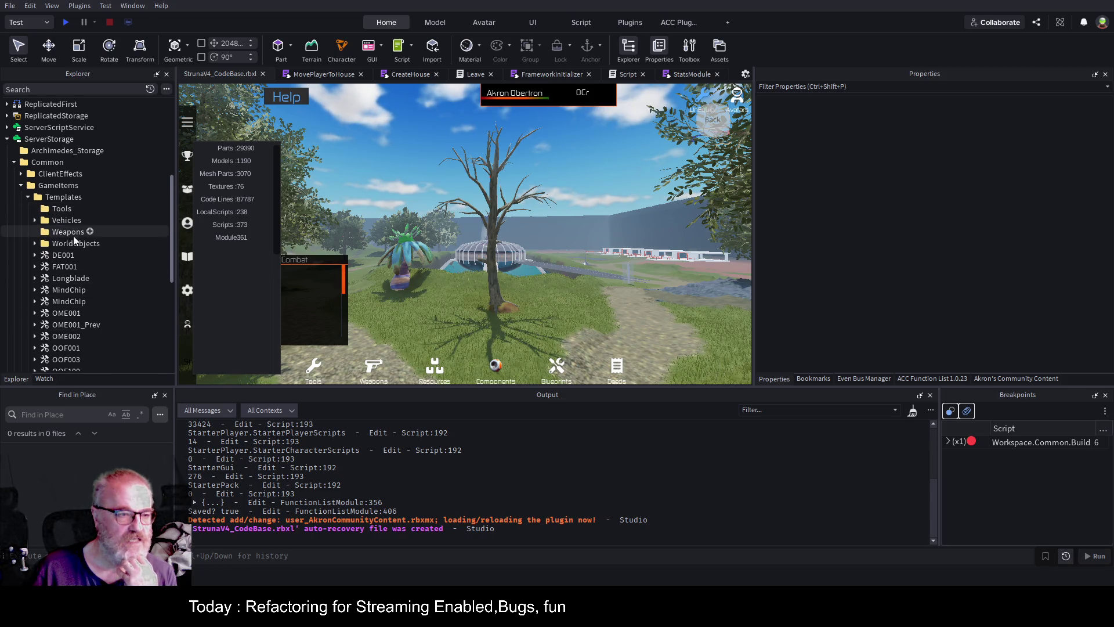
left_click(35, 243)
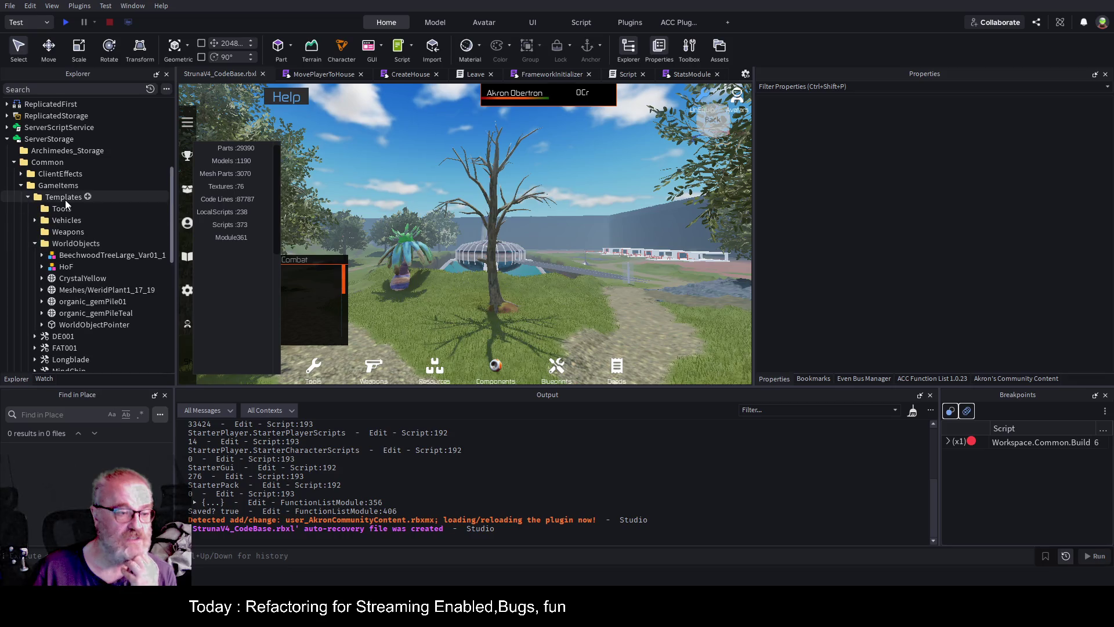
scroll(65, 199, "down", 2)
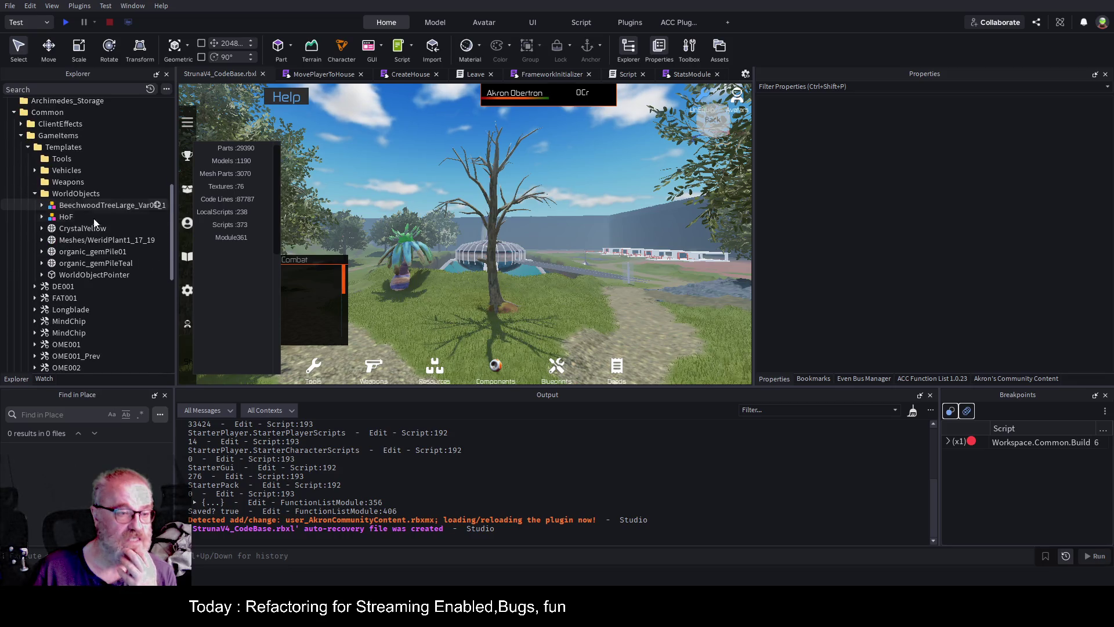
left_click(125, 206)
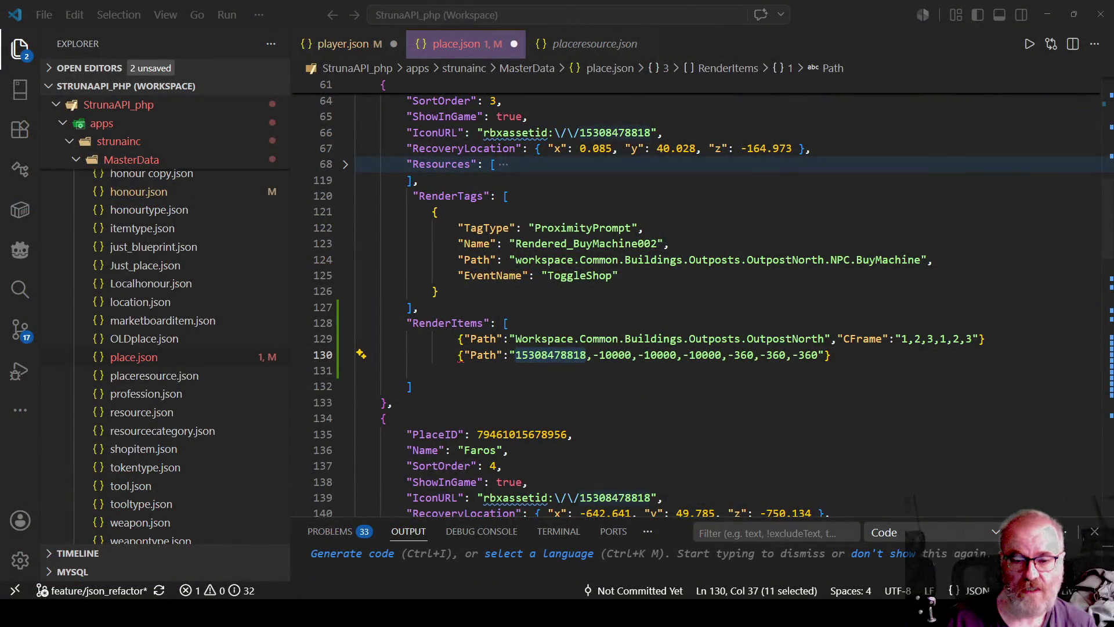
double_click(565, 355)
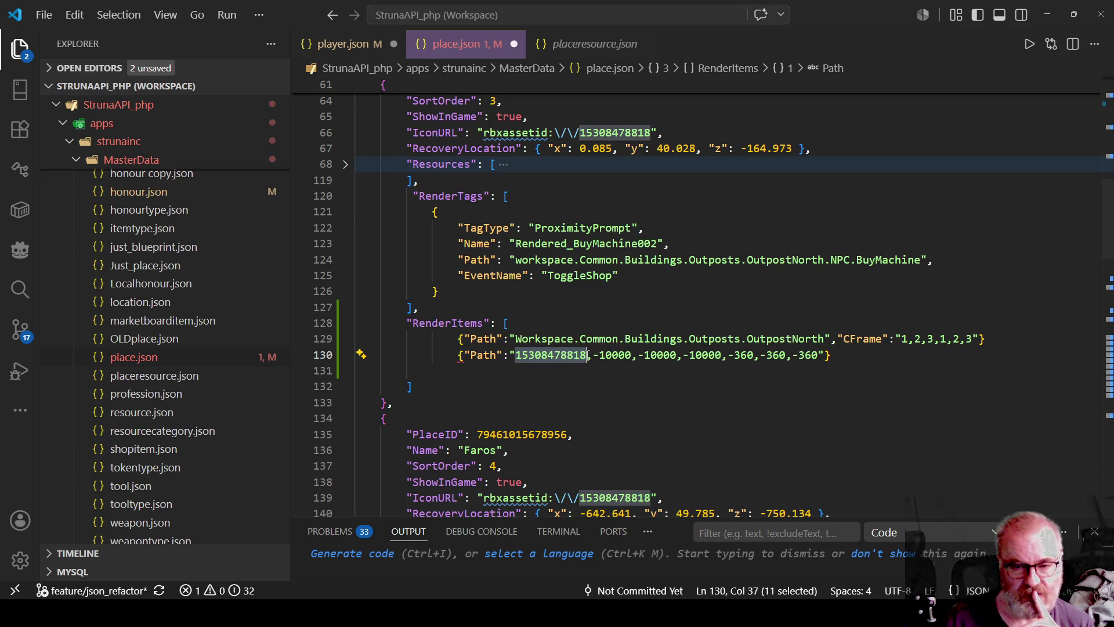
left_click_drag(593, 355, 818, 355)
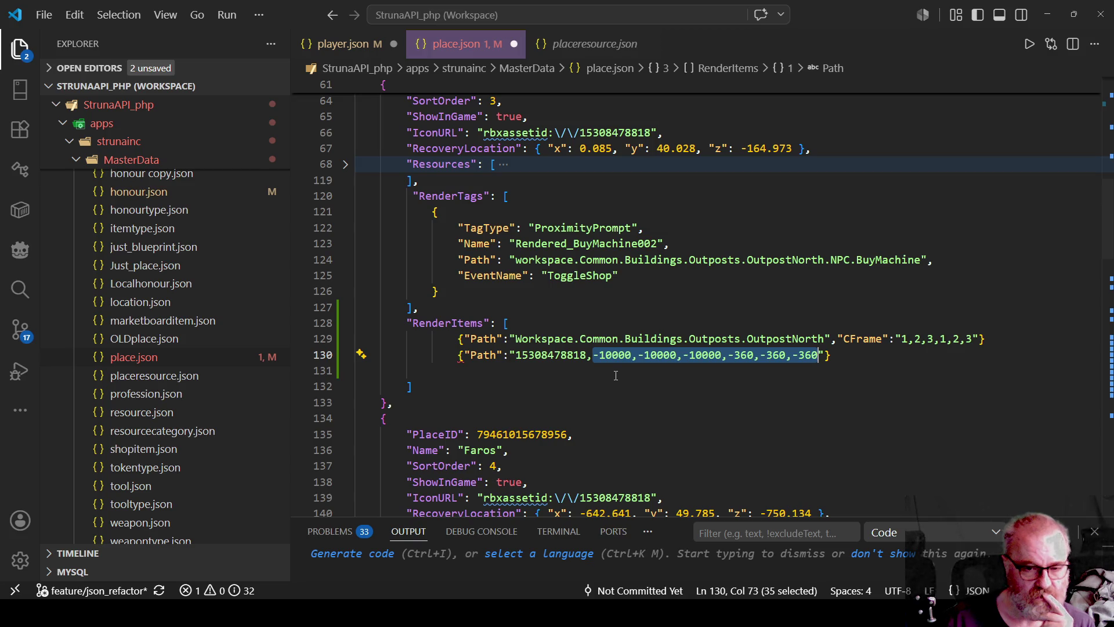
left_click(560, 373)
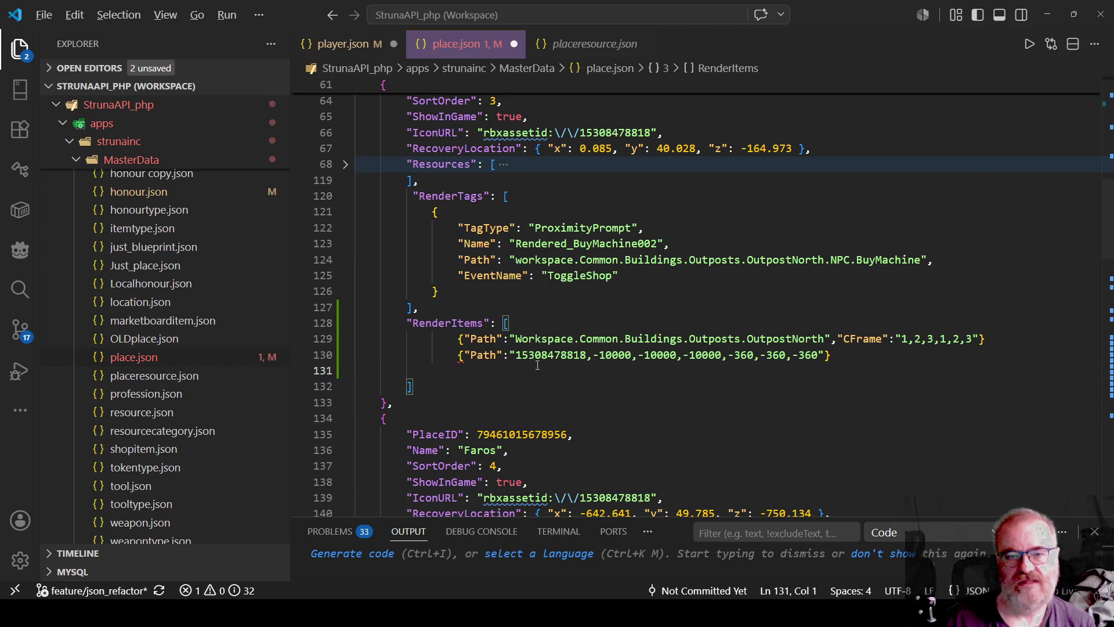
key("alt+Tab")
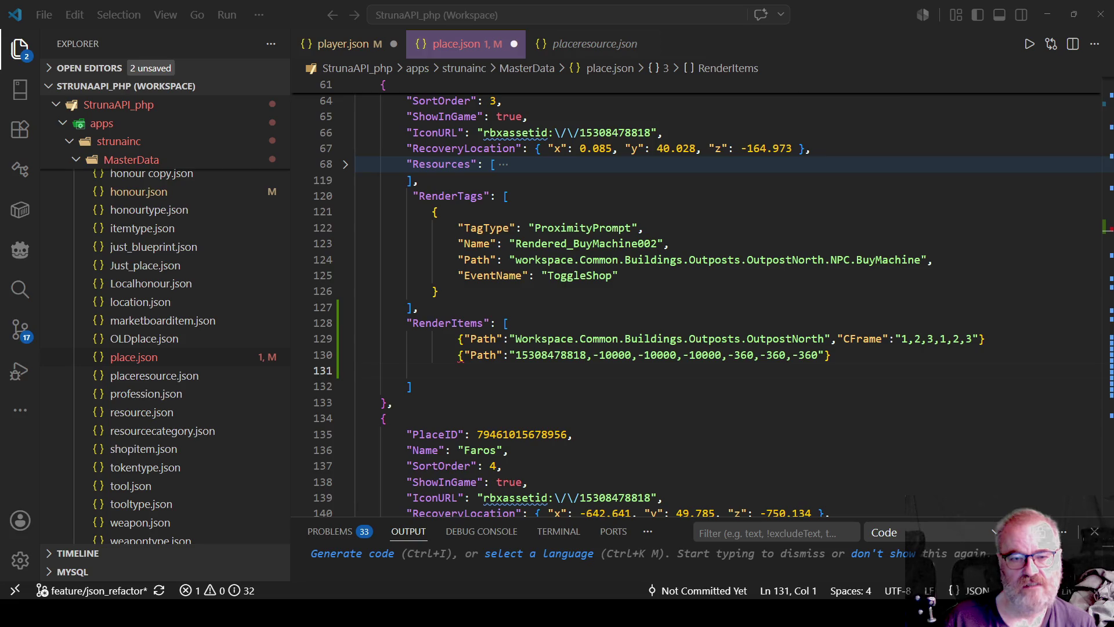
key("alt+Tab")
left_click_drag(592, 355, 818, 355)
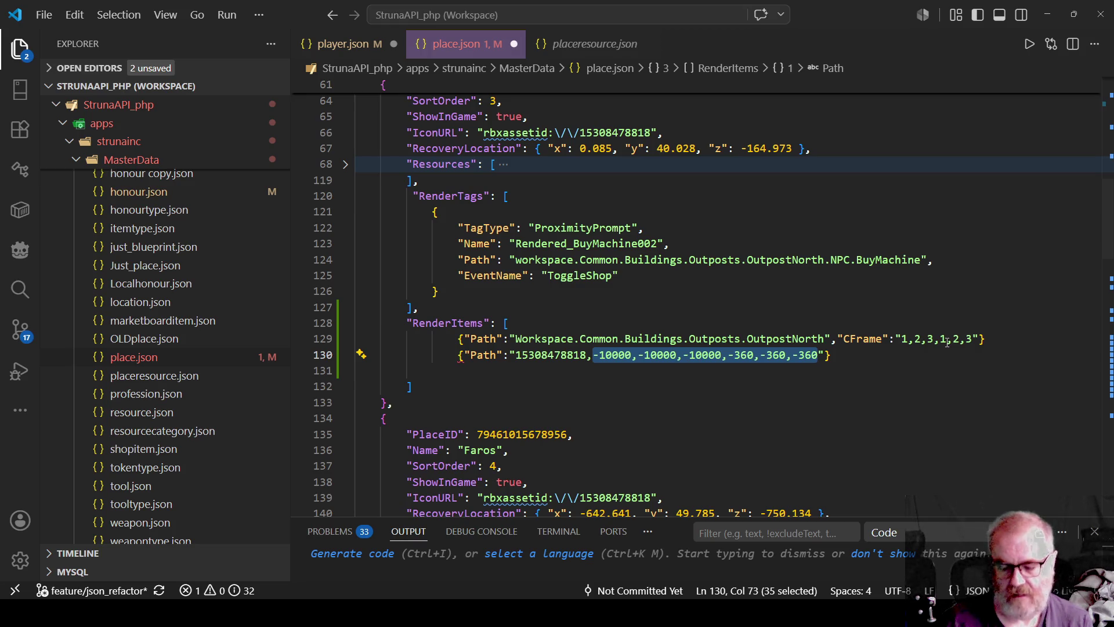
key("Home")
key("Right")
key("Right")
key("Right")
key("Right")
key("Right")
key("Right")
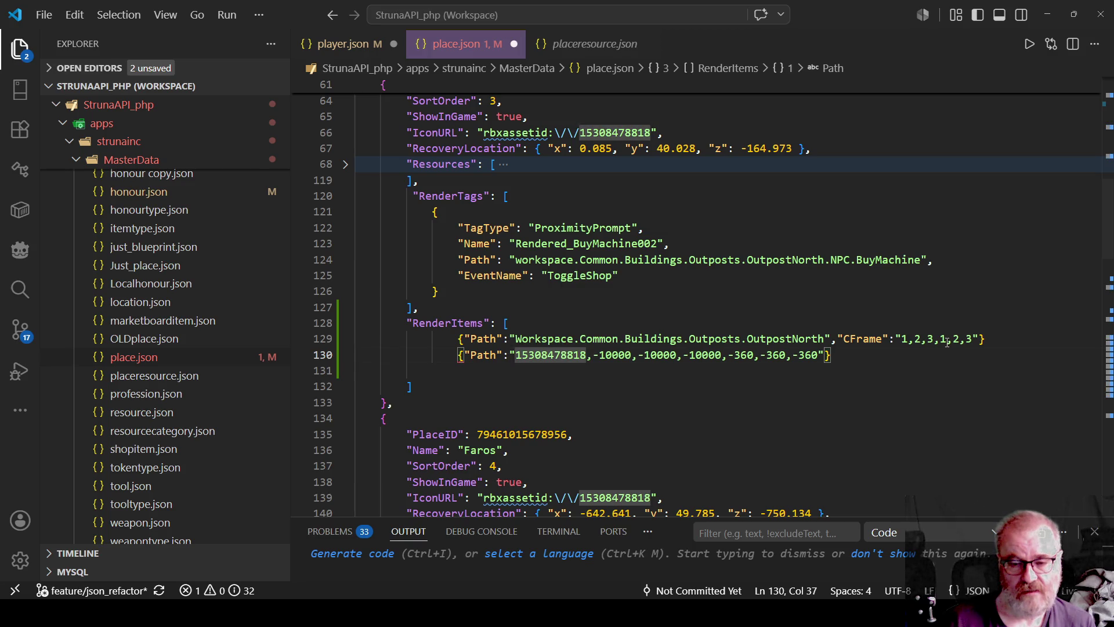
key("Home")
key("shift+End")
Duplicate the second RenderItems entry and rename the new line's Path key to Item
key("ctrl+c")
key("End")
key("Return")
key("ctrl+v")
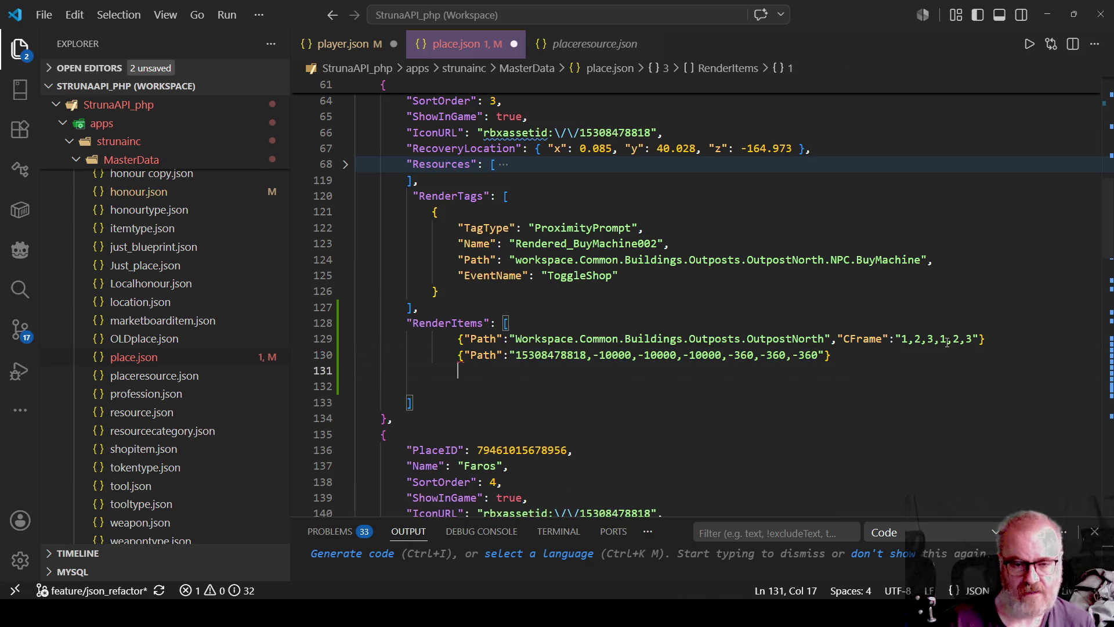
key("Home")
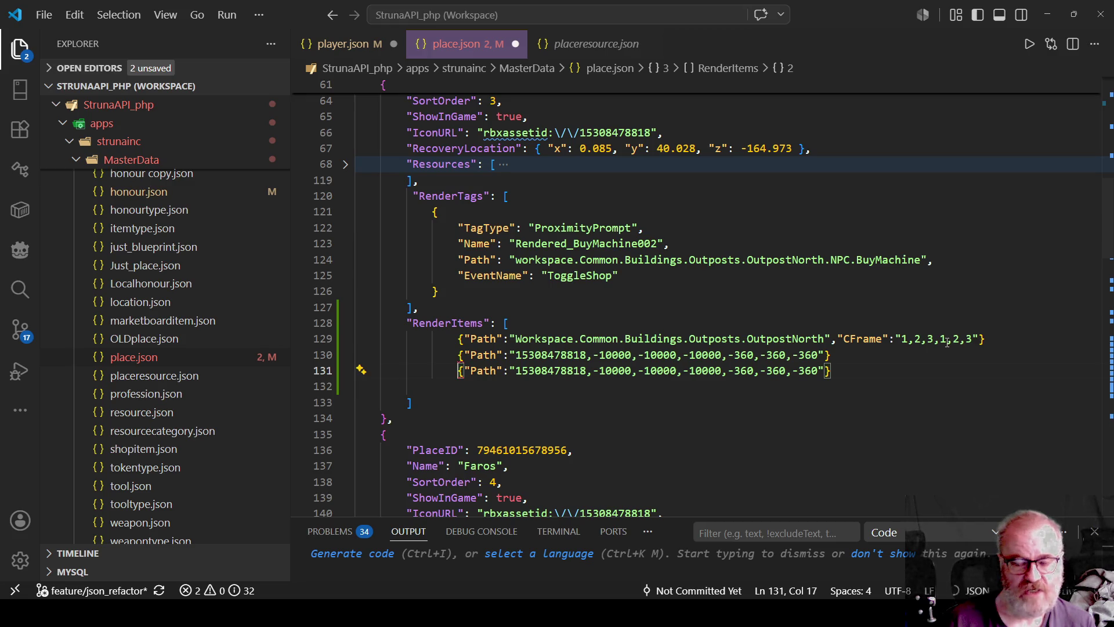
key("ctrl+Right")
key("ctrl+Right")
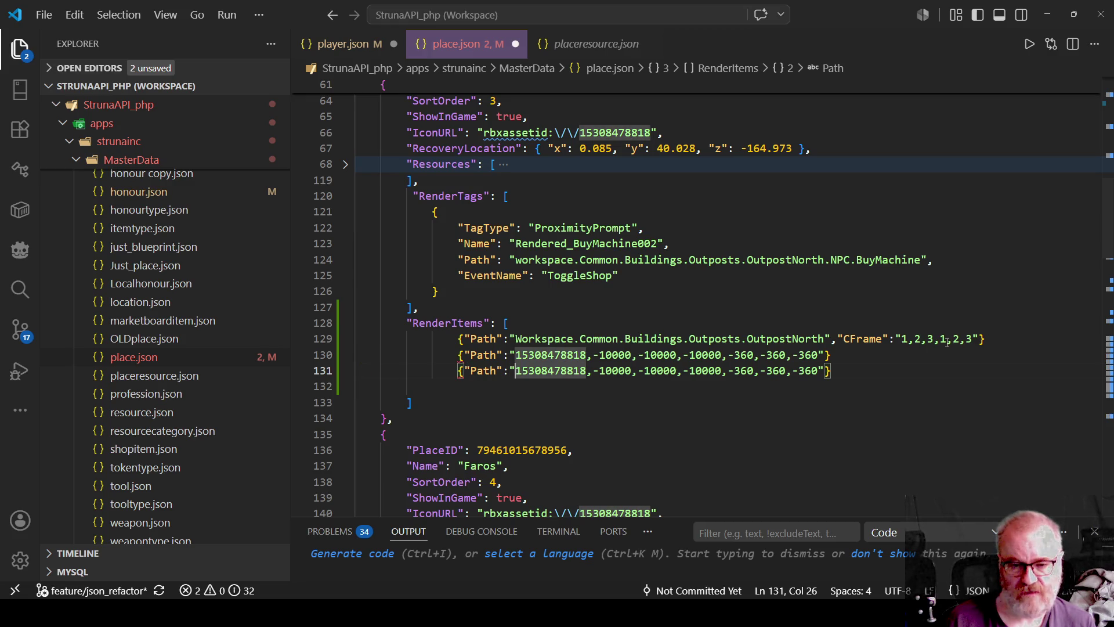
key("ctrl+Left")
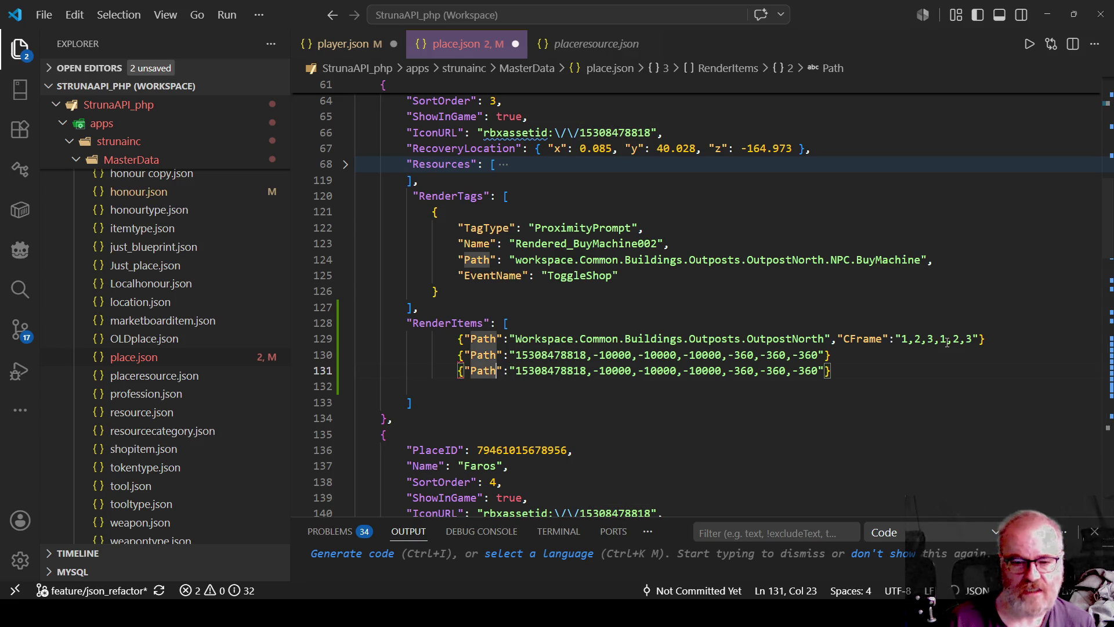
key("ctrl+BackSpace")
type("Item")
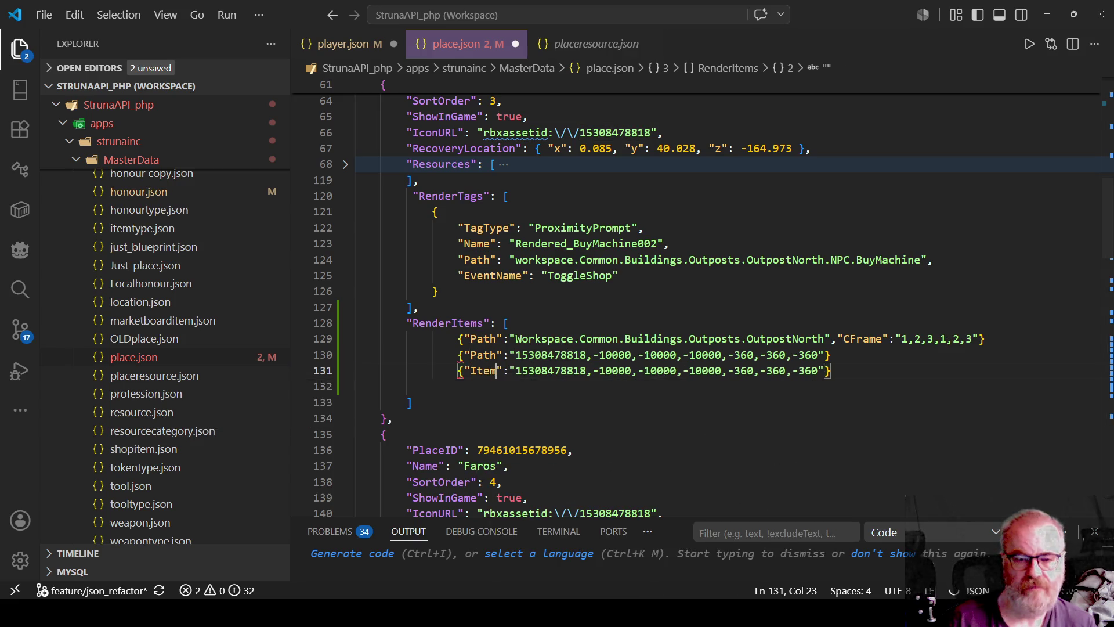
key("Right")
key("Right")
key("Right")
key("Right")
key("Right")
key("Right")
key("Right")
key("Right")
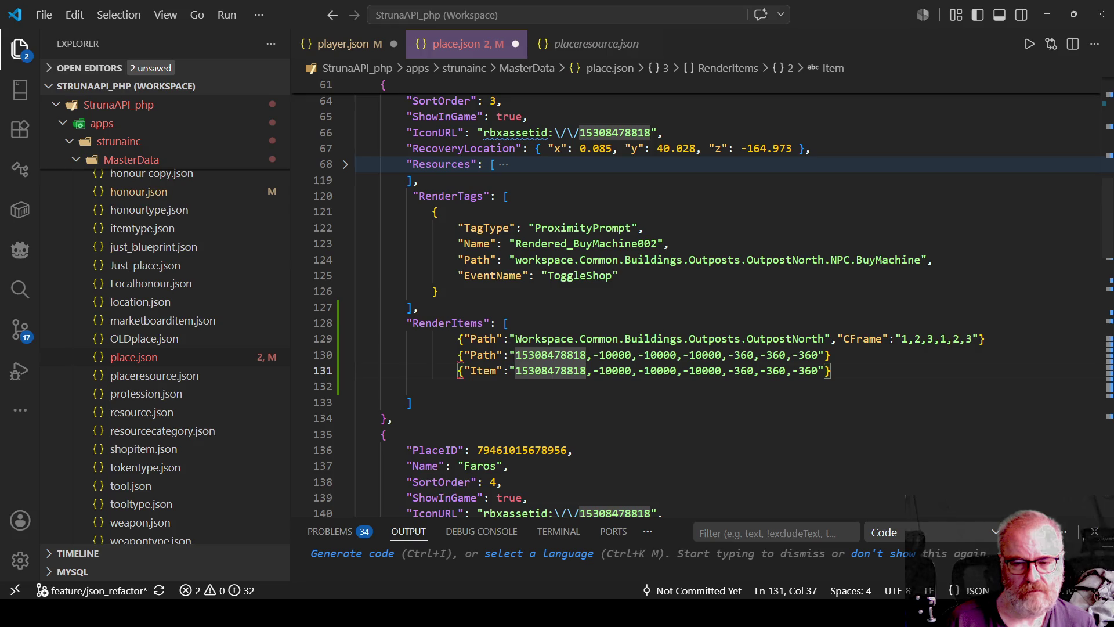
type("\"")
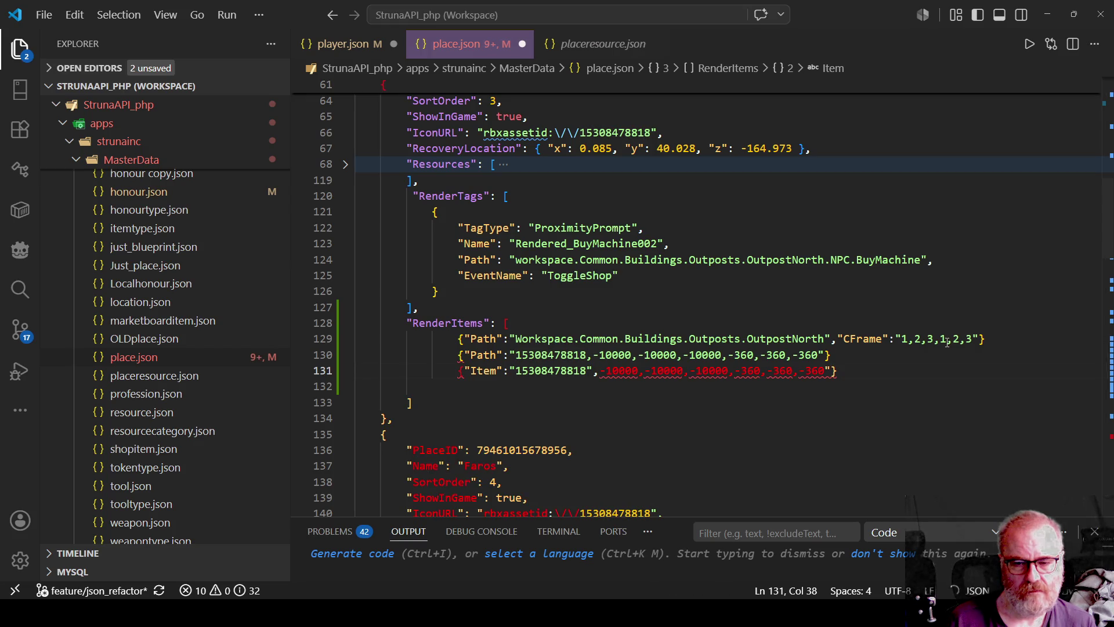
key("shift+End")
key("Delete")
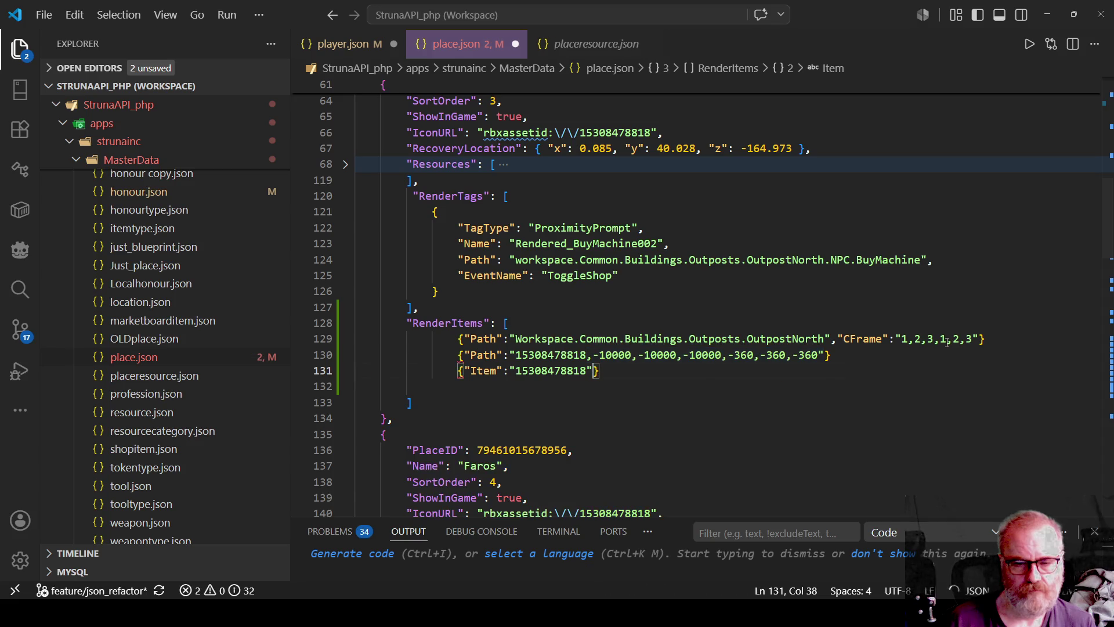
key("Escape")
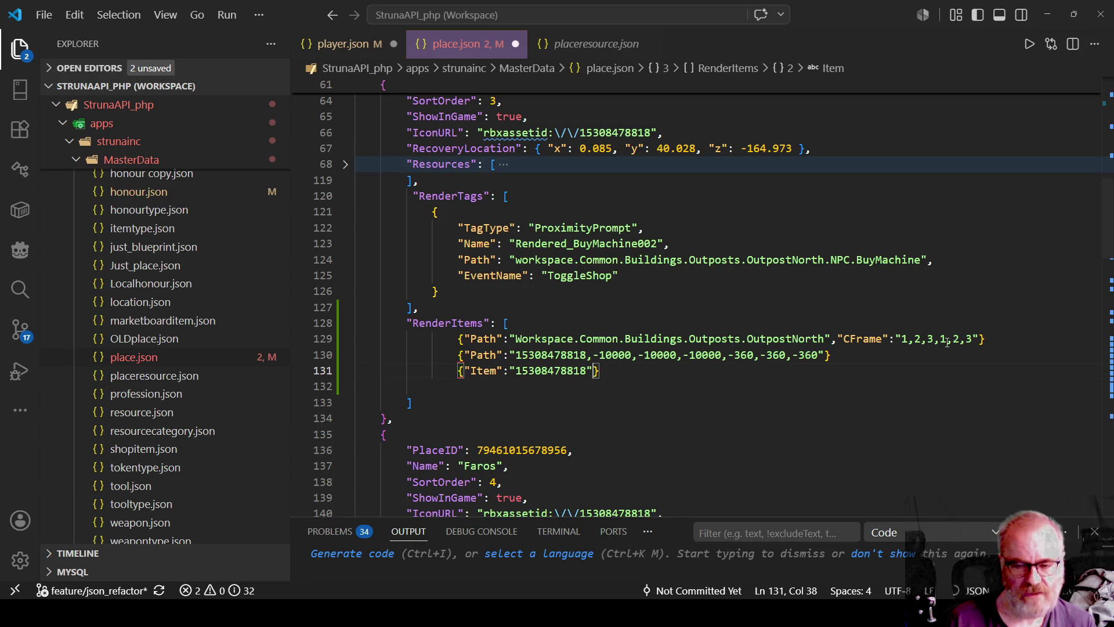
type(",local")
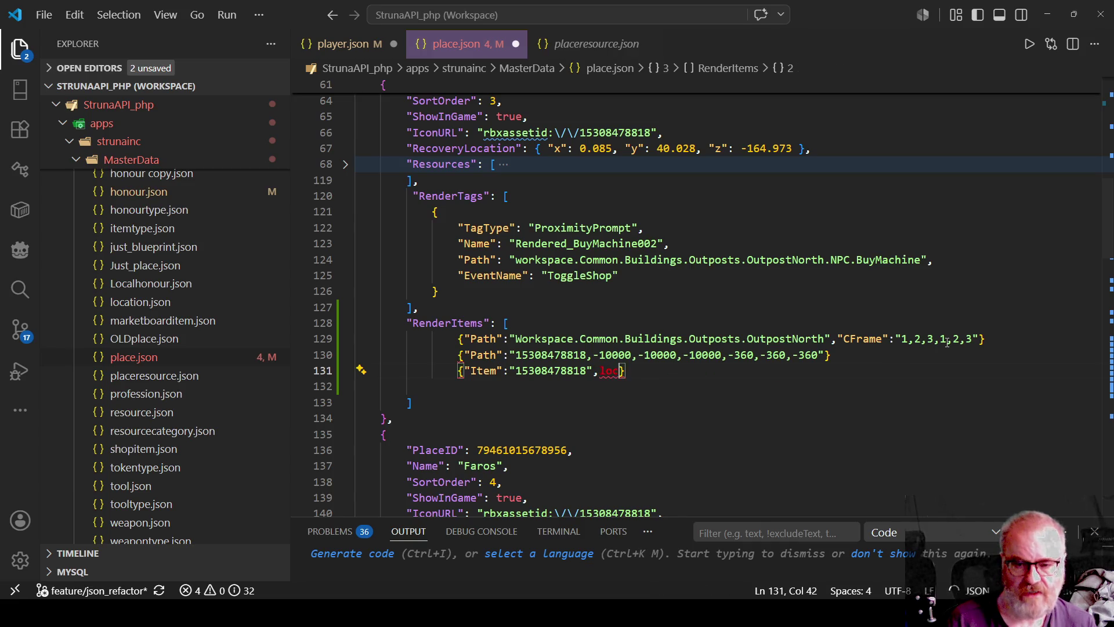
key("BackSpace")
key("BackSpace")
key("BackSpace")
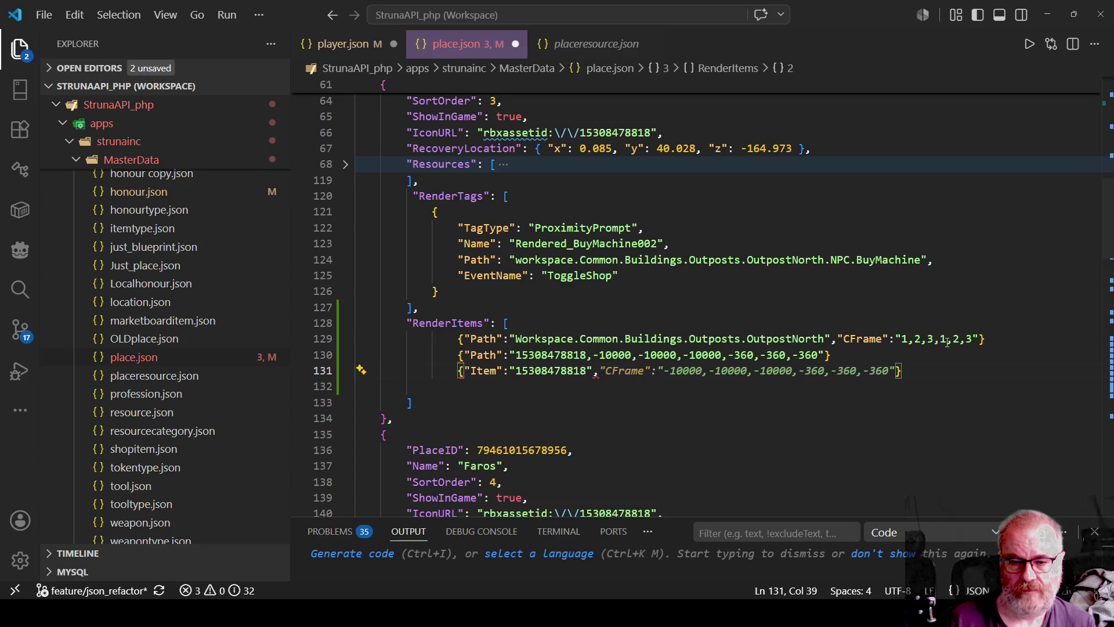
key("Tab")
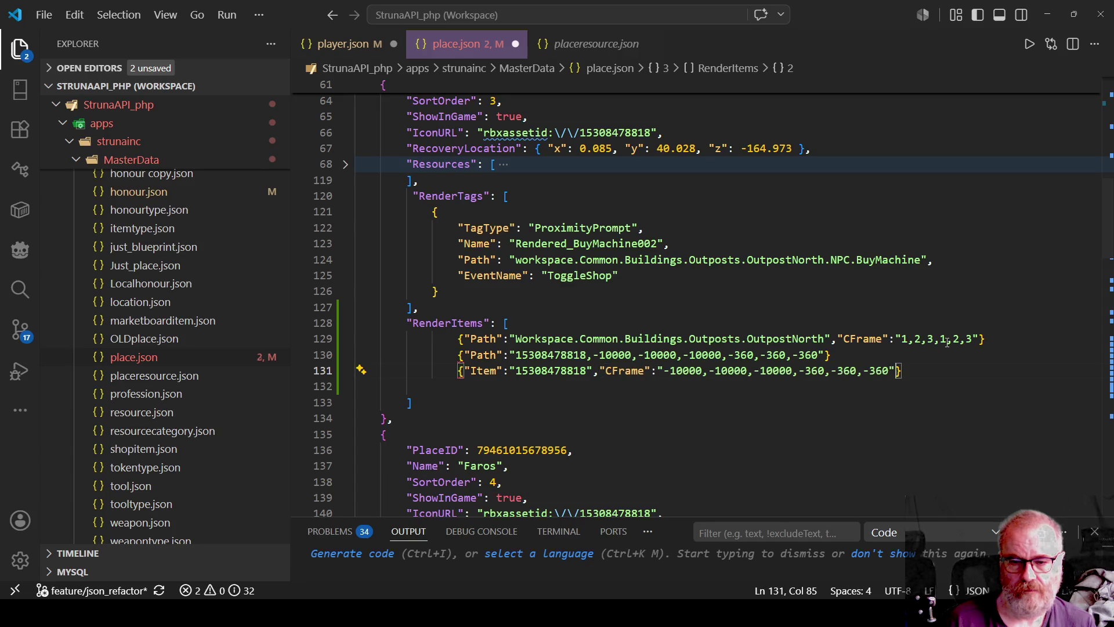
Move the Item entry's CFrame value and closing brace onto separate lines and insert an empty [] list
key("ctrl+Left")
key("ctrl+Left")
key("ctrl+Left")
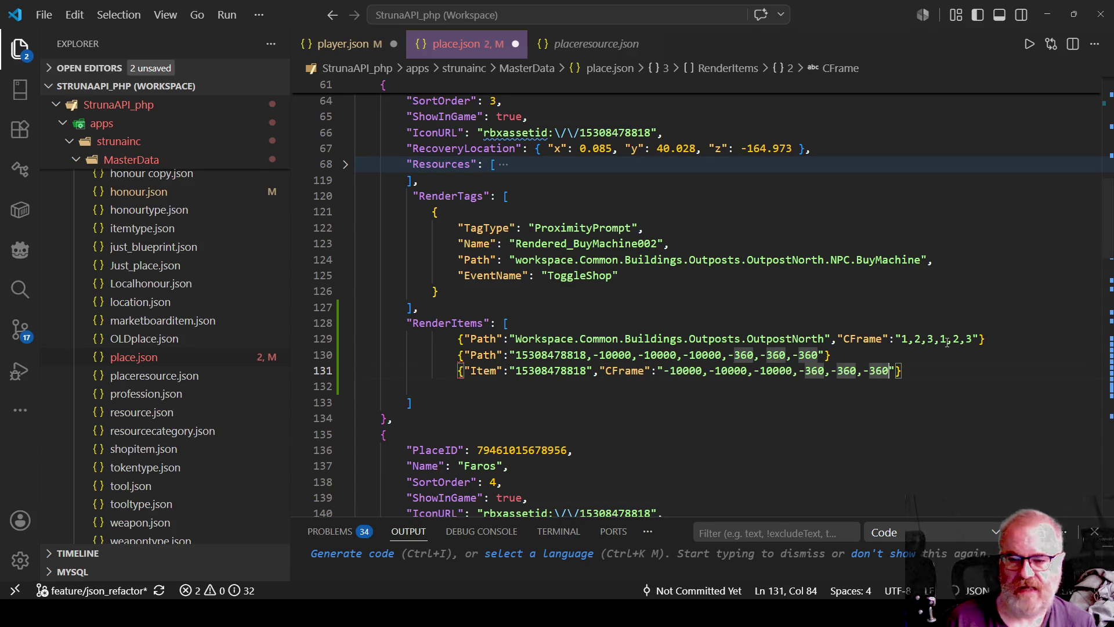
key("ctrl+Left")
key("ctrl+Left")
key("ctrl+Left")
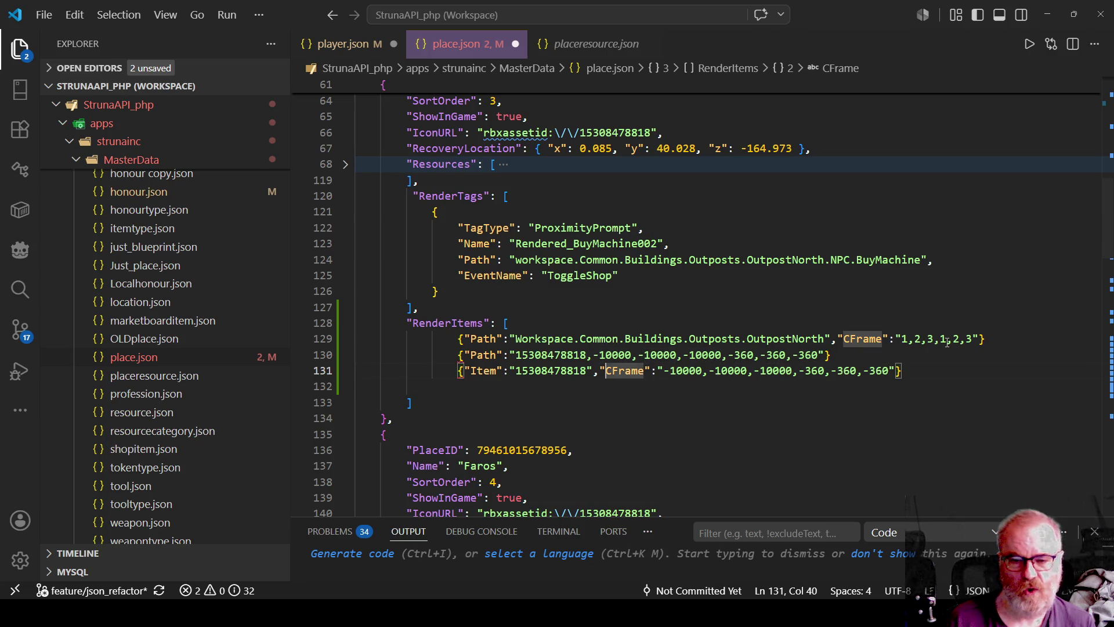
key("Return")
key("Return")
key("End")
key("Left")
key("Return")
key("Return")
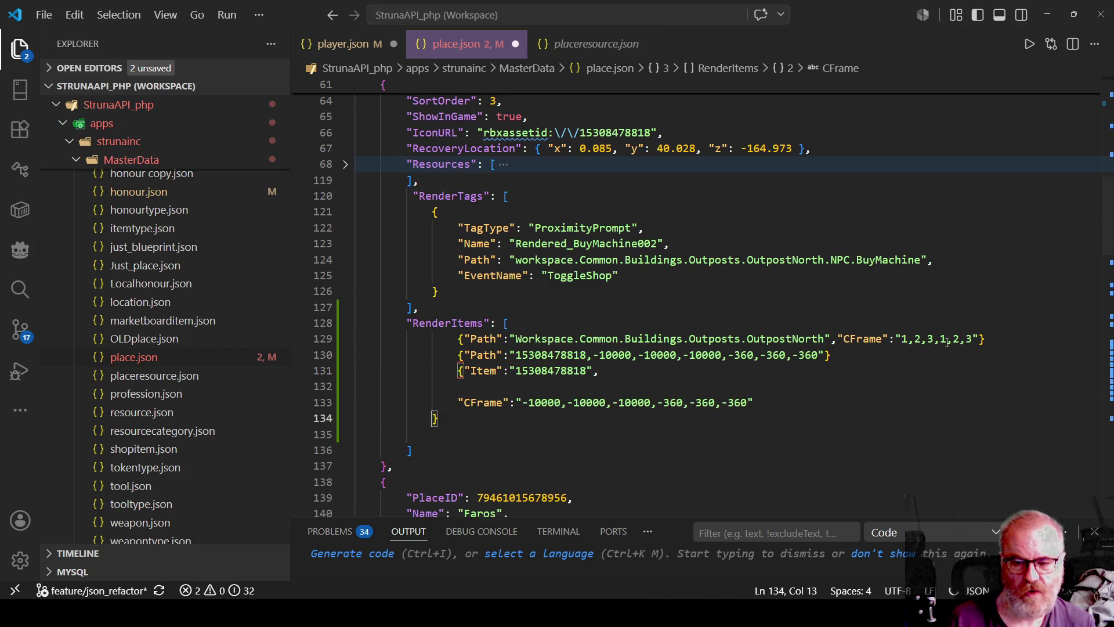
key("Up")
key("Up")
key("Up")
key("Tab")
type("[]")
Move the CFrame value into the list as an object, with the closing bracket on its own line
key("Down")
key("Home")
key("shift+End")
key("ctrl+x")
key("Up")
key("Up")
key("Down")
key("Right")
type("{")
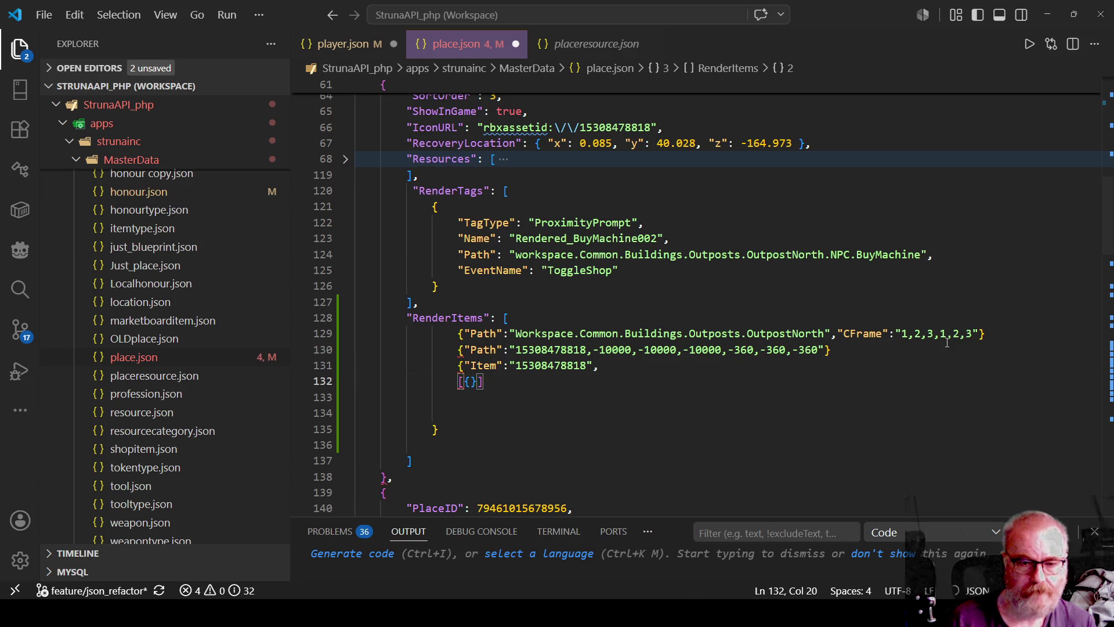
key("ctrl+v")
key("End")
key("Tab")
key("BackSpace")
key("Left")
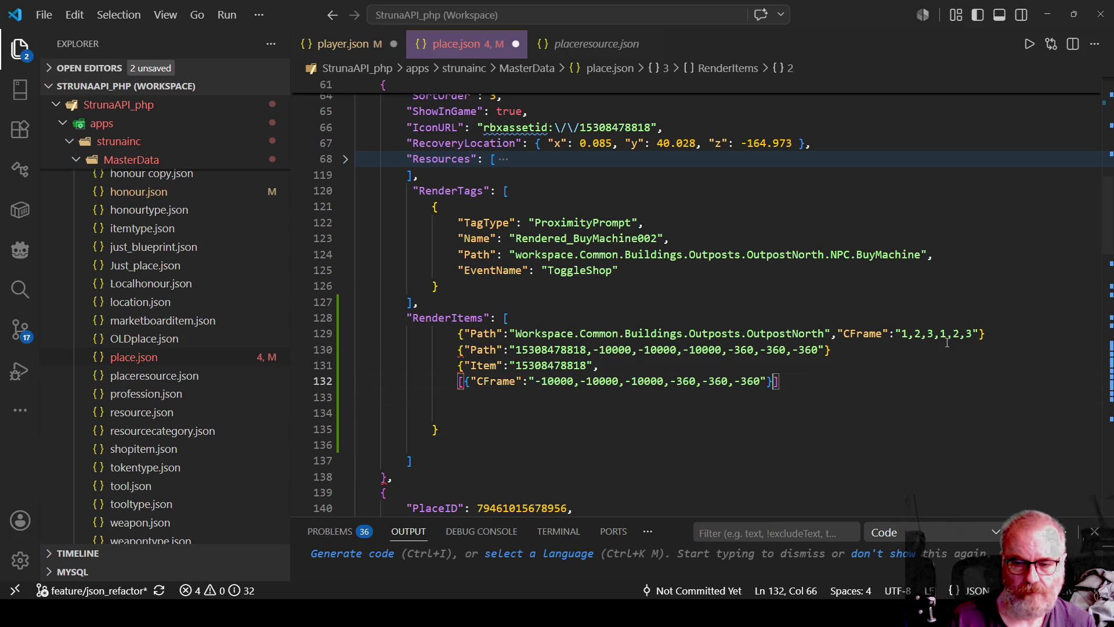
key("Return")
key("Down")
key("Down")
Place the CFrame object on its own indented line followed by a comma
key("Up")
key("Up")
key("Up")
key("Right")
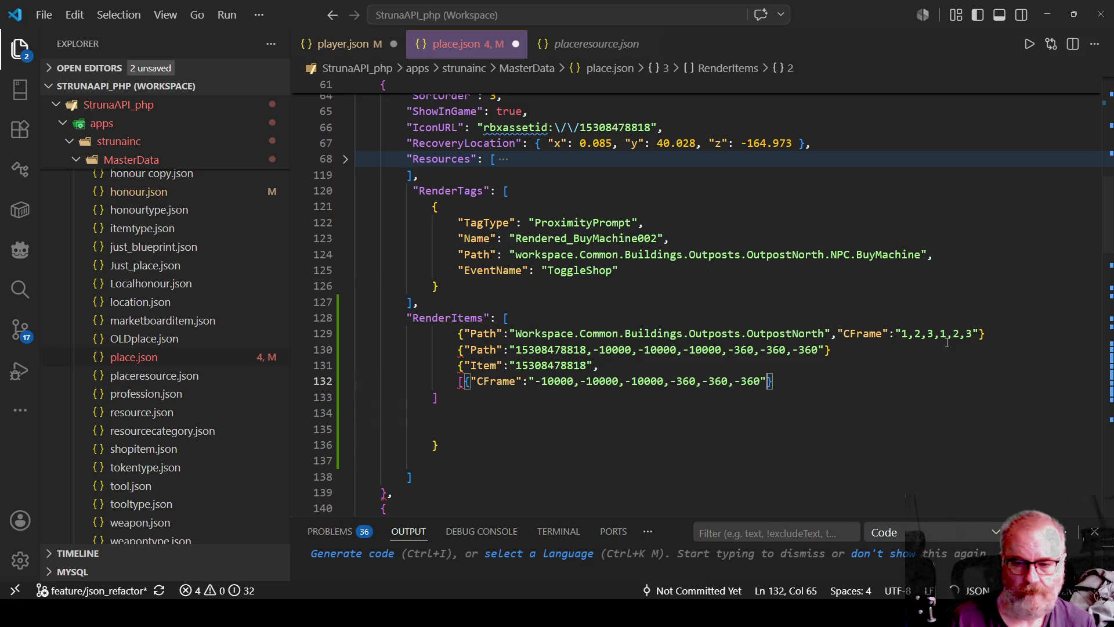
key("ctrl+Right")
key("ctrl+Right")
key("ctrl+Right")
key("Left")
key("Left")
key("ctrl+Left")
key("ctrl+Left")
key("ctrl+Left")
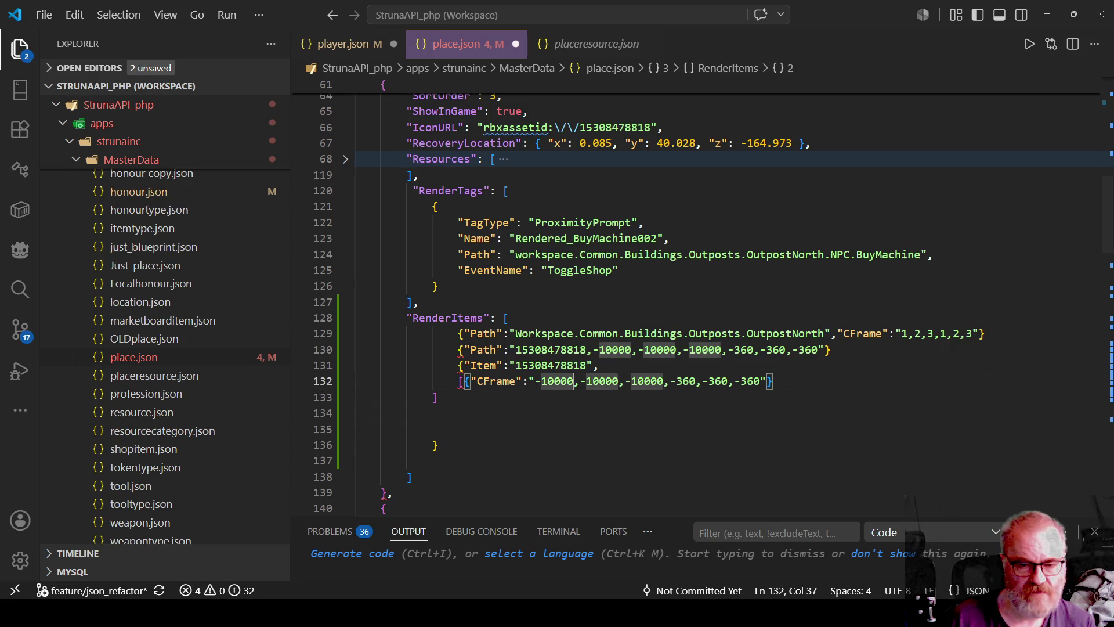
key("Left")
key("Left")
key("Return")
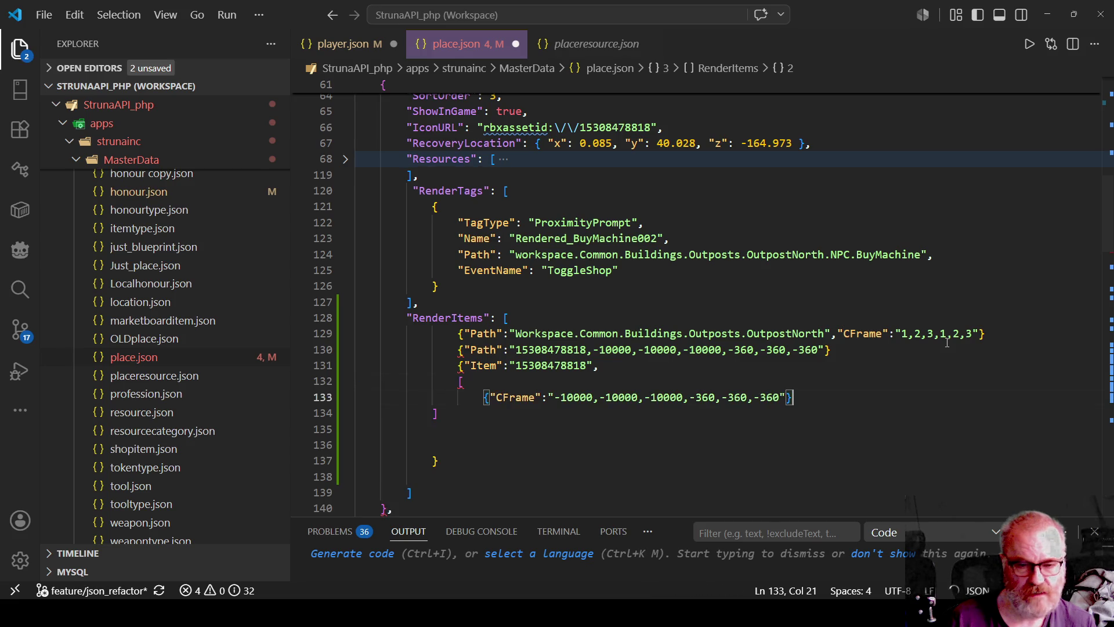
key("End")
type(",")
Duplicate the CFrame object onto the next line and drop the second copy's trailing comma
key("Return")
key("Up")
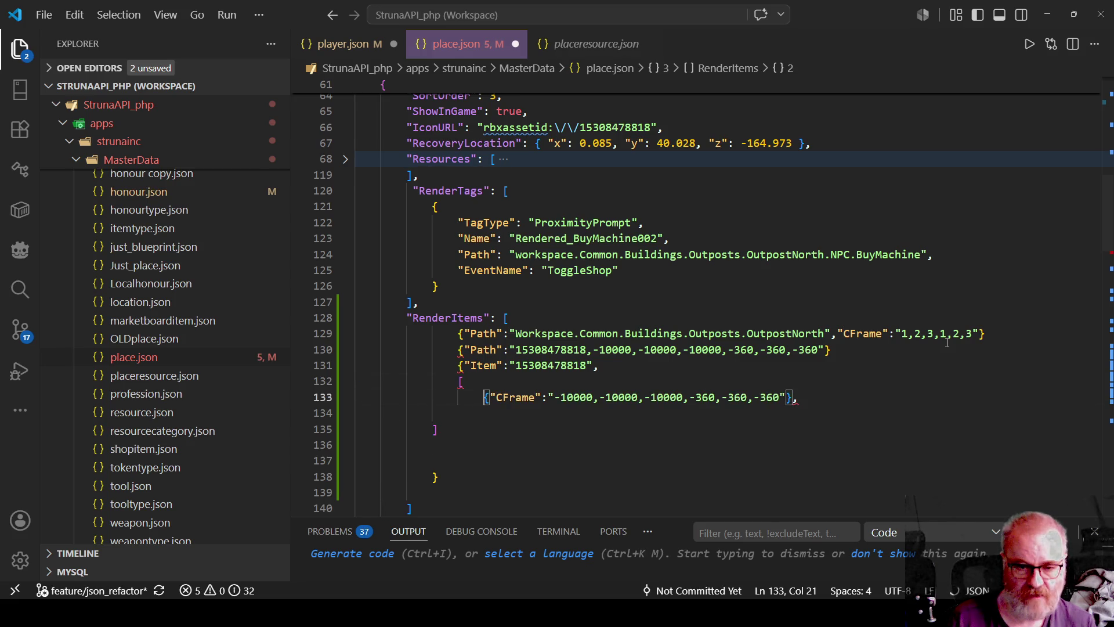
key("shift+End")
key("ctrl+c")
key("Down")
key("ctrl+v")
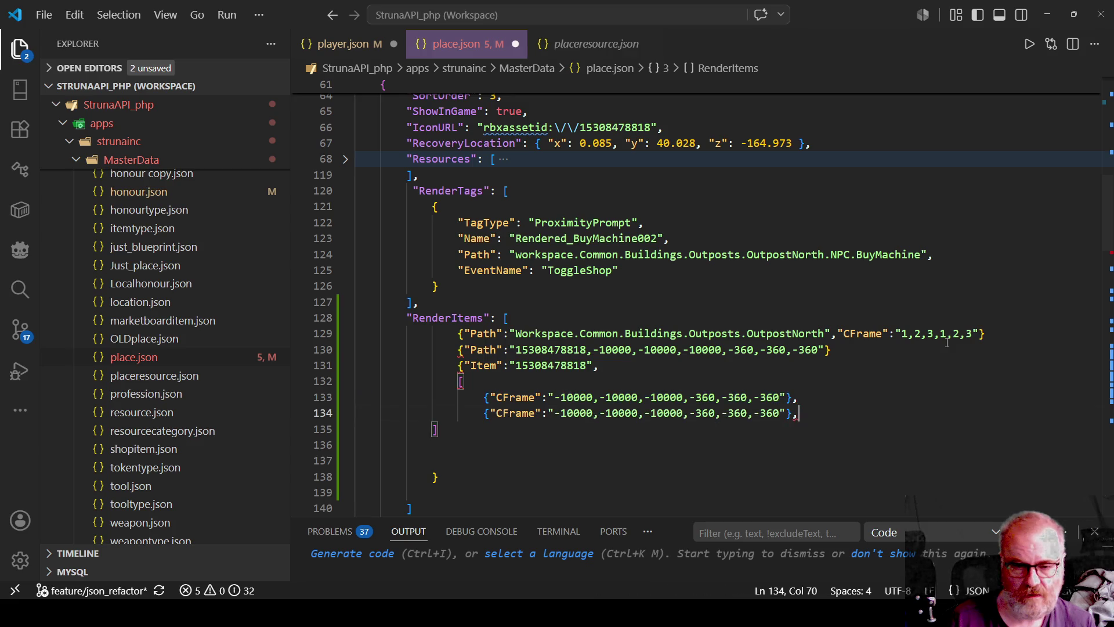
key("BackSpace")
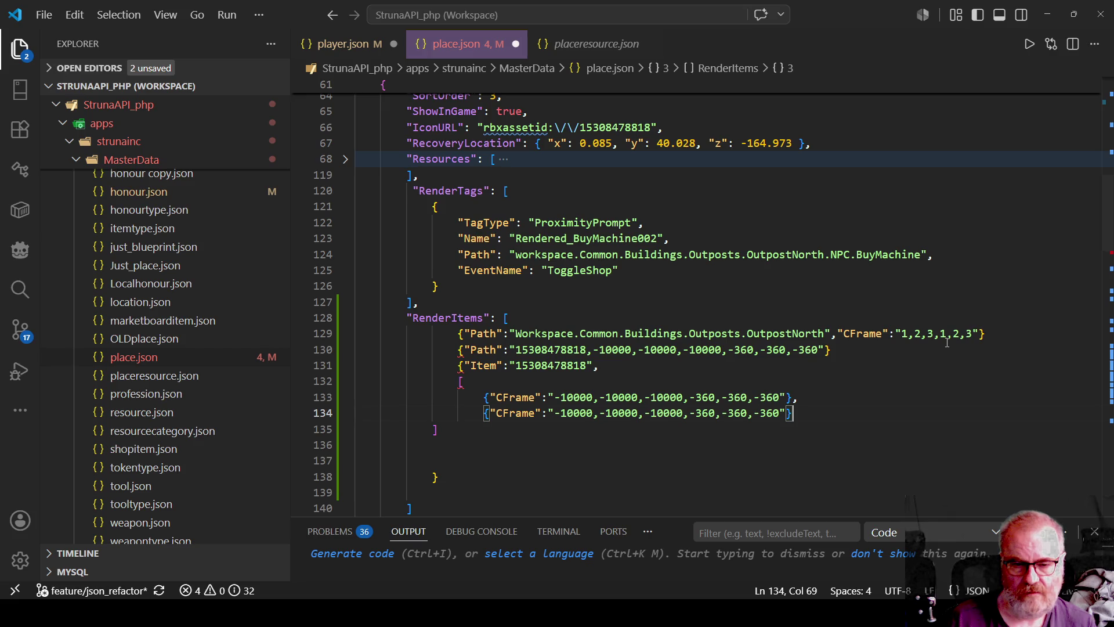
key("Up")
key("Up")
key("Up")
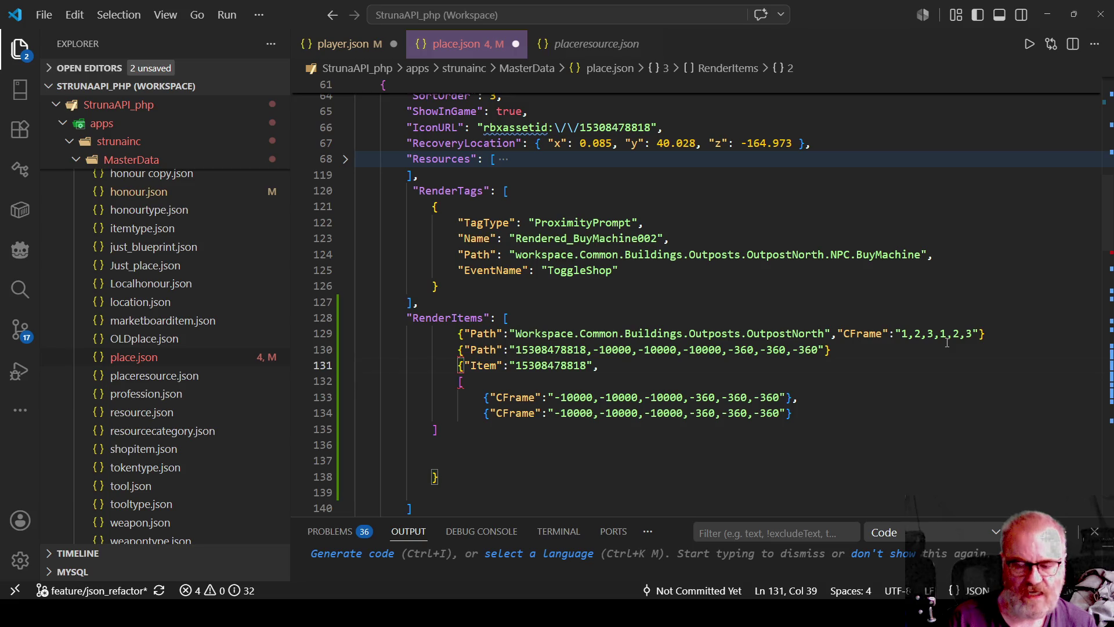
Add a "P": key after the Item value, replacing the stray equals sign
type("P")
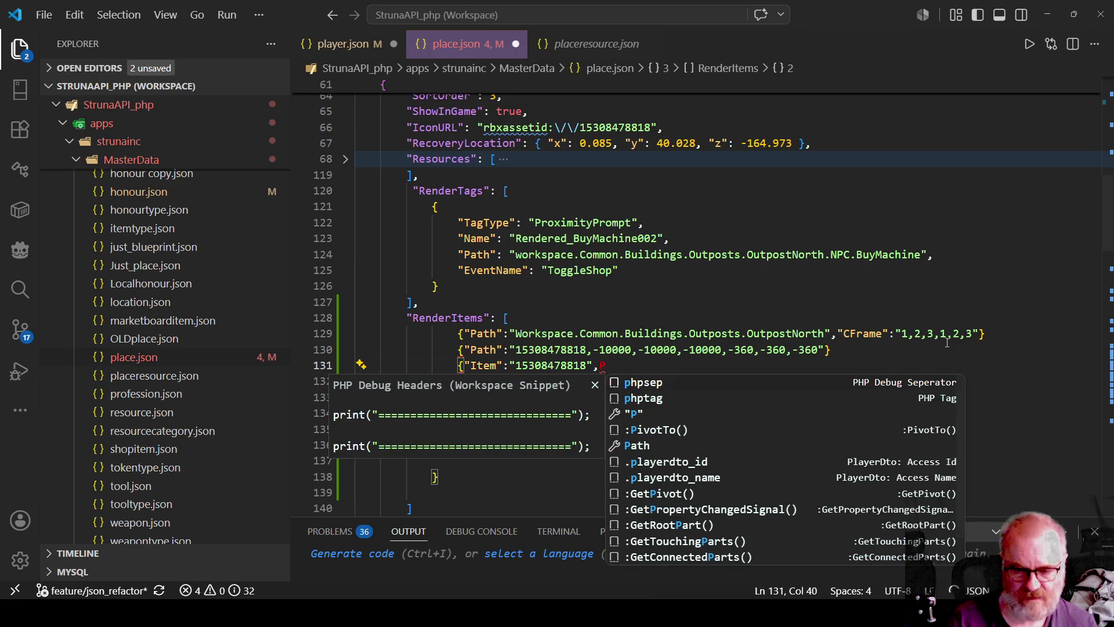
type("=")
key("Left")
key("Left")
type("\"")
key("Right")
type("\"")
key("Delete")
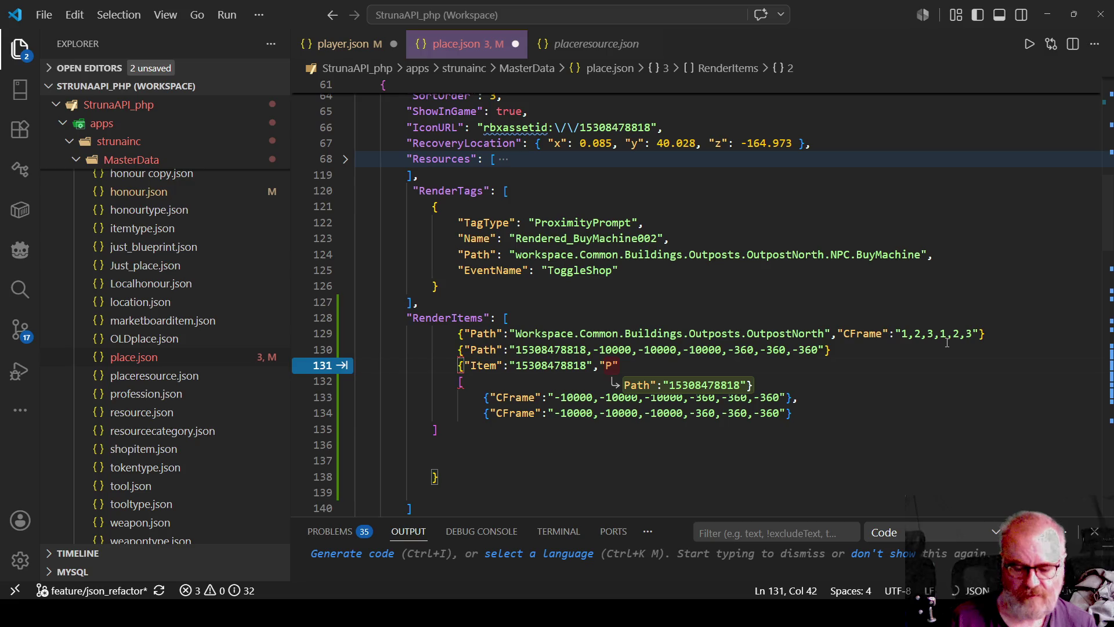
type(":")
key("Escape")
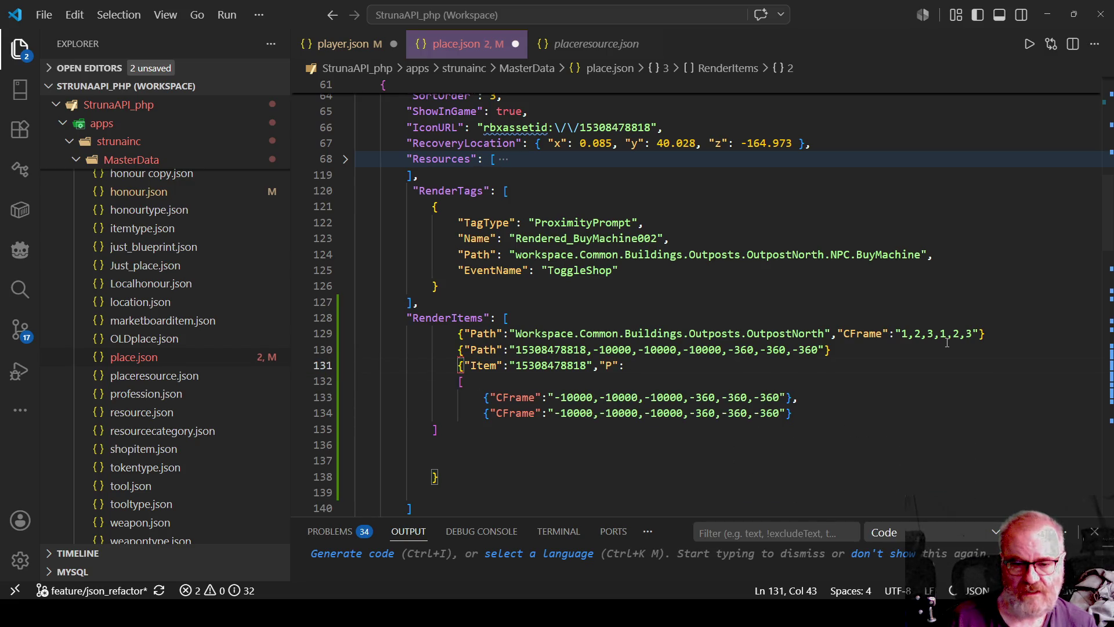
Indent the nested list's opening and closing brackets under P
key("Down")
key("Home")
key("Tab")
key("Down")
key("Down")
key("Down")
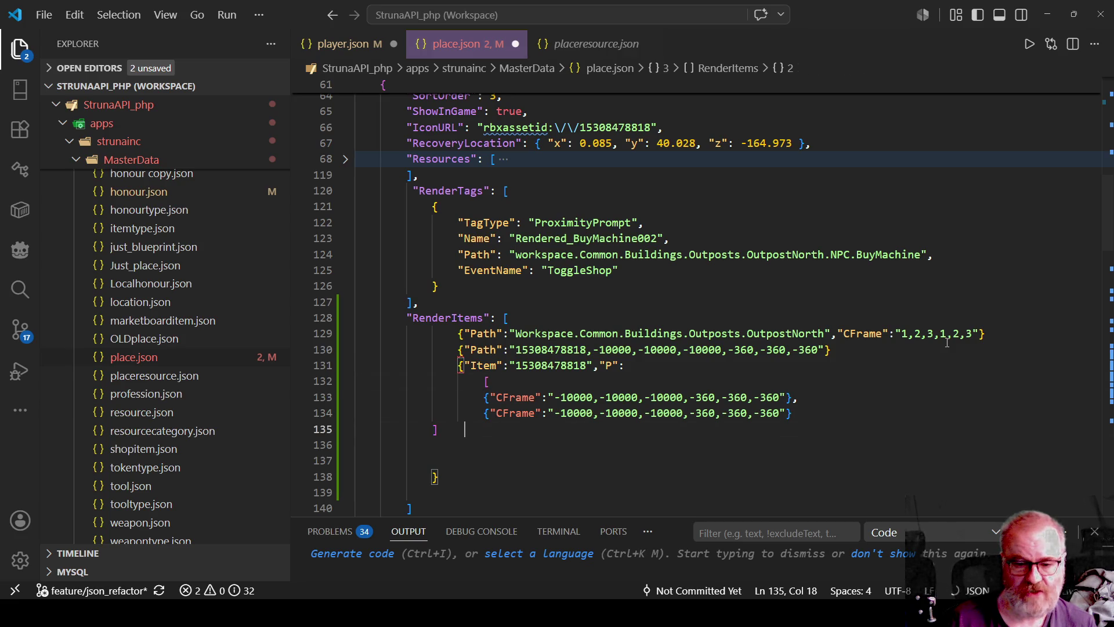
key("Home")
key("Tab")
key("Tab")
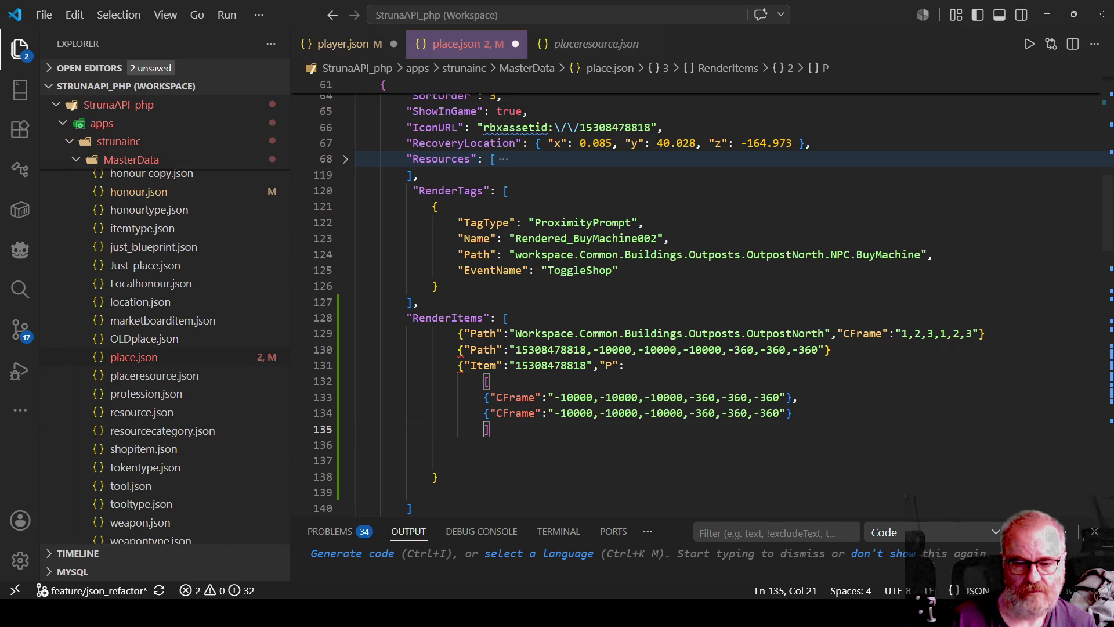
Remove the leftover blank lines and indent the Item entry's closing brace
key("Down")
key("Delete")
scroll(947, 342, "down", 1)
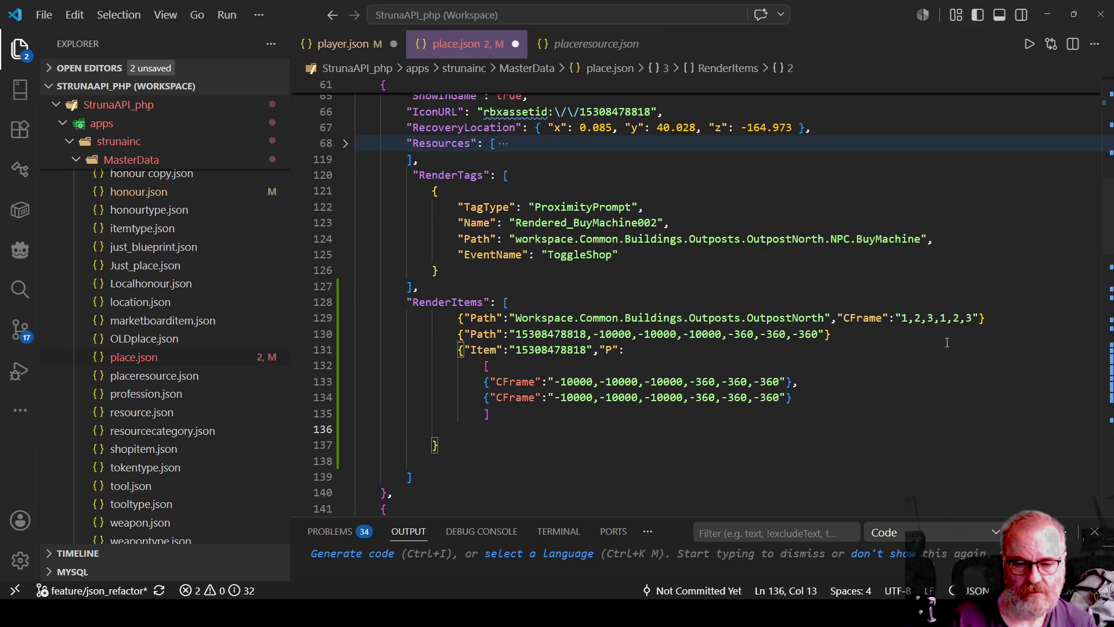
key("Home")
key("shift+Down")
scroll(947, 342, "down", 1)
key("Delete")
key("Tab")
Review the nested list and select the two old Path entries above Item
key("Up")
key("Up")
key("Up")
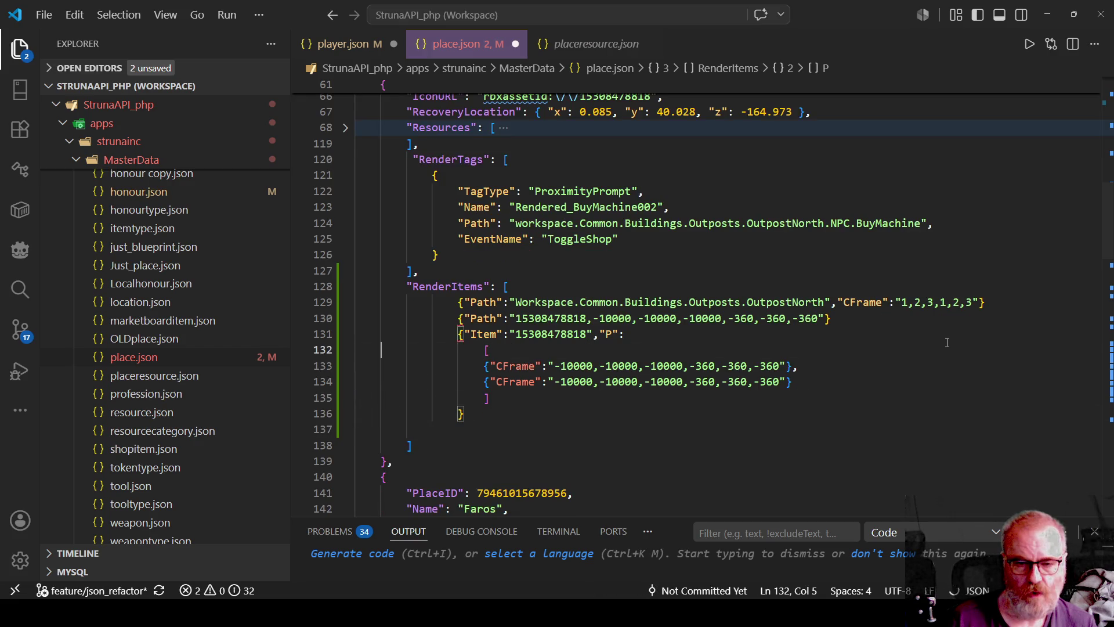
key("Up")
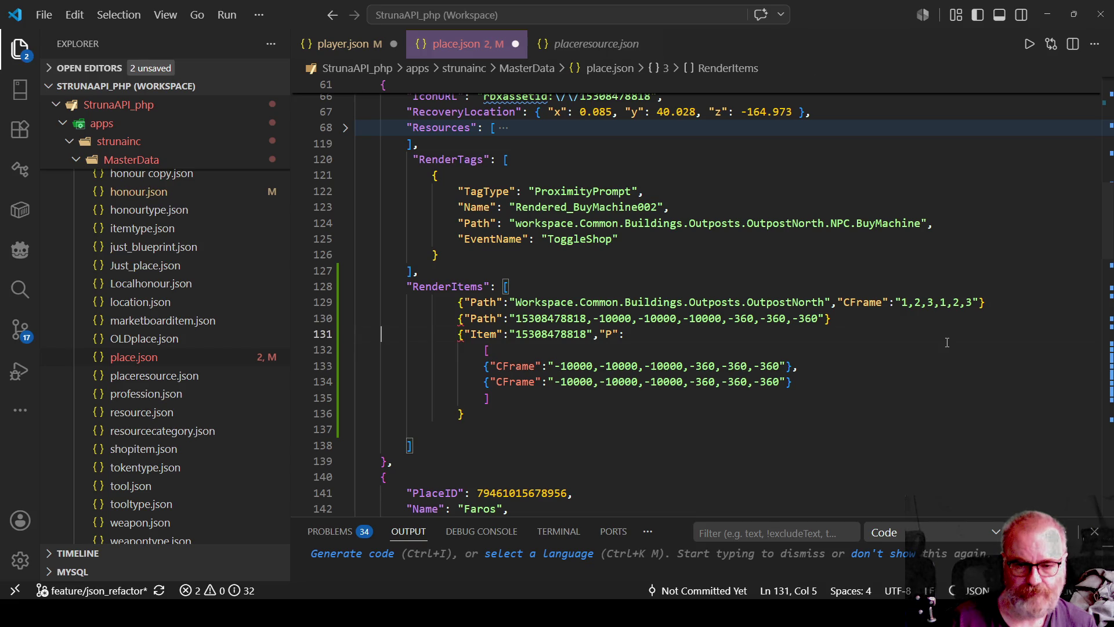
key("Down")
key("Down")
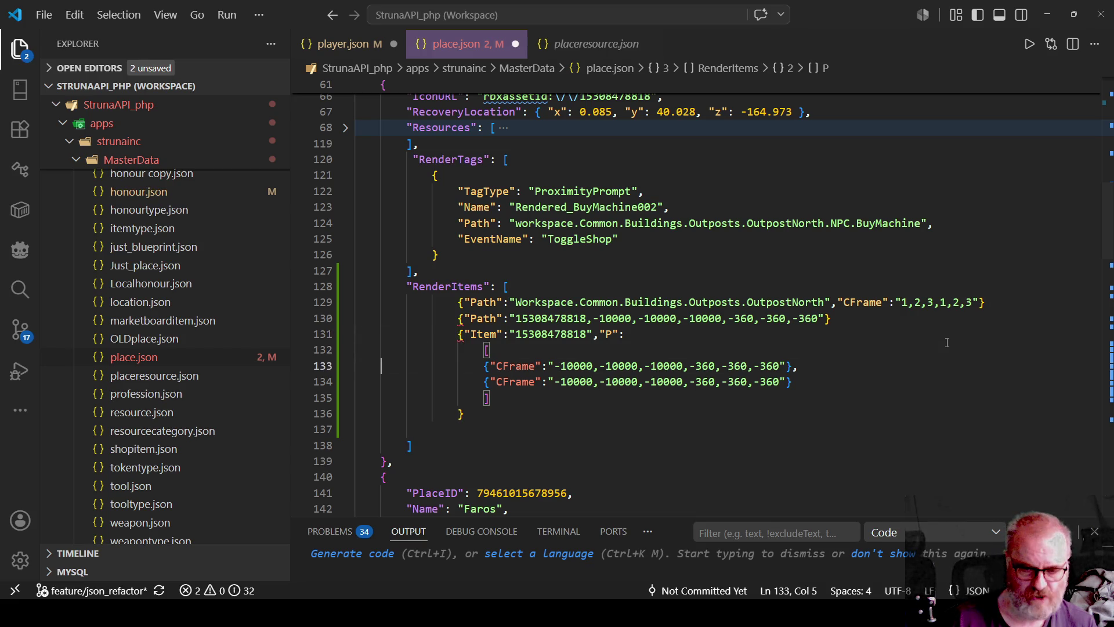
double_click(551, 335)
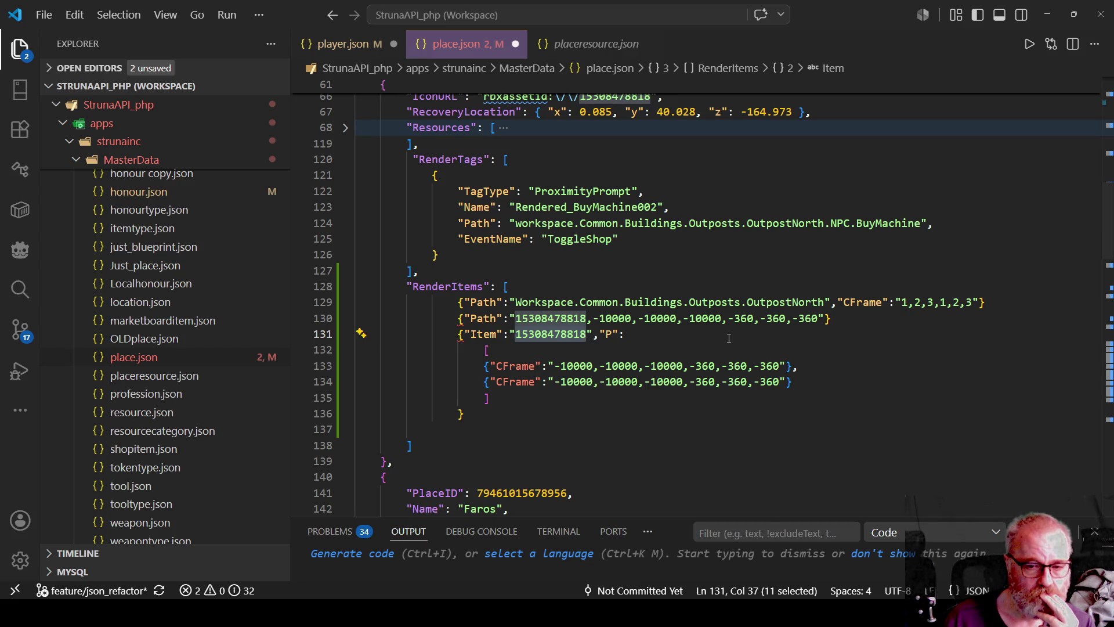
left_click_drag(837, 319, 337, 300)
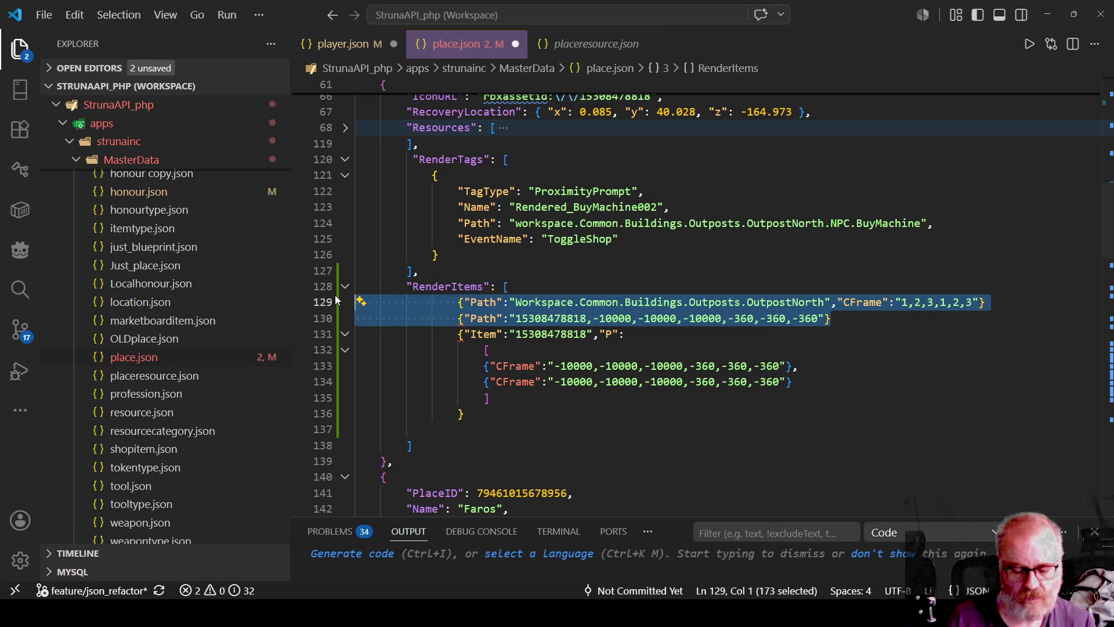
Delete the two old Path entries and save place.json
key("Delete")
left_click(626, 269)
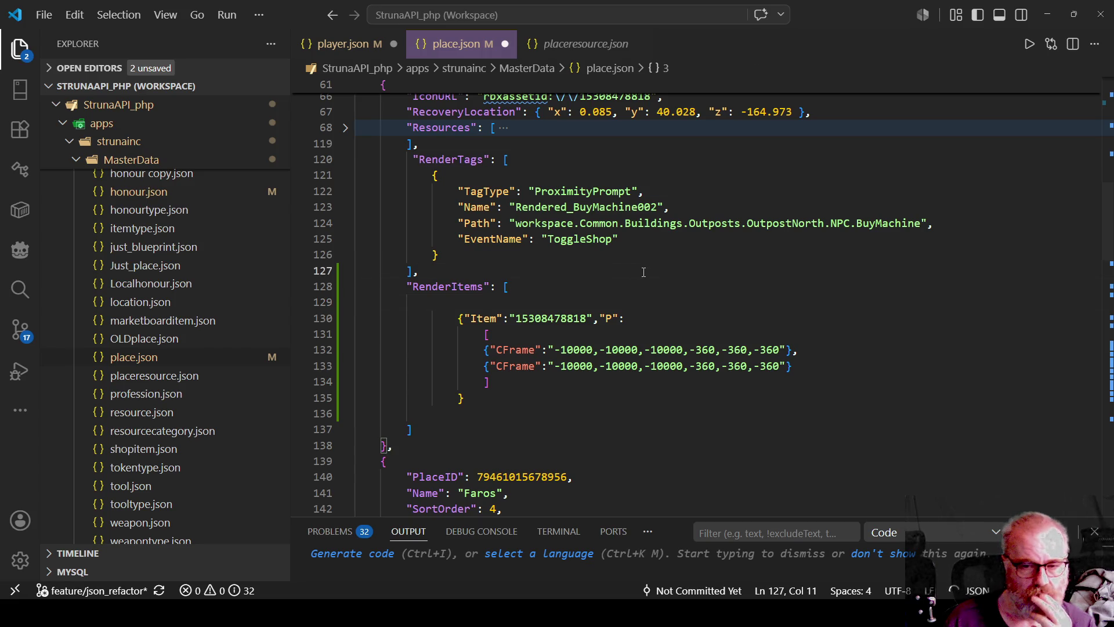
left_click(663, 329)
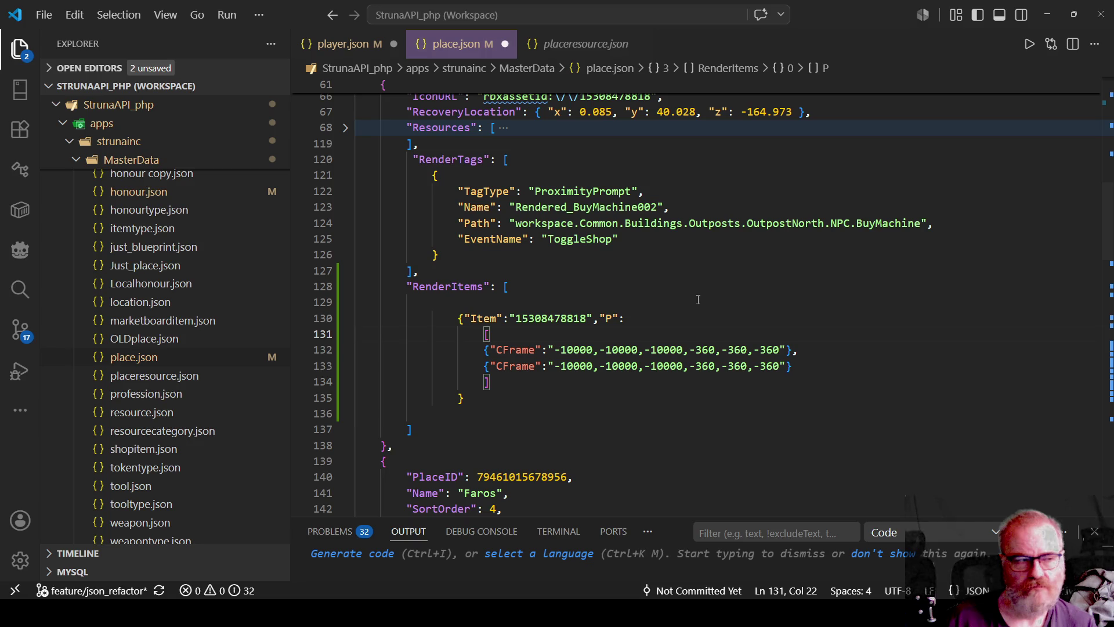
key("ctrl+s")
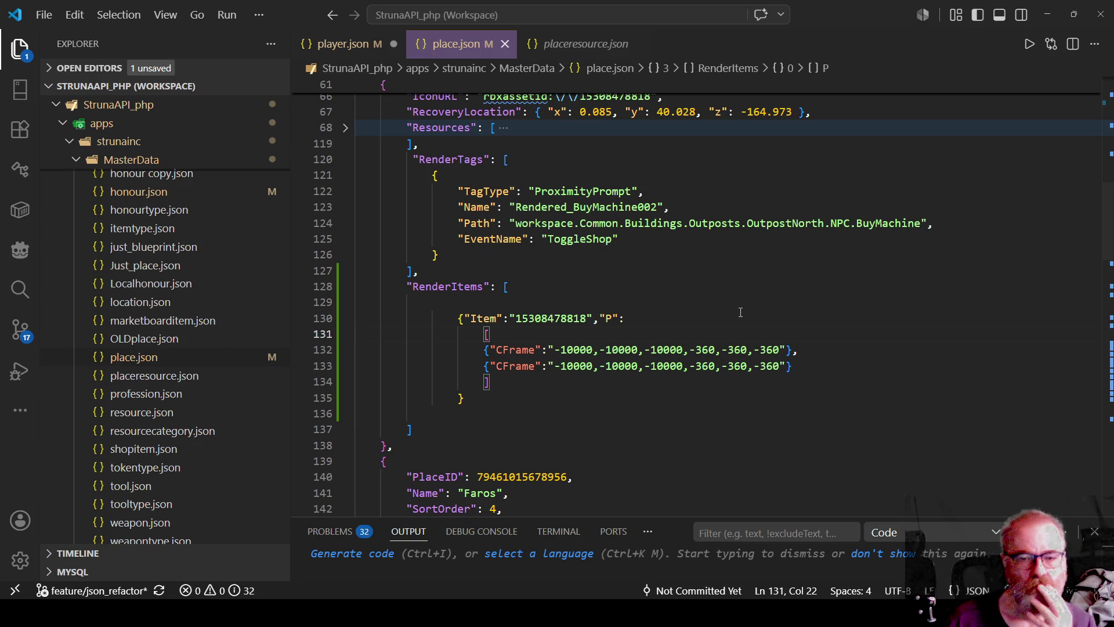
double_click(541, 321)
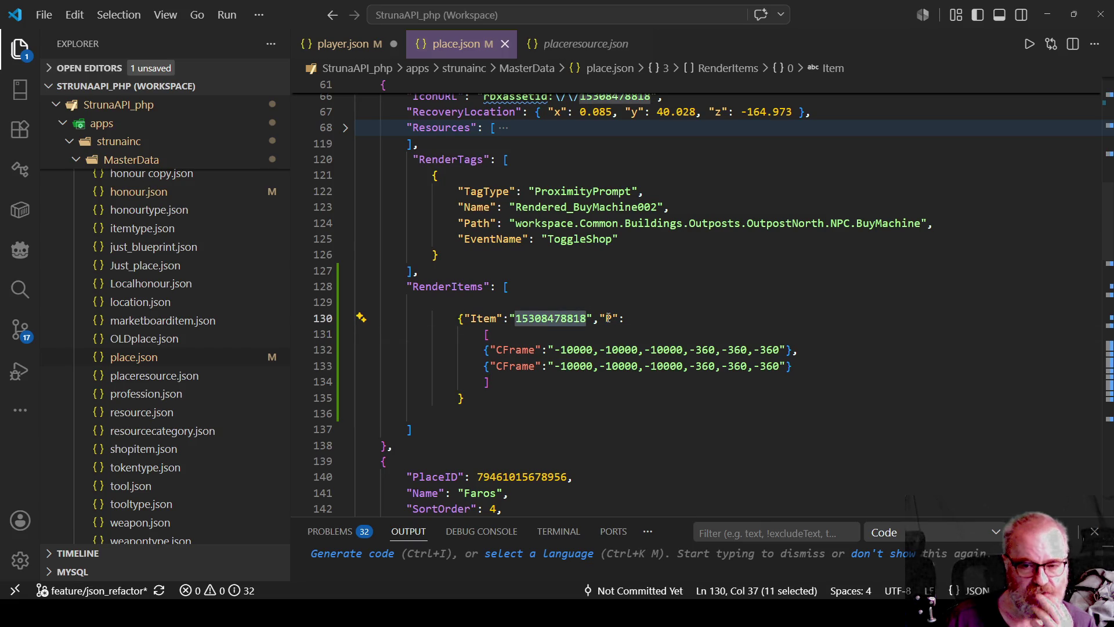
left_click(477, 321)
key("Delete")
key("Delete")
key("Delete")
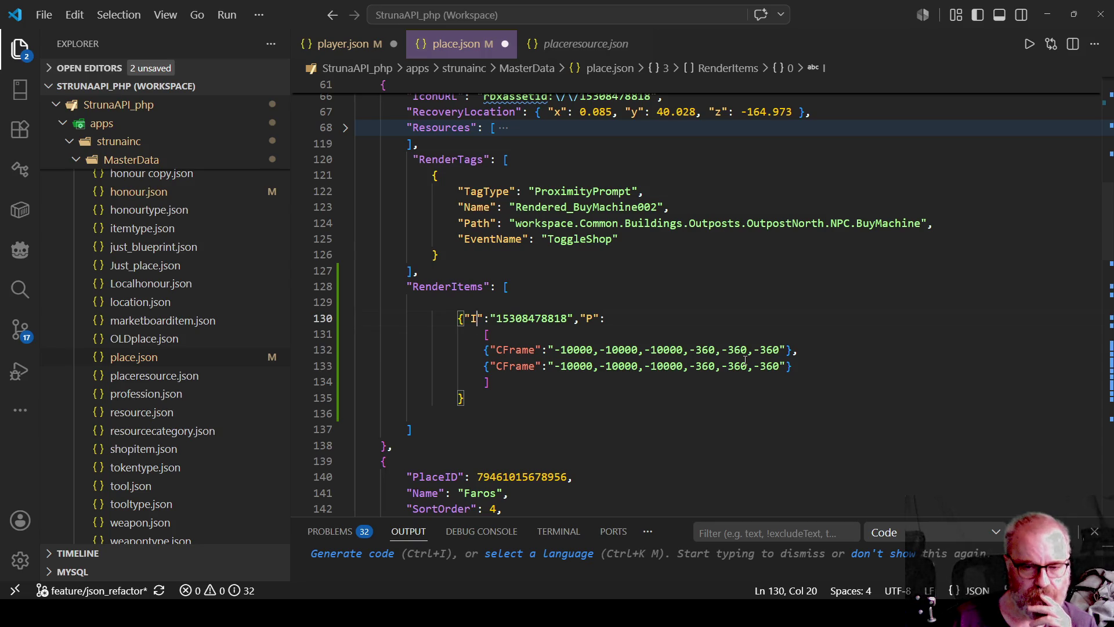
key("Left")
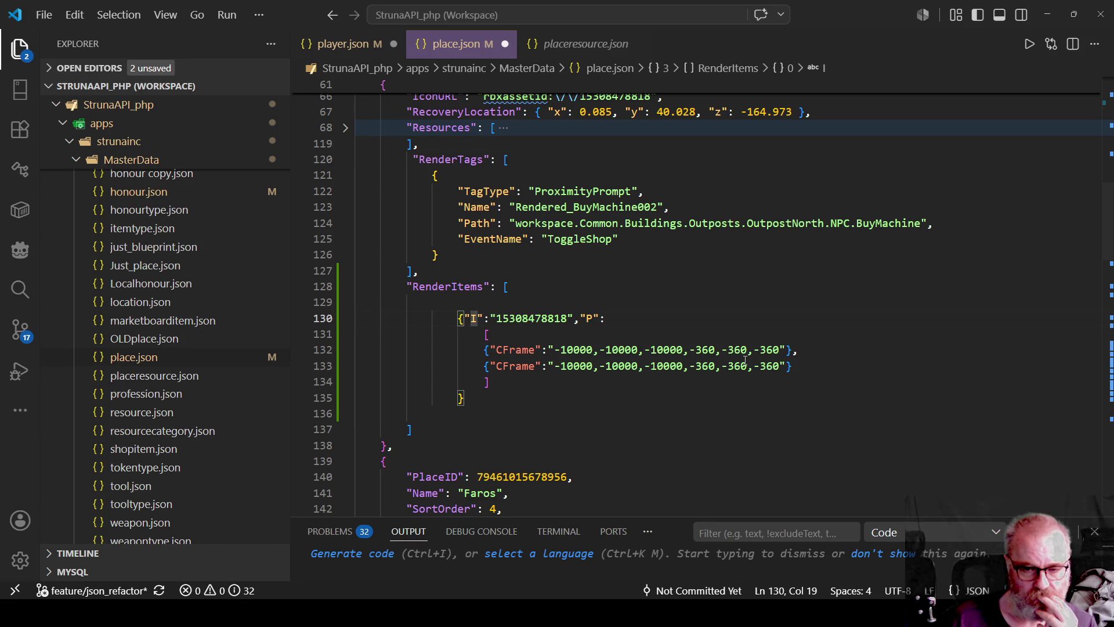
Shorten both CFrame keys in the P list to C
key("Down")
key("Down")
key("Right")
key("Right")
key("Right")
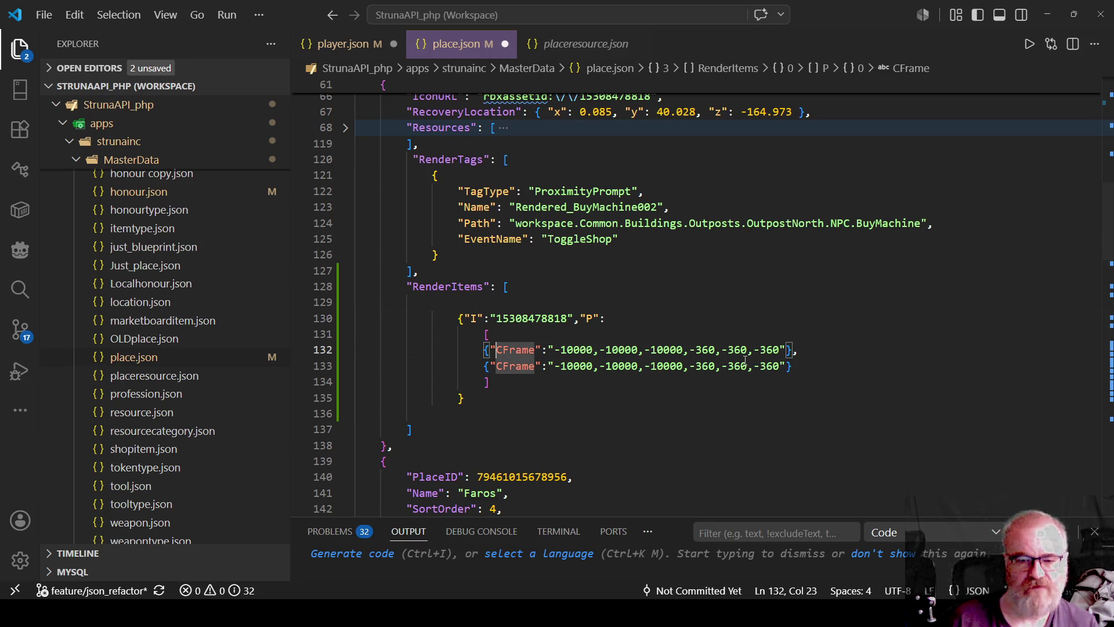
key("Right")
key("Delete")
key("Delete")
key("Delete")
key("Down")
key("Delete")
key("Delete")
key("Delete")
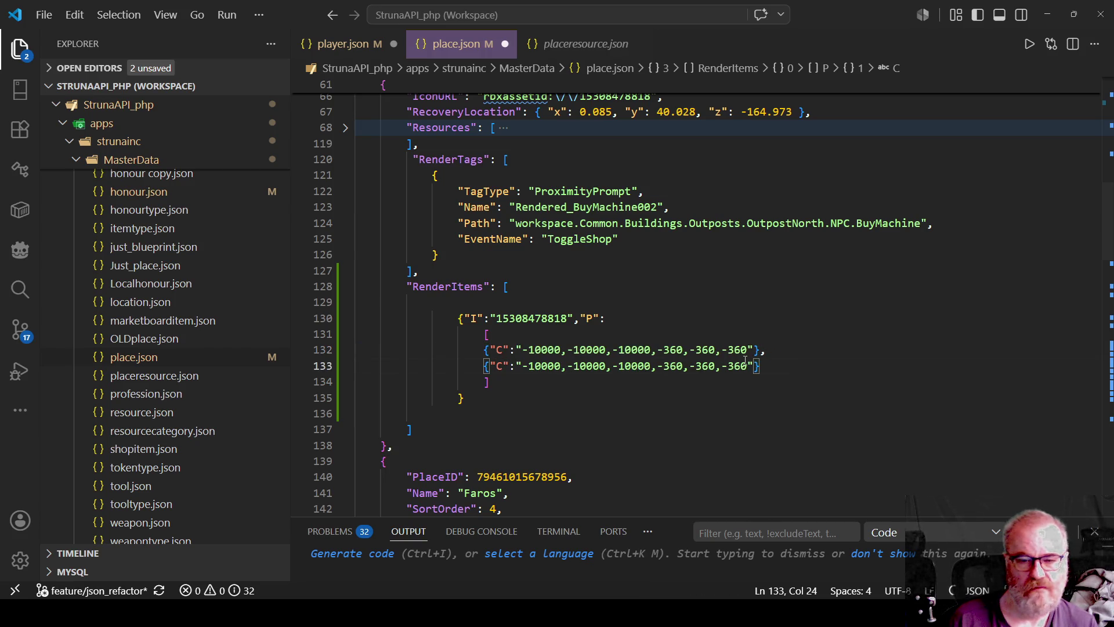
key("Up")
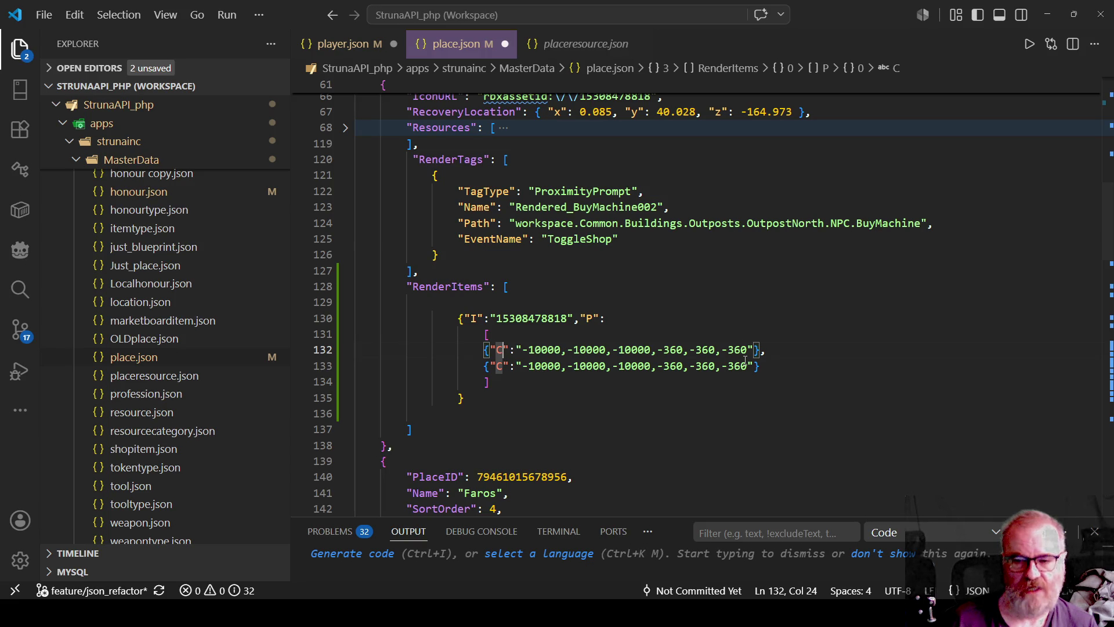
key("Down")
key("Down")
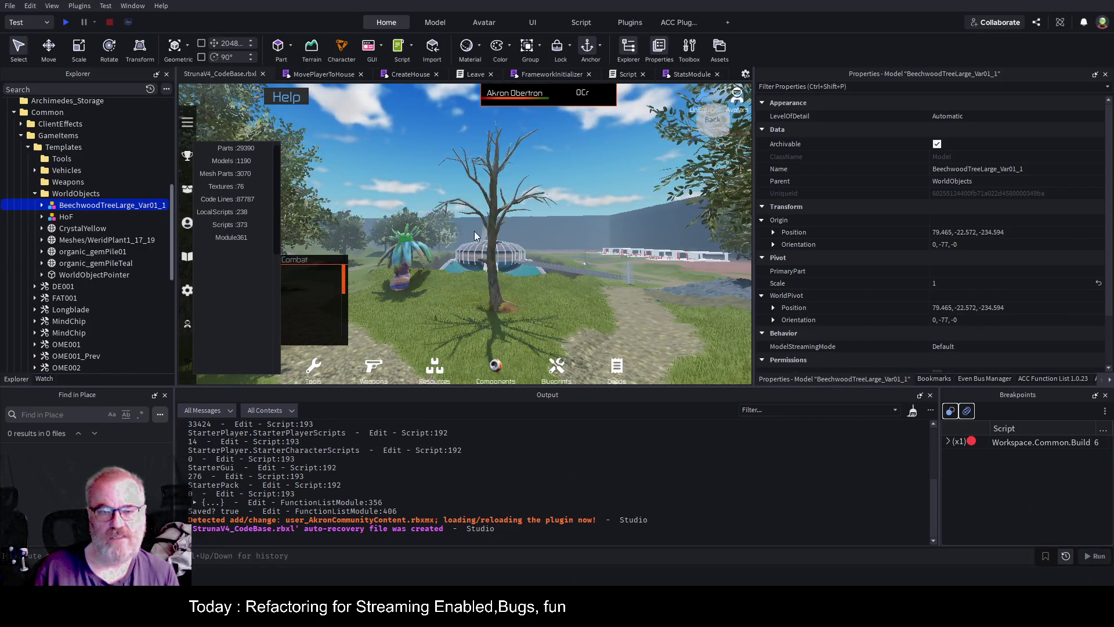
Select the scene's tree, collapse its Trees model under Vegitation, and show Community Content
left_click(493, 209)
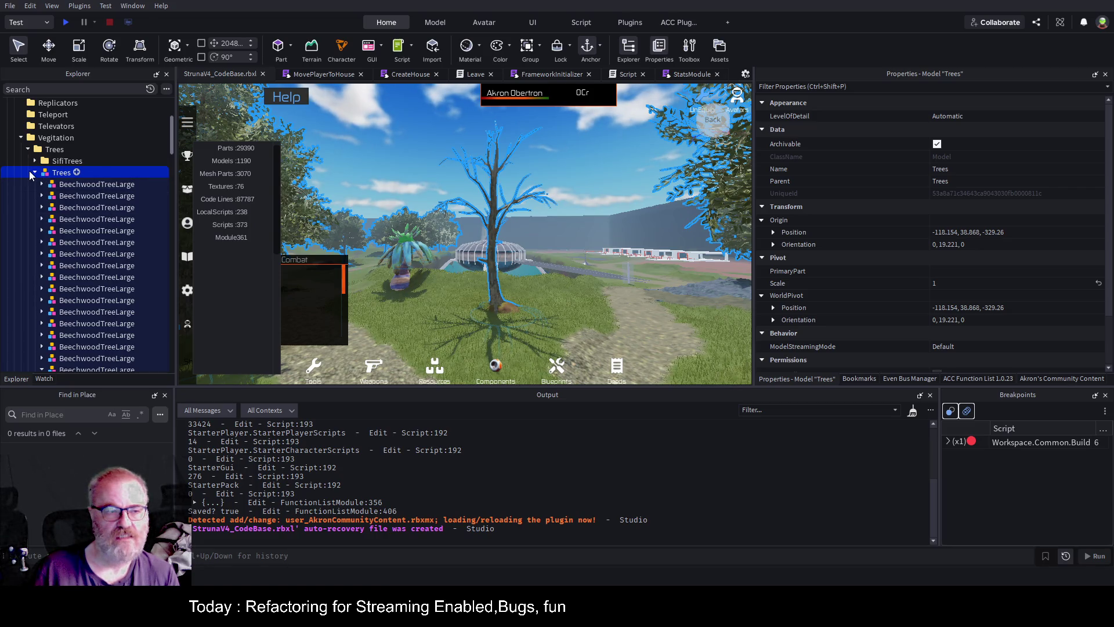
left_click(35, 173)
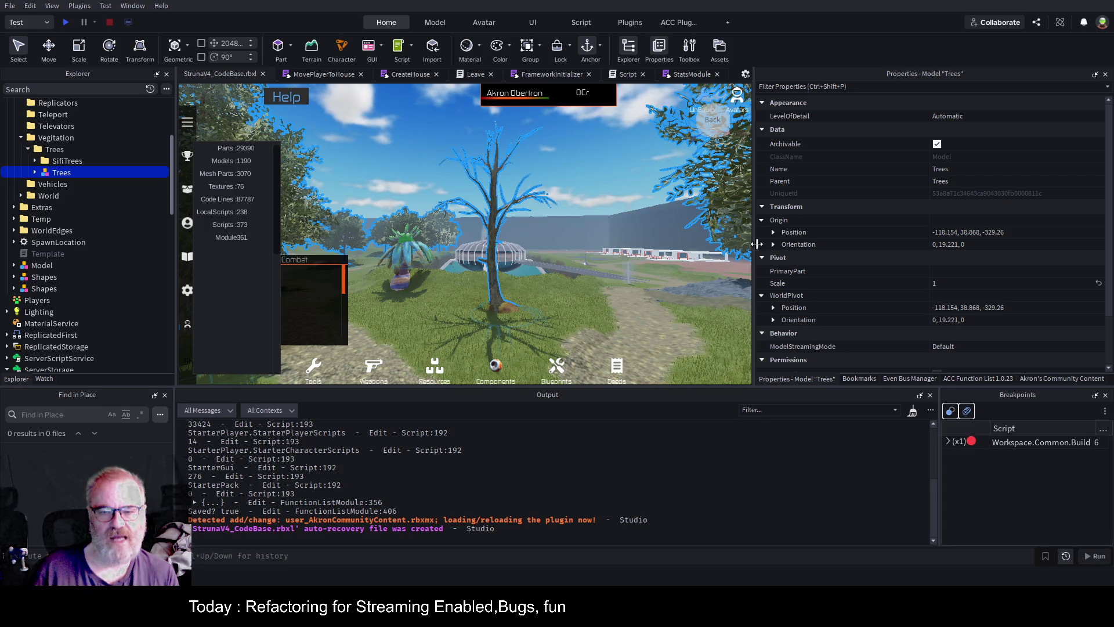
left_click(1040, 378)
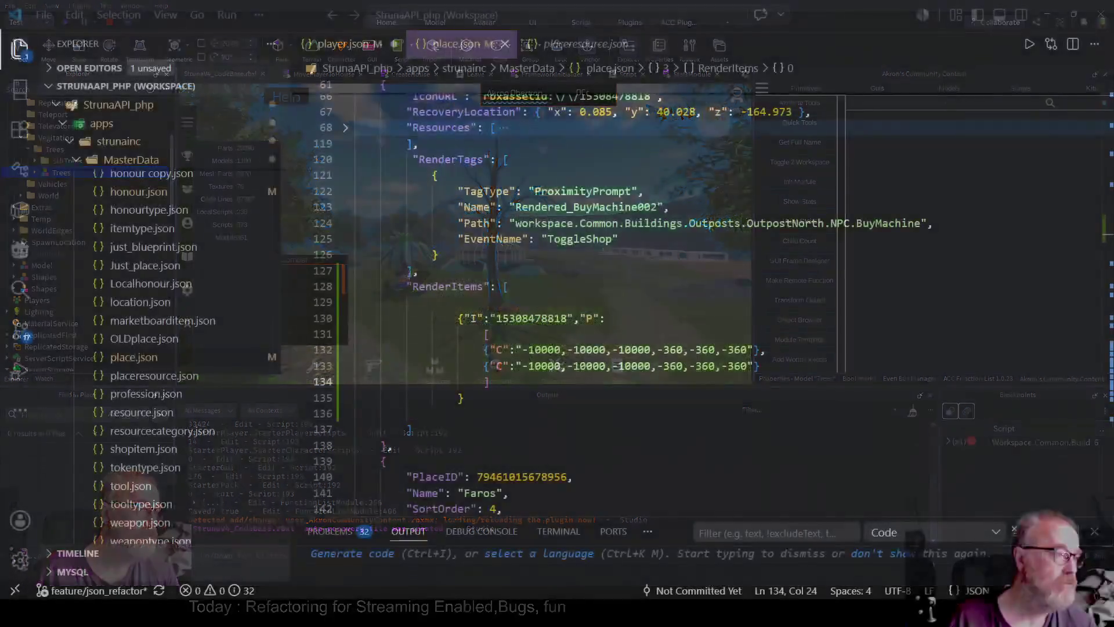
double_click(635, 349)
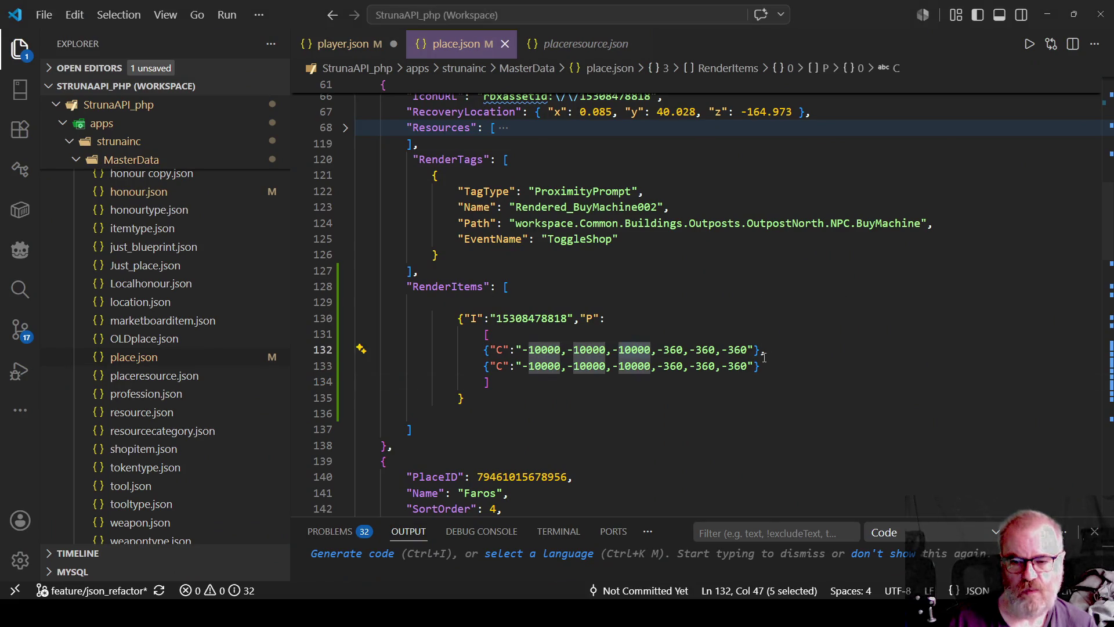
mouse_move(762, 350)
left_mouse_down()
mouse_move(487, 350)
mouse_move(511, 366)
mouse_move(761, 366)
left_mouse_up()
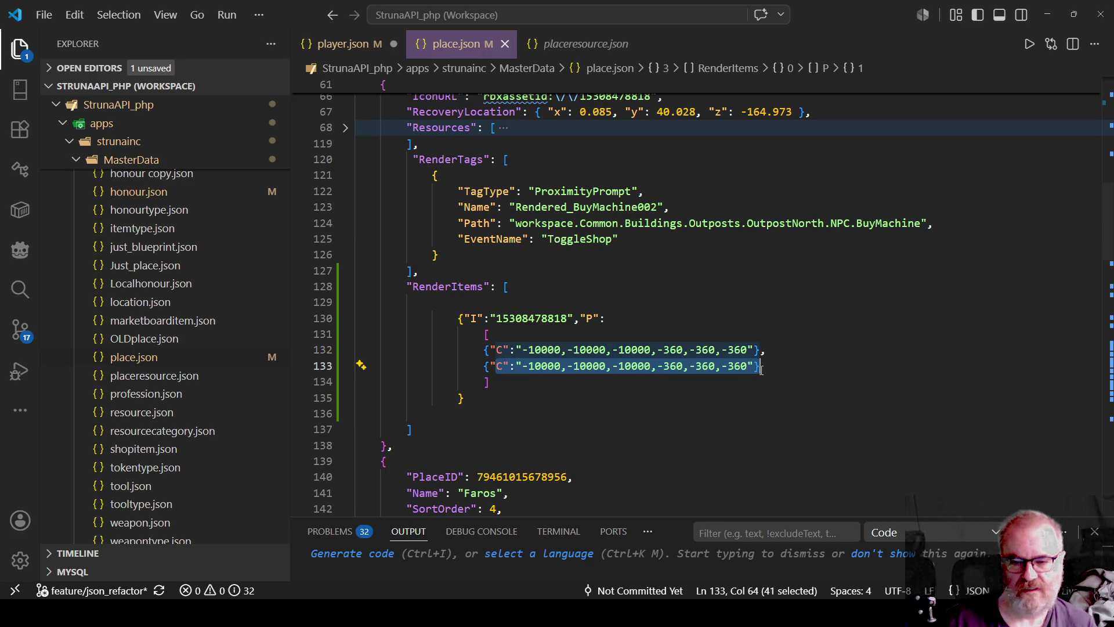
left_click(856, 345)
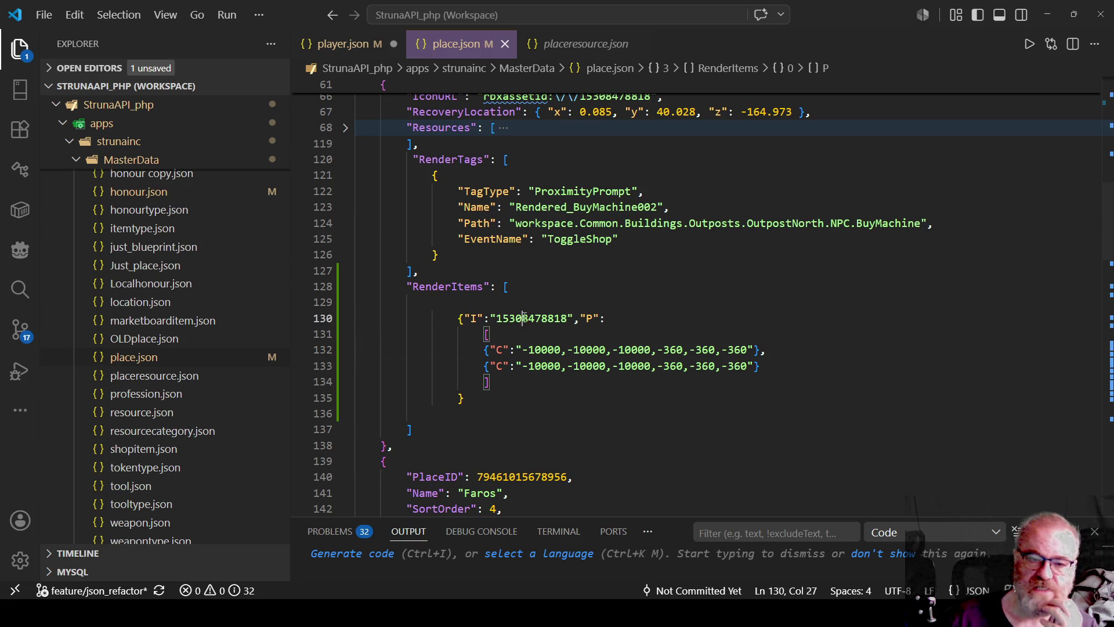
double_click(500, 318)
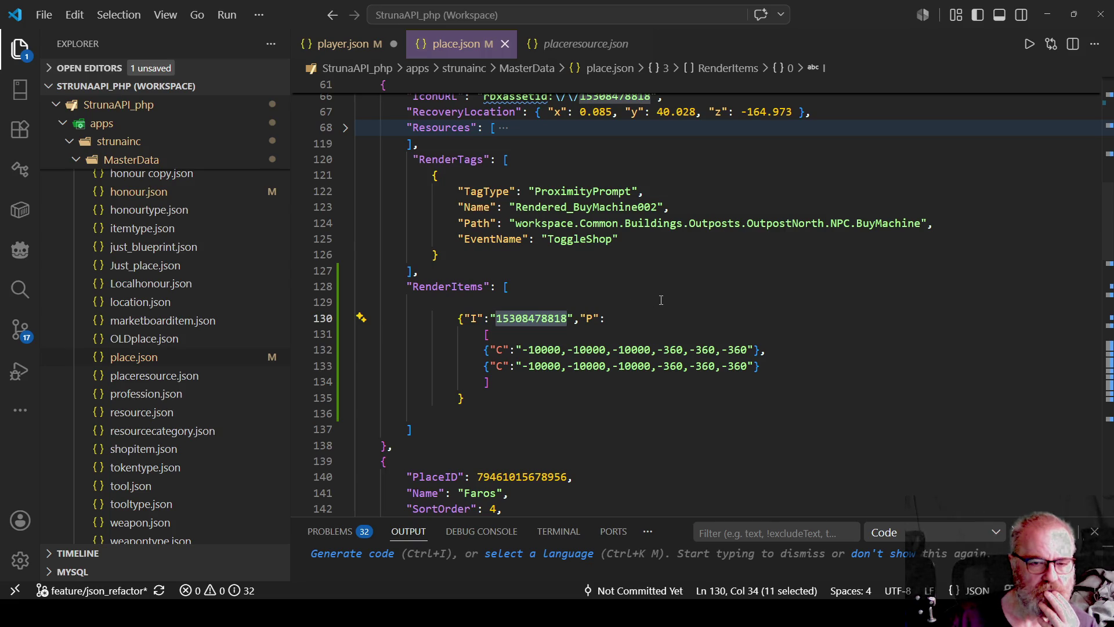
Insert "ID":"Unique" ahead of the C key in the first position entry on line 132
left_click(496, 349)
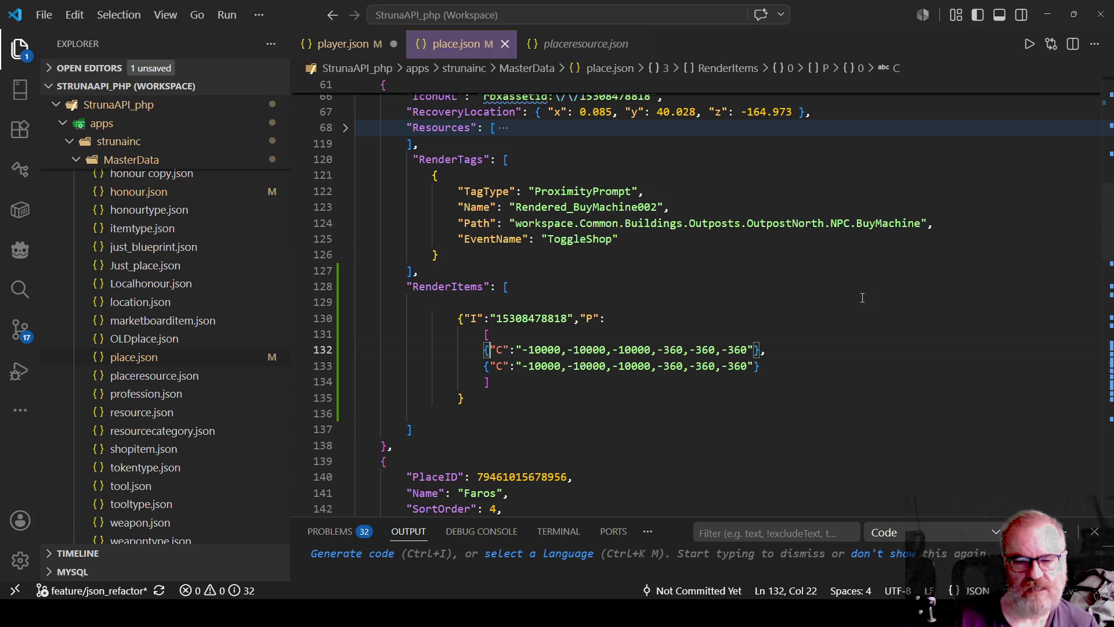
type("\"ID\":")
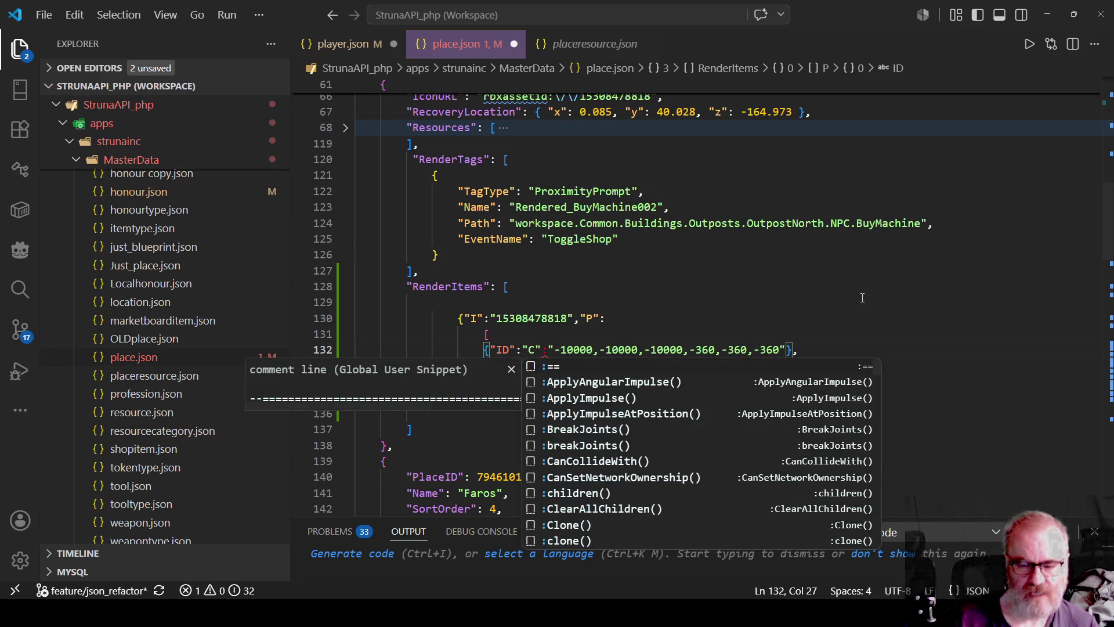
key("Escape")
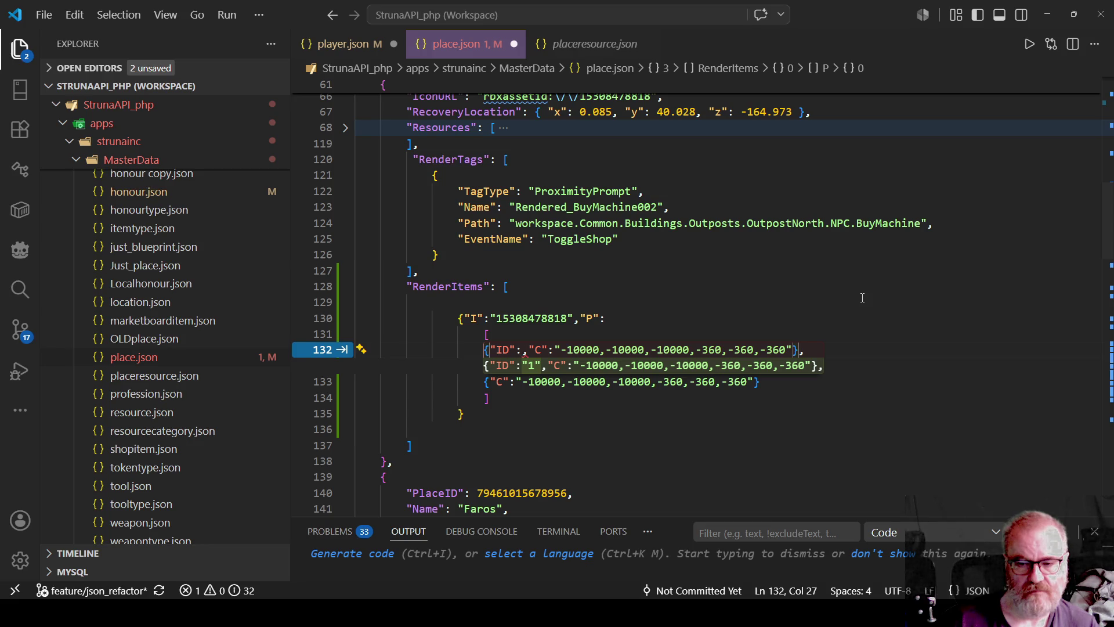
type("\"Unique")
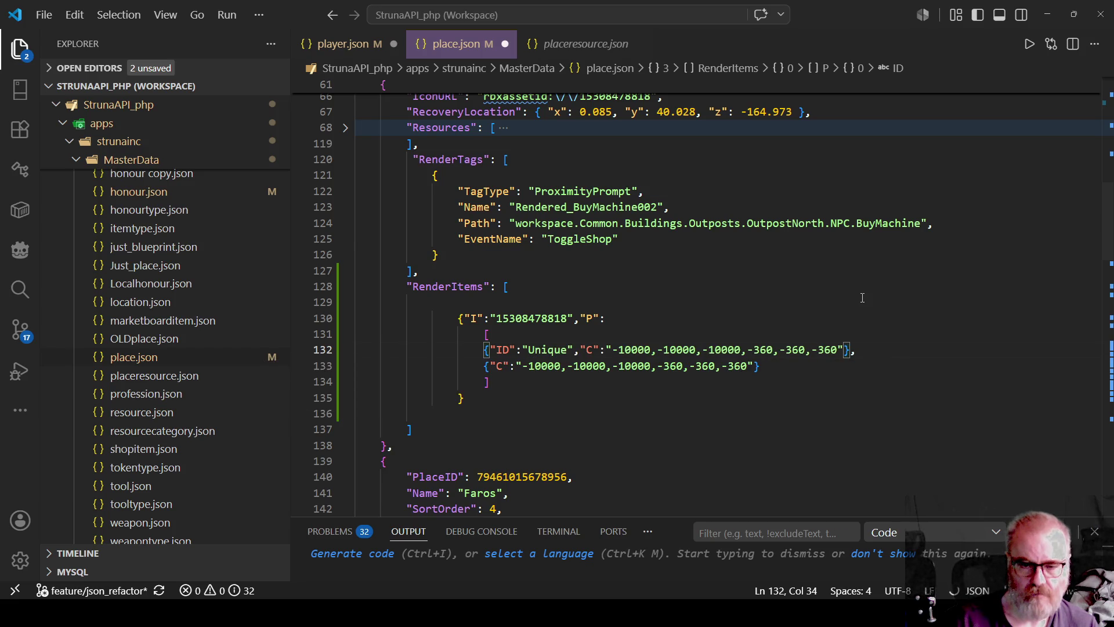
key("Right")
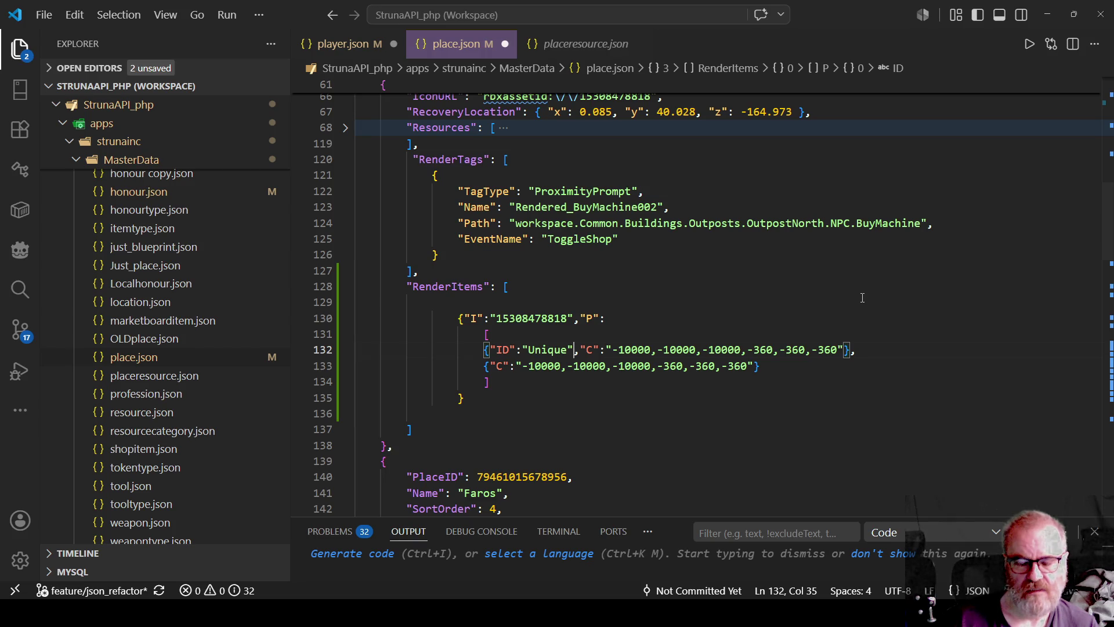
key("Left")
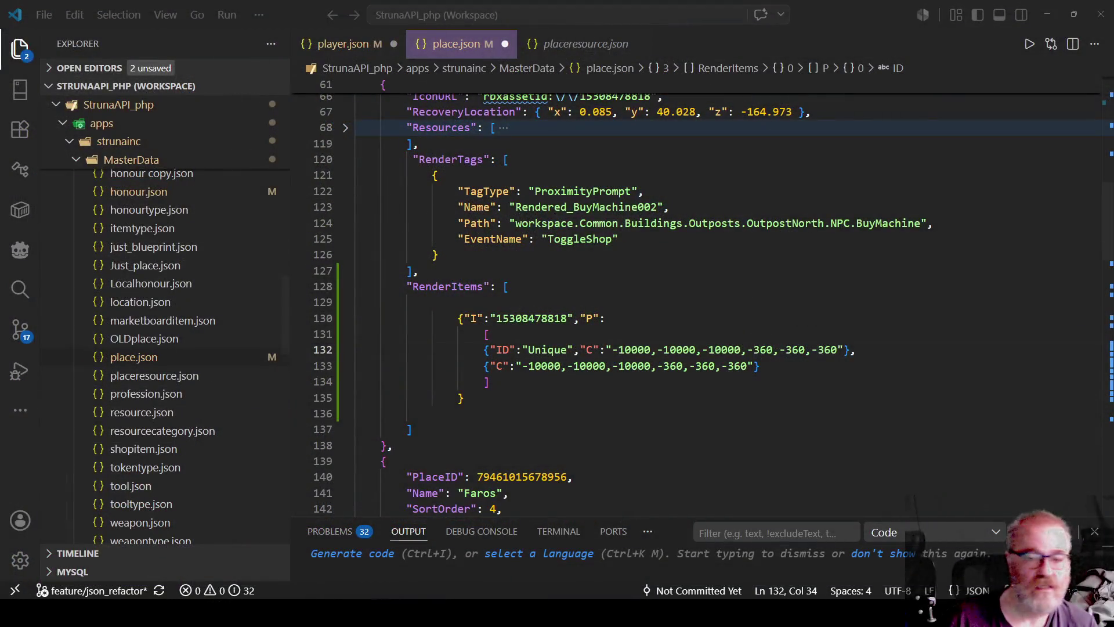
Paste the copied BeechwoodTreeLarge UniqueId over the Unique placeholder on line 132
double_click(547, 350)
key("ctrl+v")
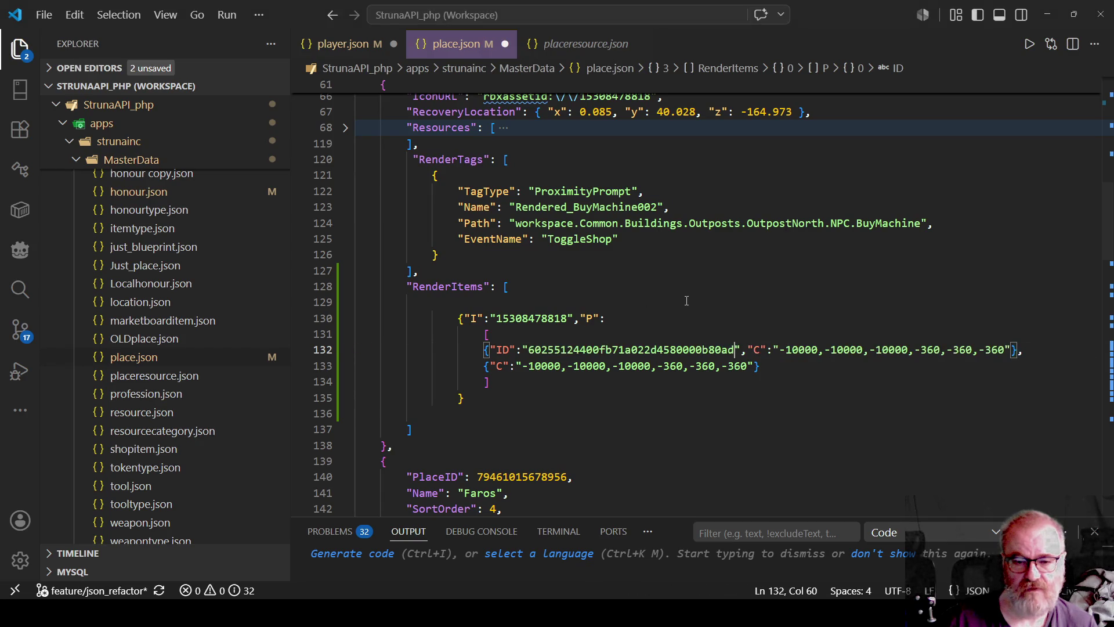
left_click(734, 300)
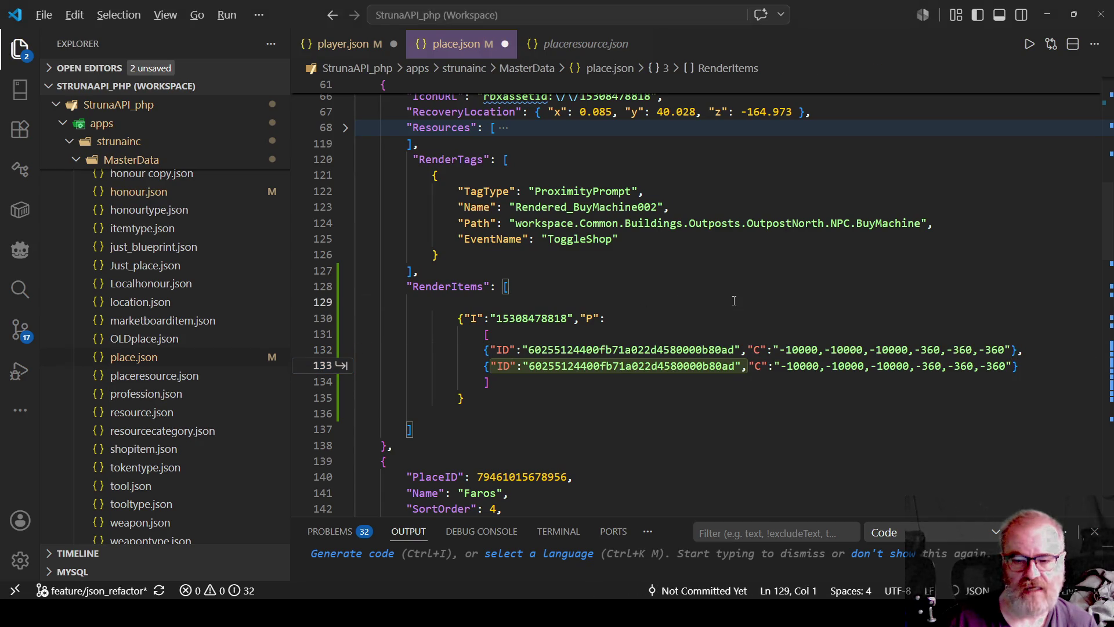
key("alt+Tab")
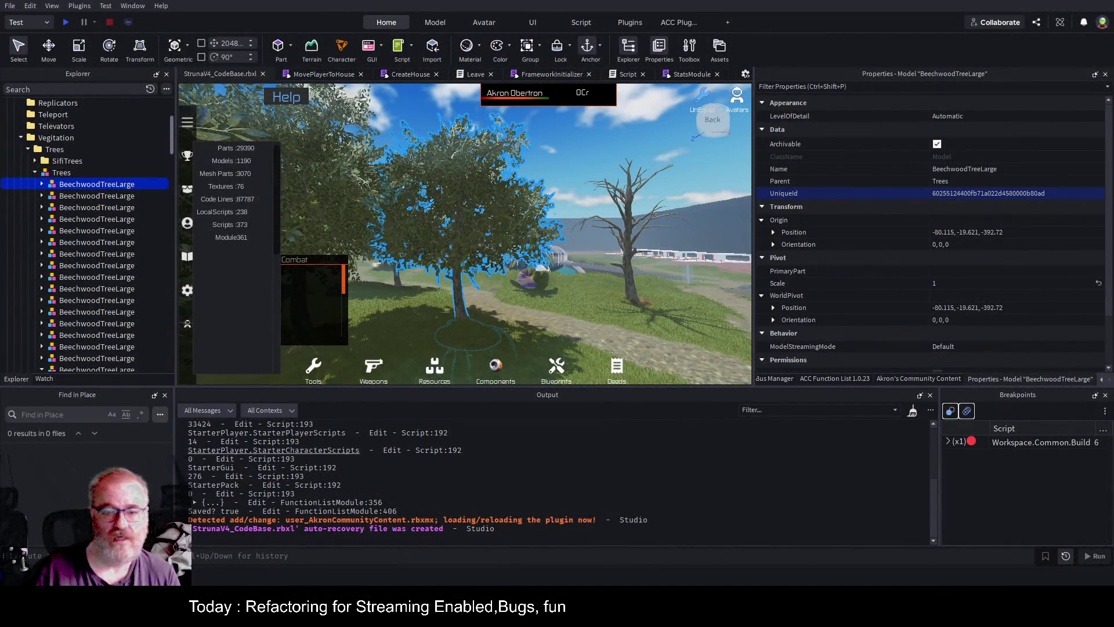
left_click(125, 196)
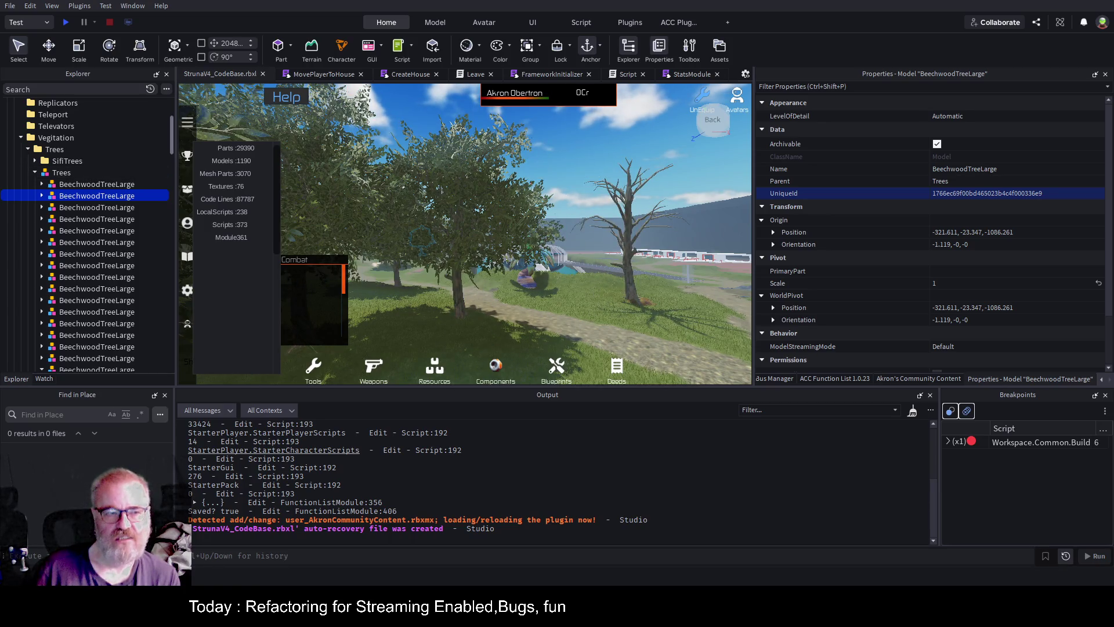
left_click(90, 184)
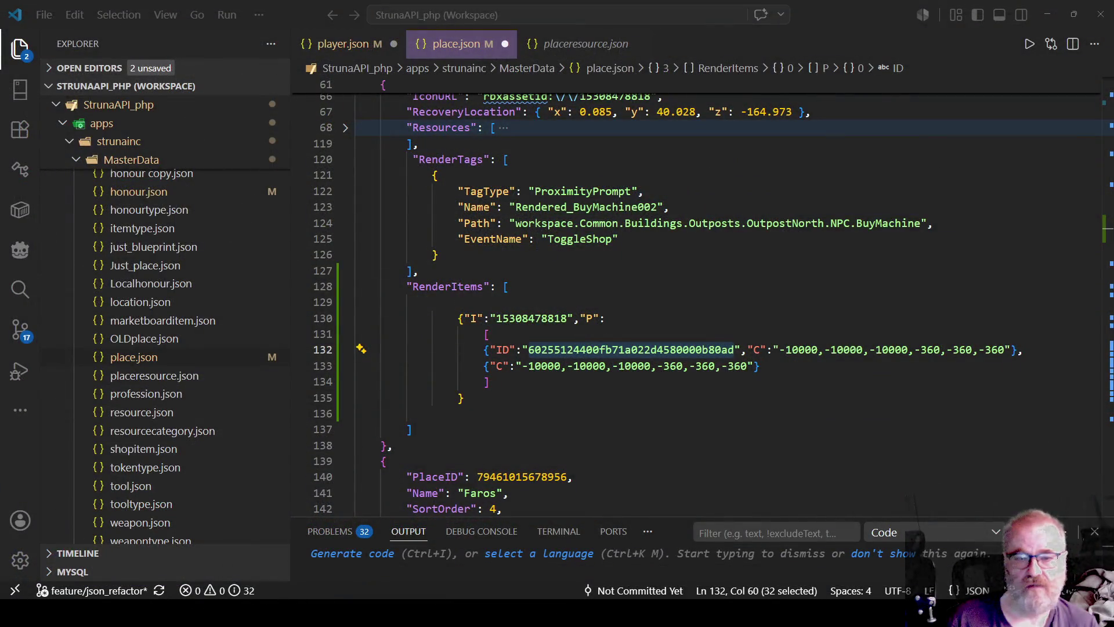
Return to place.json and select the ID value on line 132
double_click(601, 350)
key("ctrl+c")
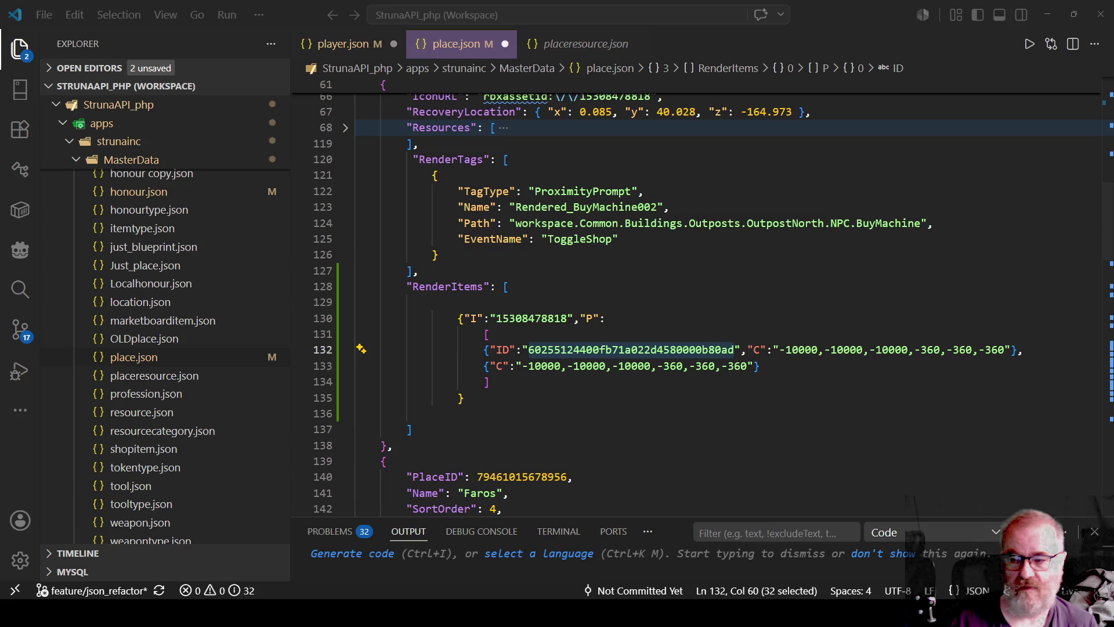
Remove the stray pasted ID line below line 132, save place.json, and recheck the ID and asset number
left_click(1093, 346)
key("Return")
key("ctrl+v")
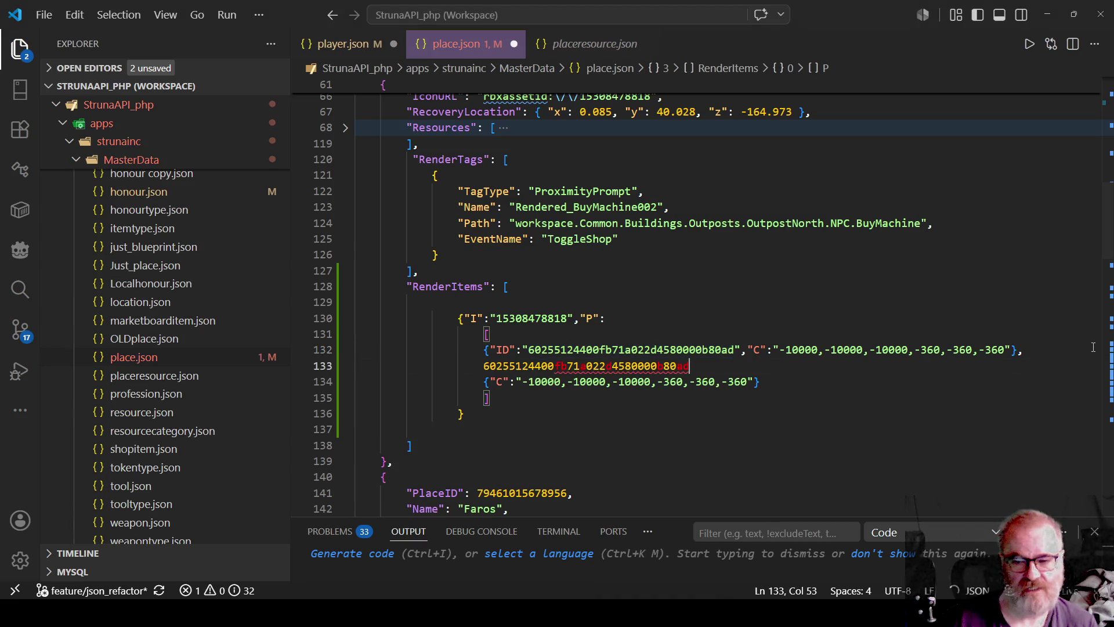
key("shift+Home")
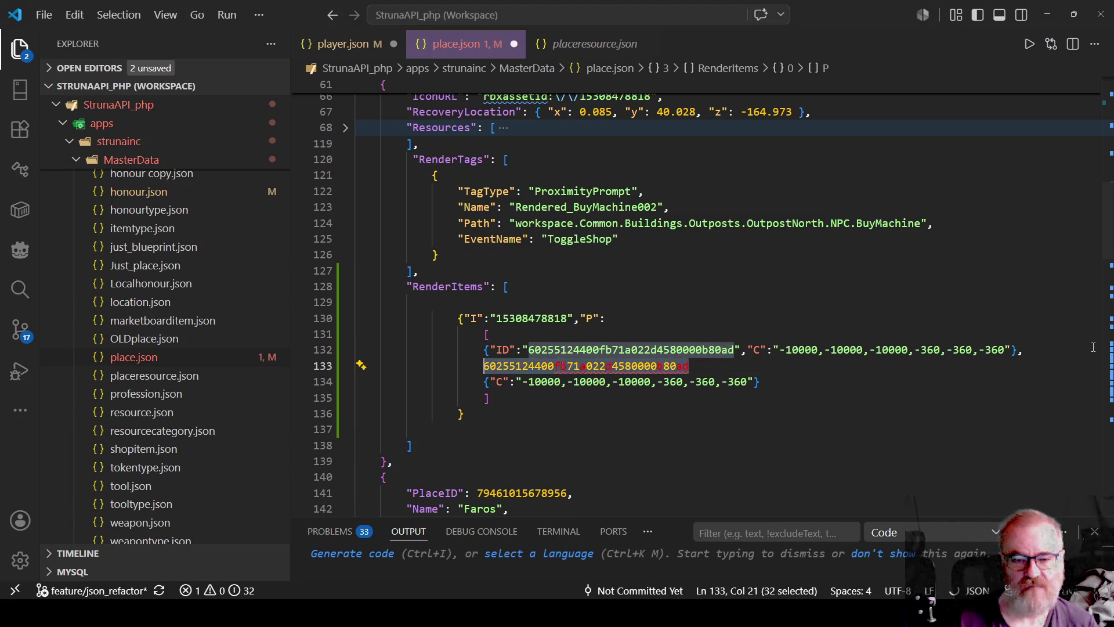
key("BackSpace")
key("Home")
key("shift+Down")
key("Delete")
key("ctrl+s")
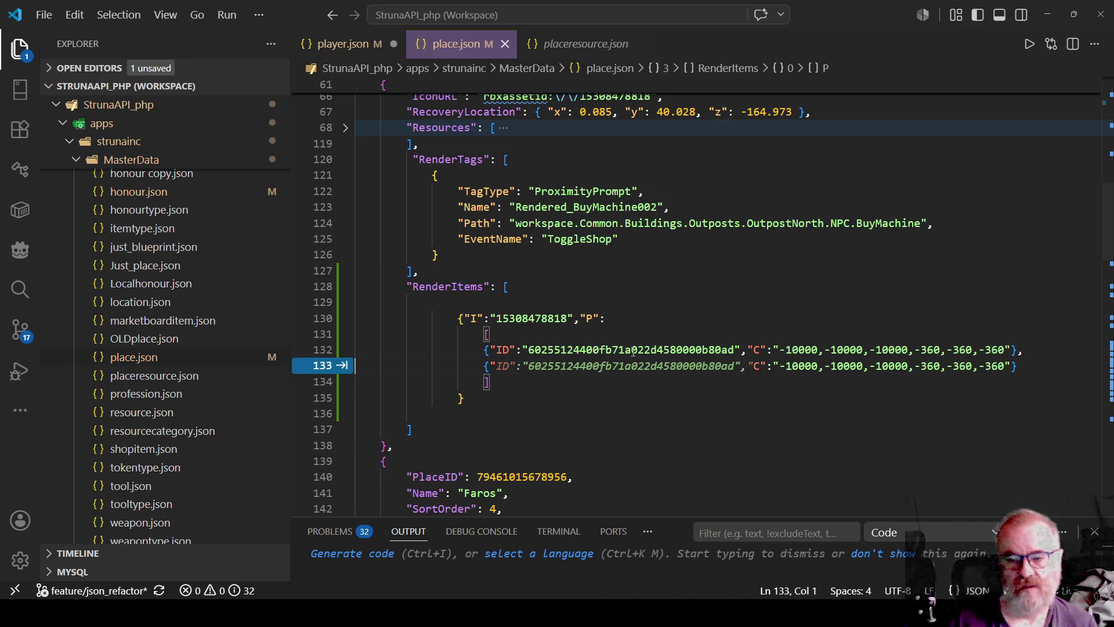
double_click(631, 352)
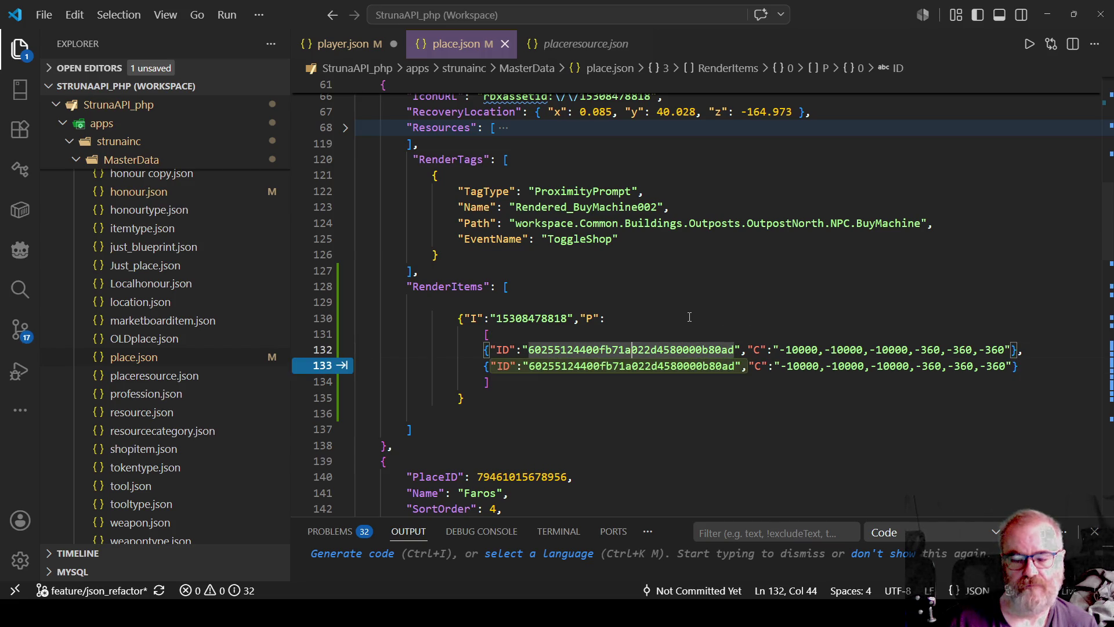
double_click(524, 318)
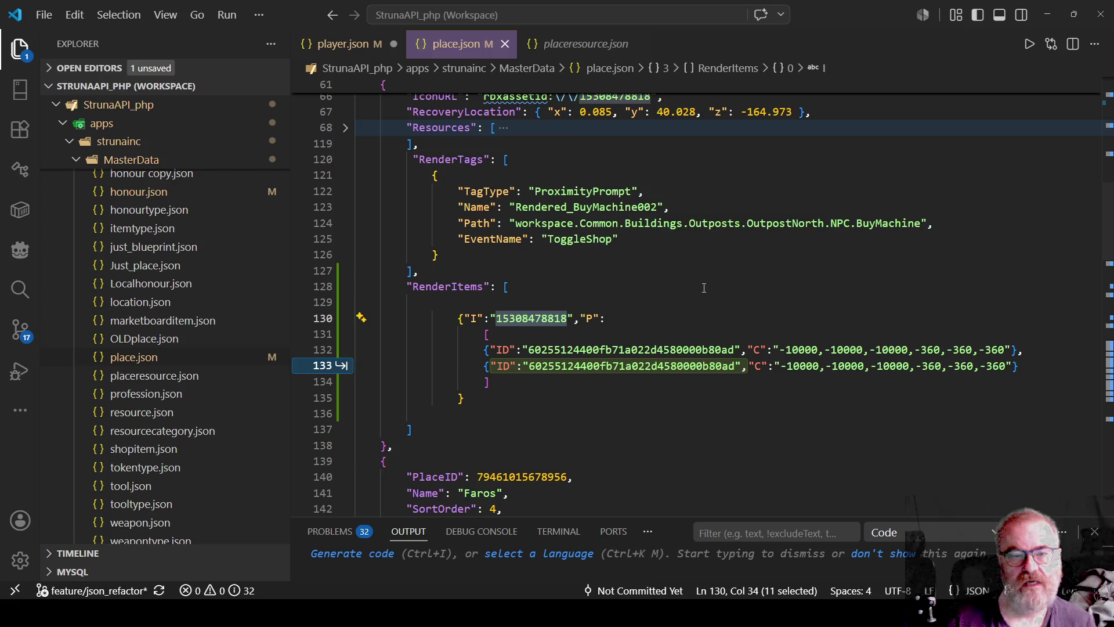
scroll(569, 234, "up", 4)
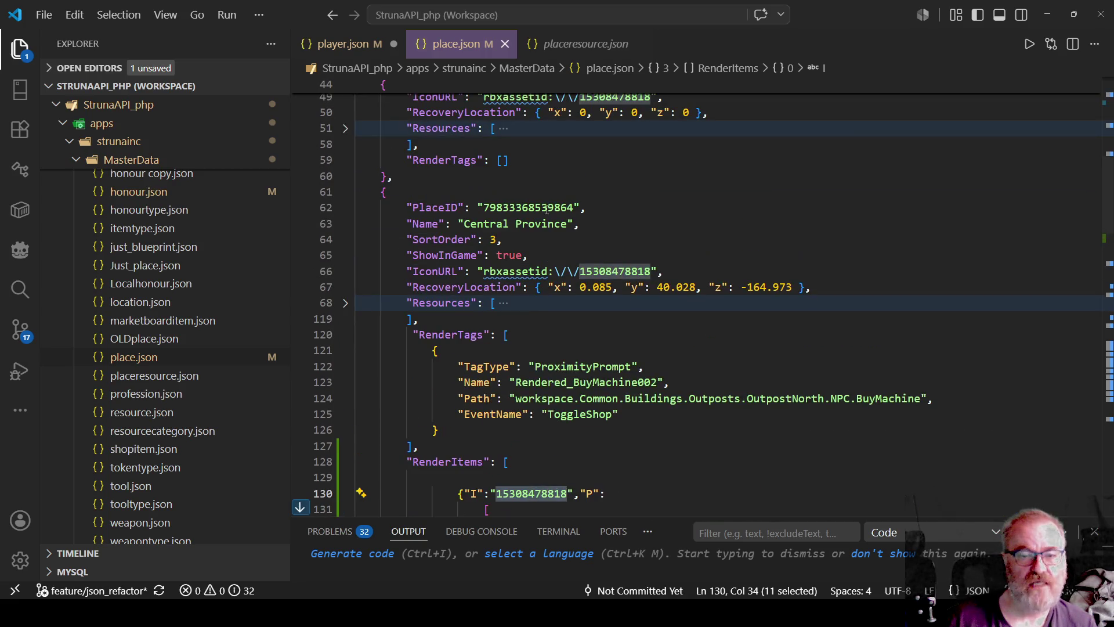
double_click(529, 207)
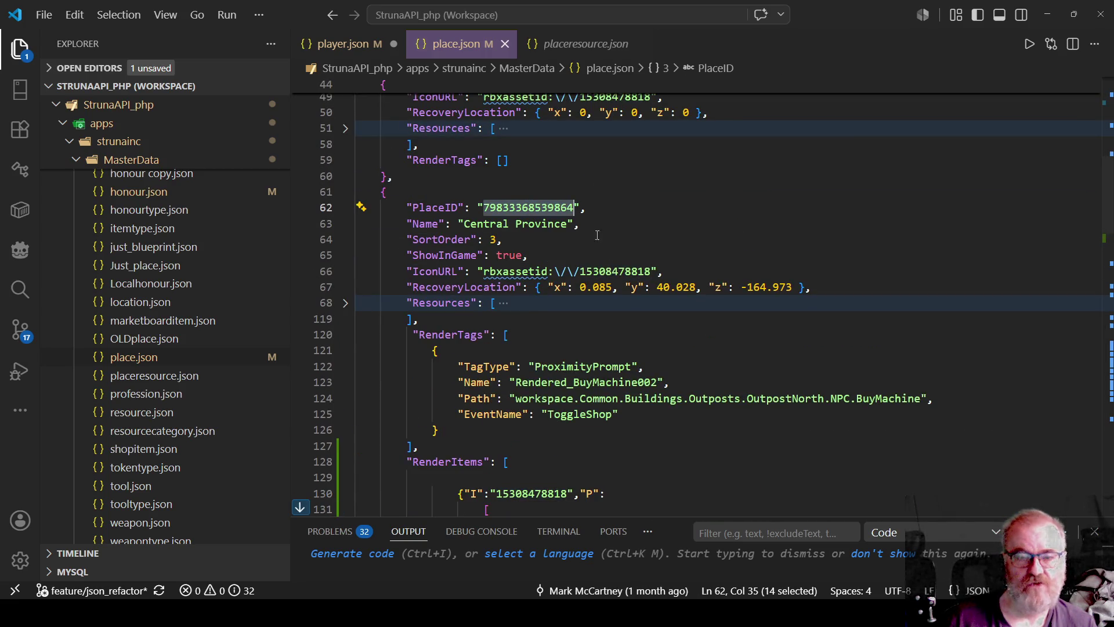
scroll(597, 235, "down", 3)
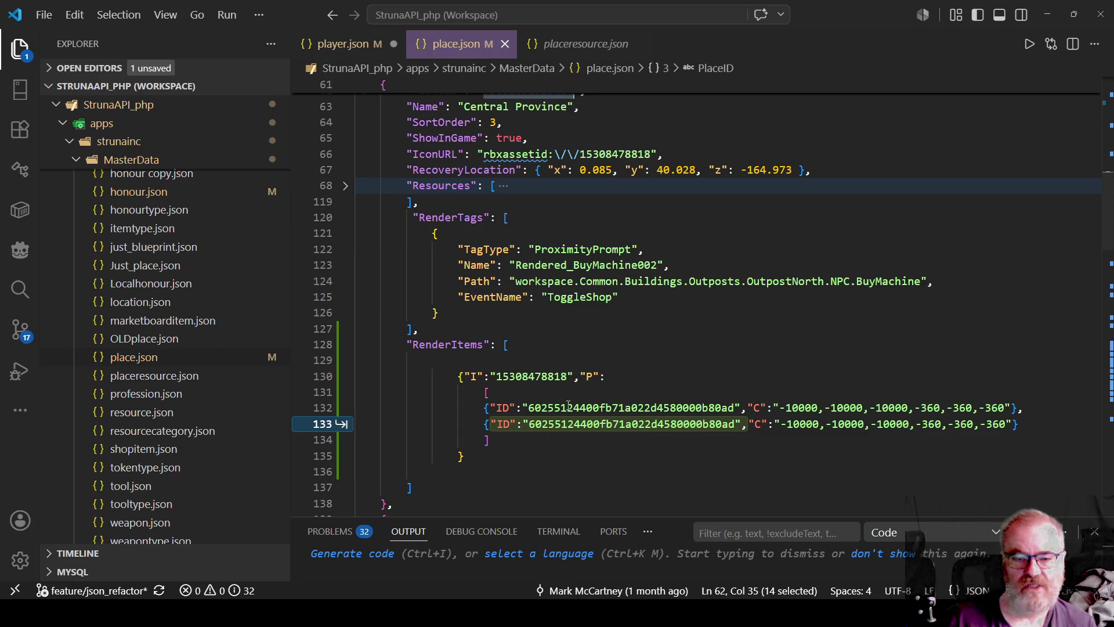
double_click(553, 377)
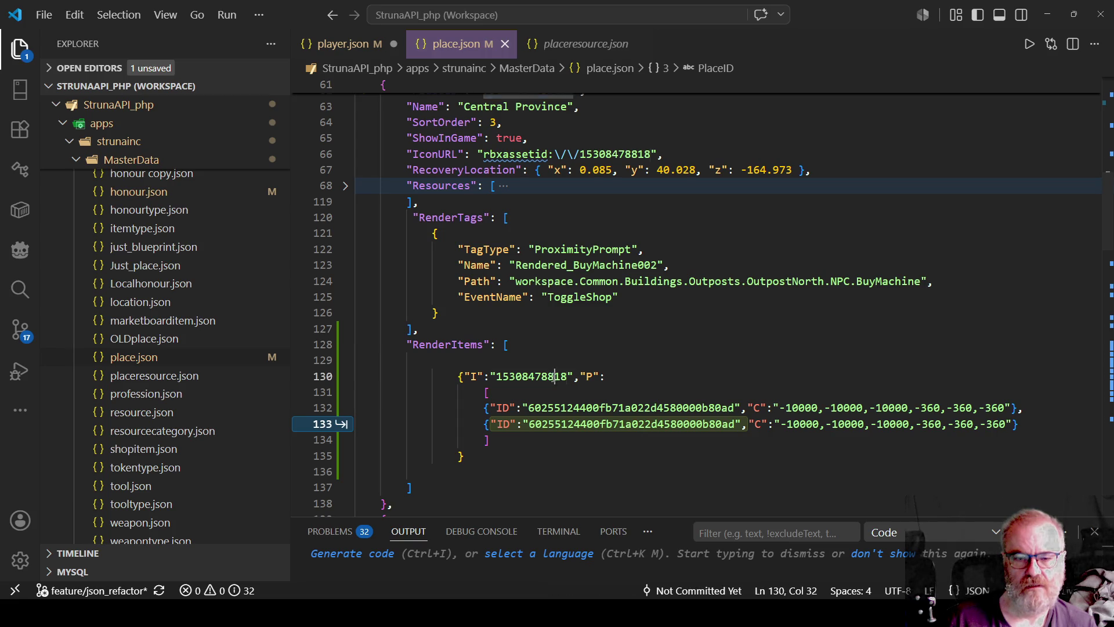
left_click_drag(779, 410, 996, 395)
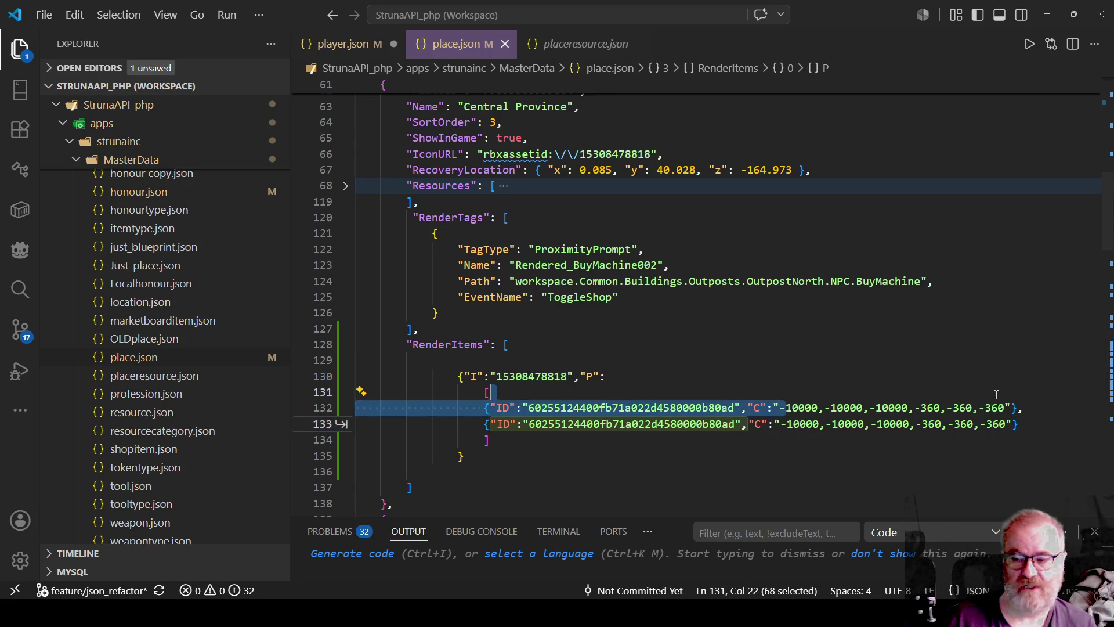
left_click(664, 371)
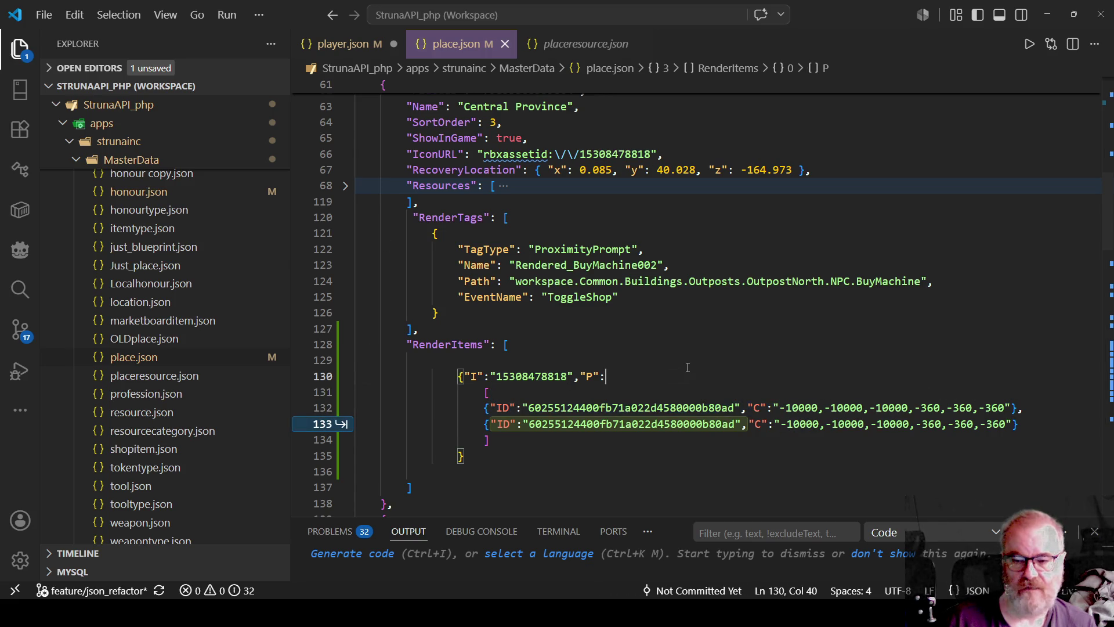
double_click(593, 407)
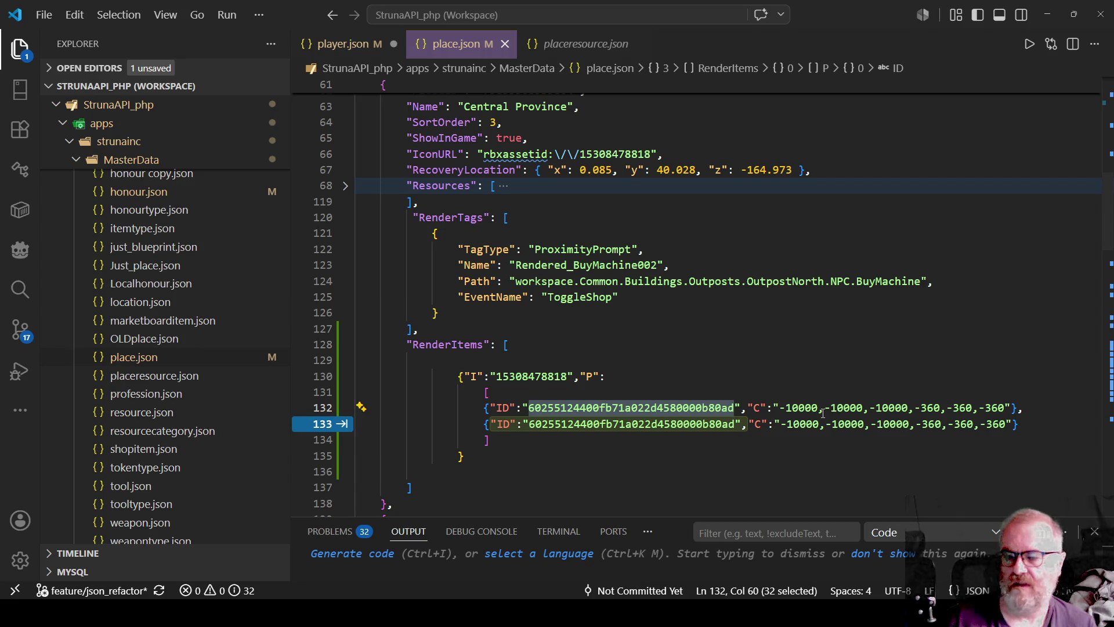
left_click(703, 408)
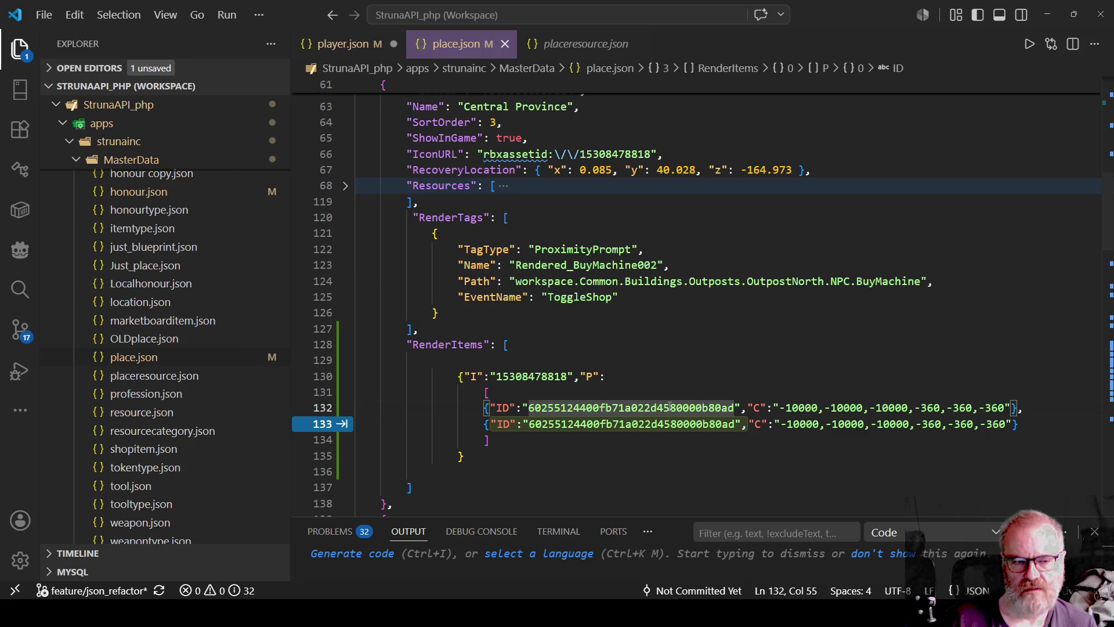
left_click(557, 336)
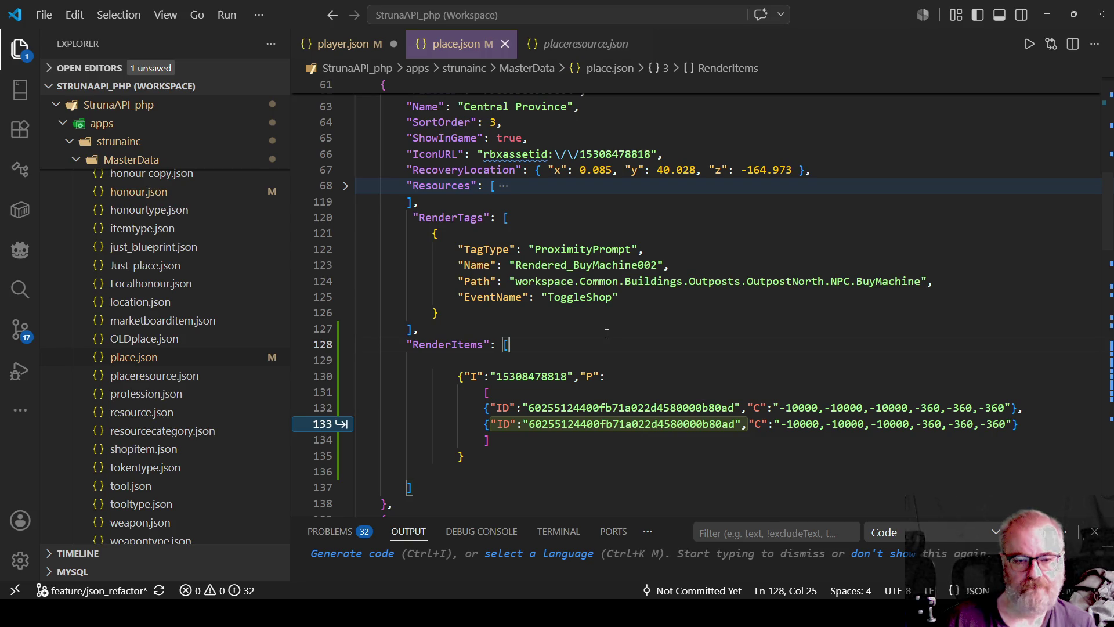
left_click_drag(491, 408, 742, 409)
left_click(615, 376)
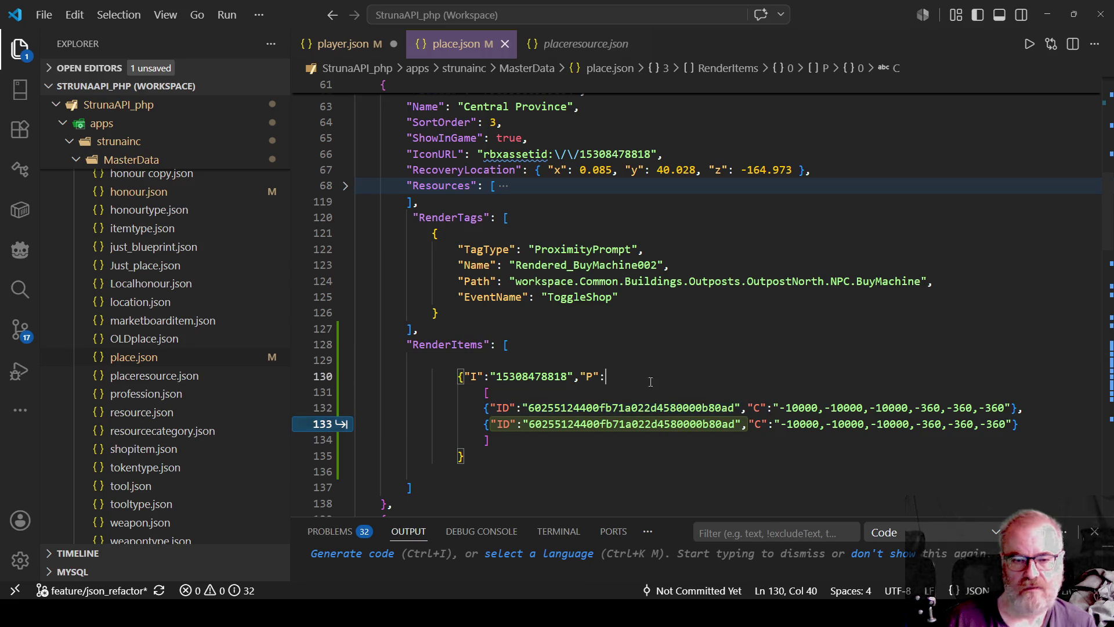
key("shift+alt+Right")
key("shift+alt+Right")
key("shift+alt+Right")
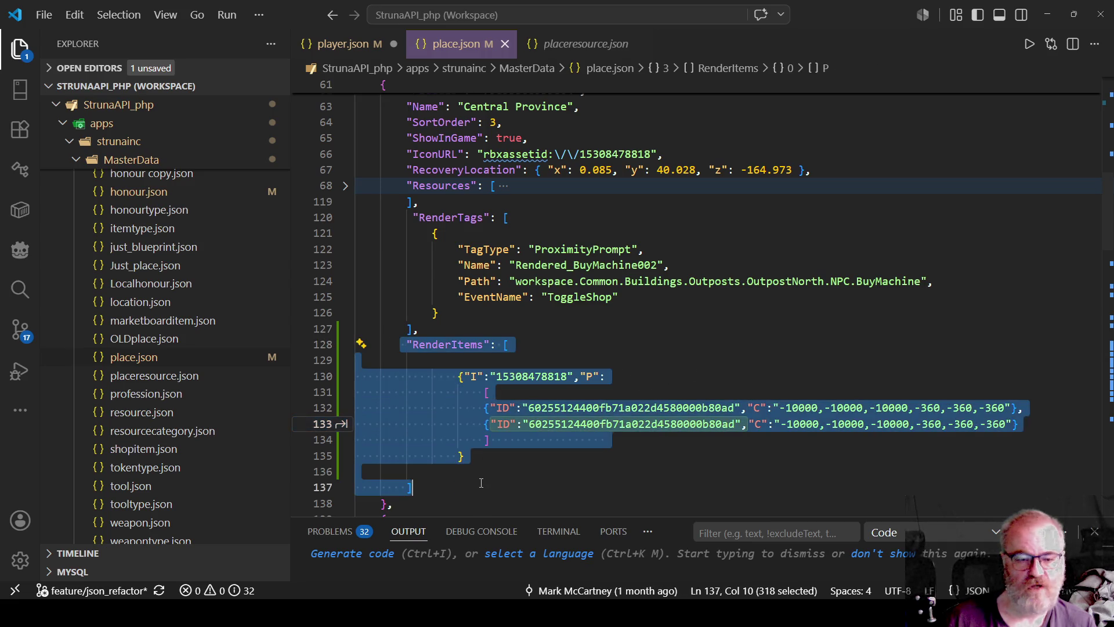
left_click(662, 348)
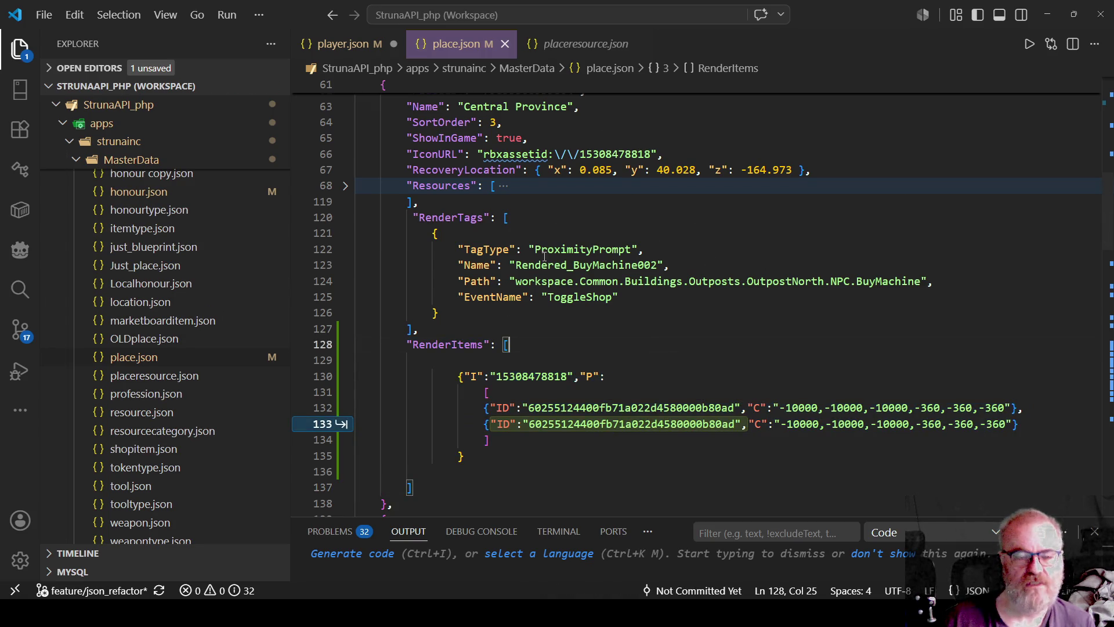
mouse_move(395, 336)
left_mouse_down()
mouse_move(420, 346)
mouse_move(458, 458)
mouse_move(416, 483)
left_mouse_up()
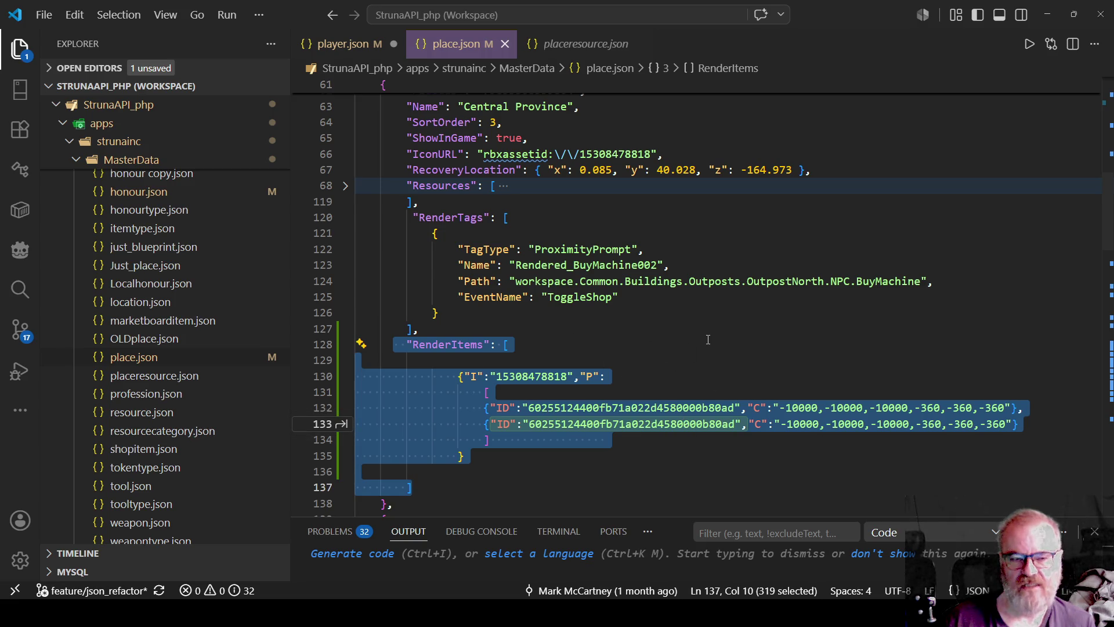
left_click(656, 340)
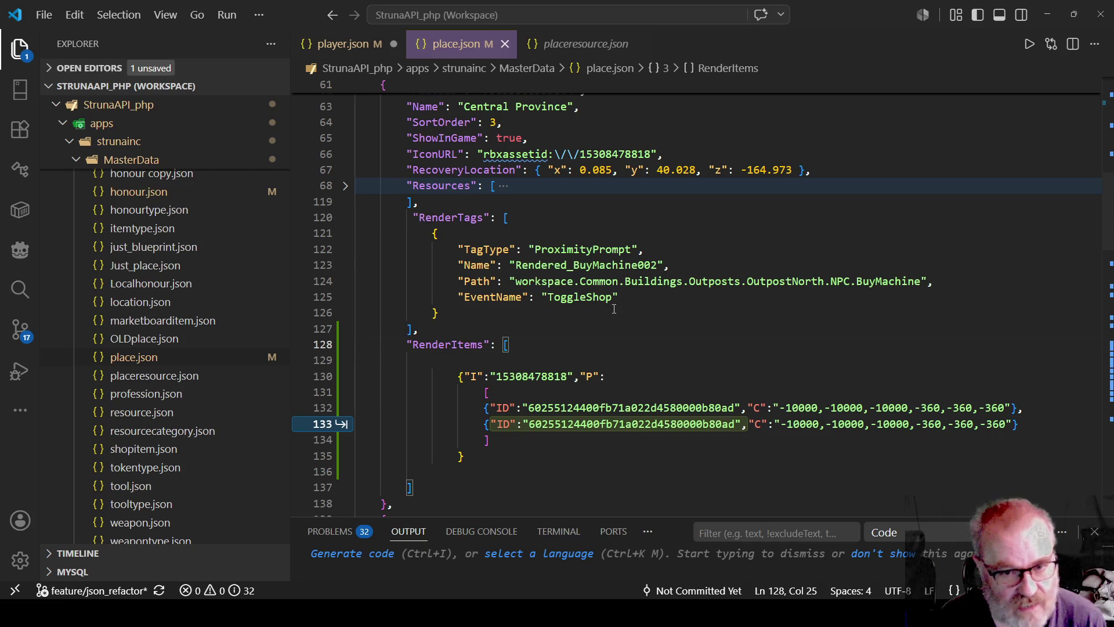
left_click(679, 334)
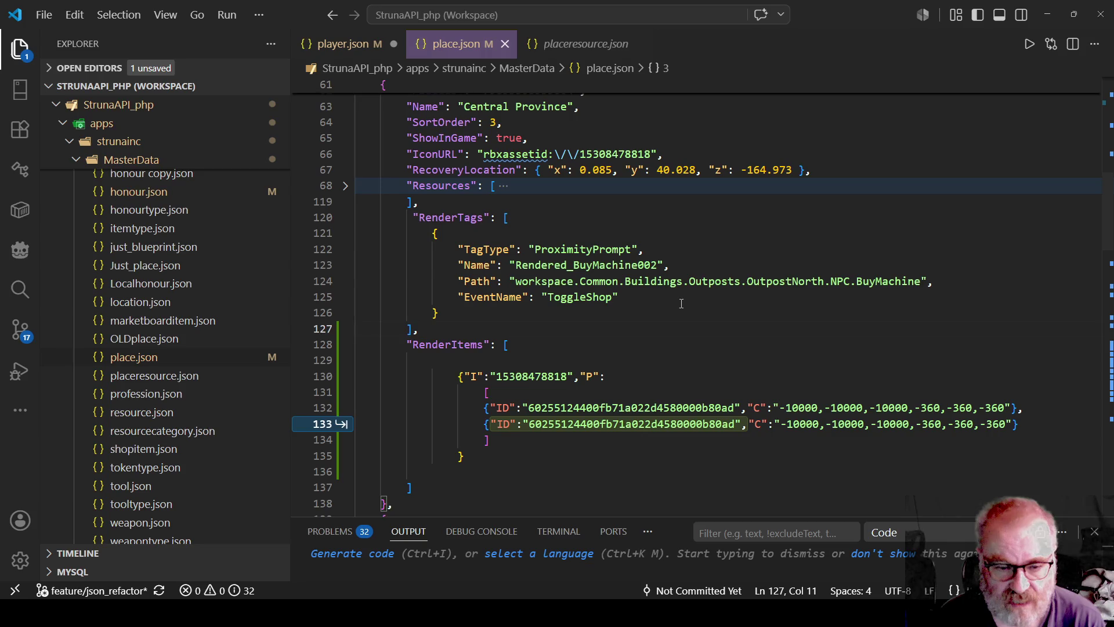
scroll(667, 302, "down", 2)
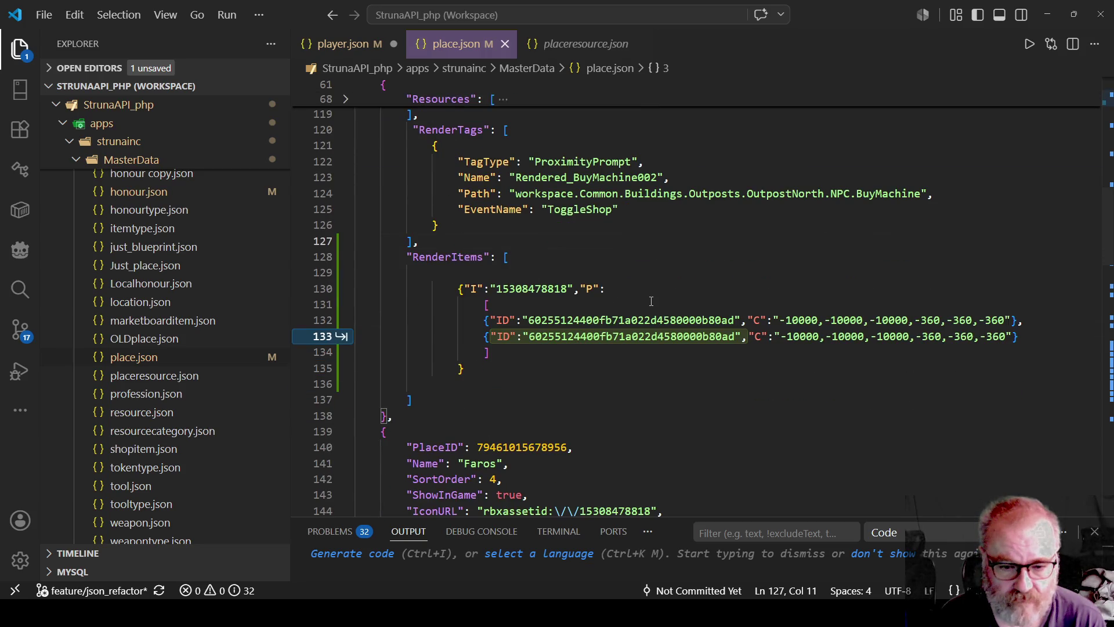
scroll(651, 301, "down", 2)
scroll(452, 346, "up", 3)
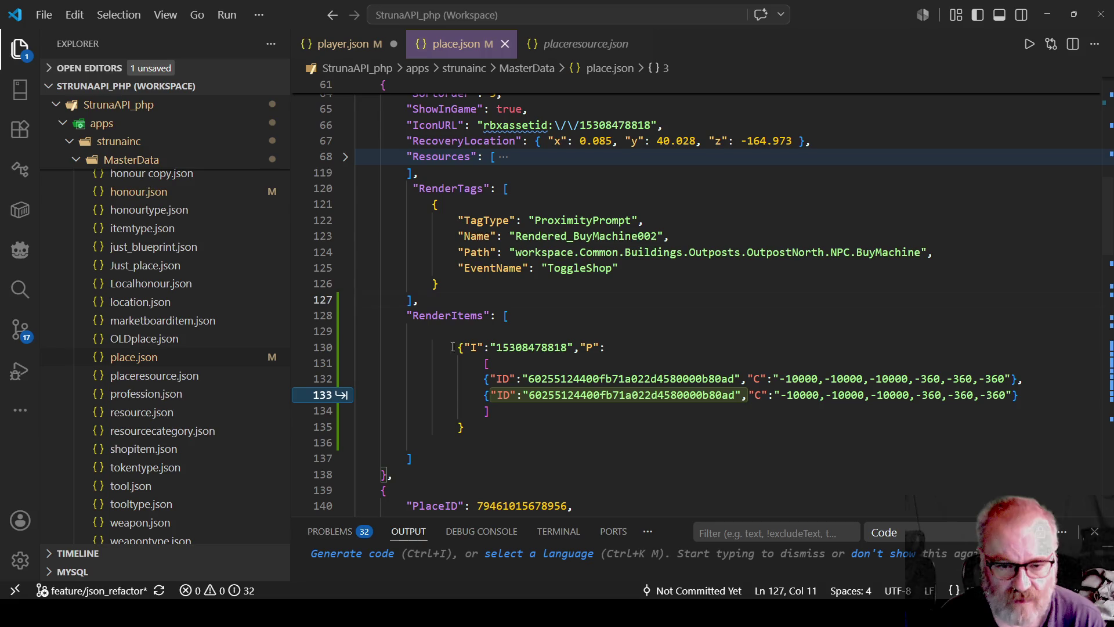
left_click(606, 327)
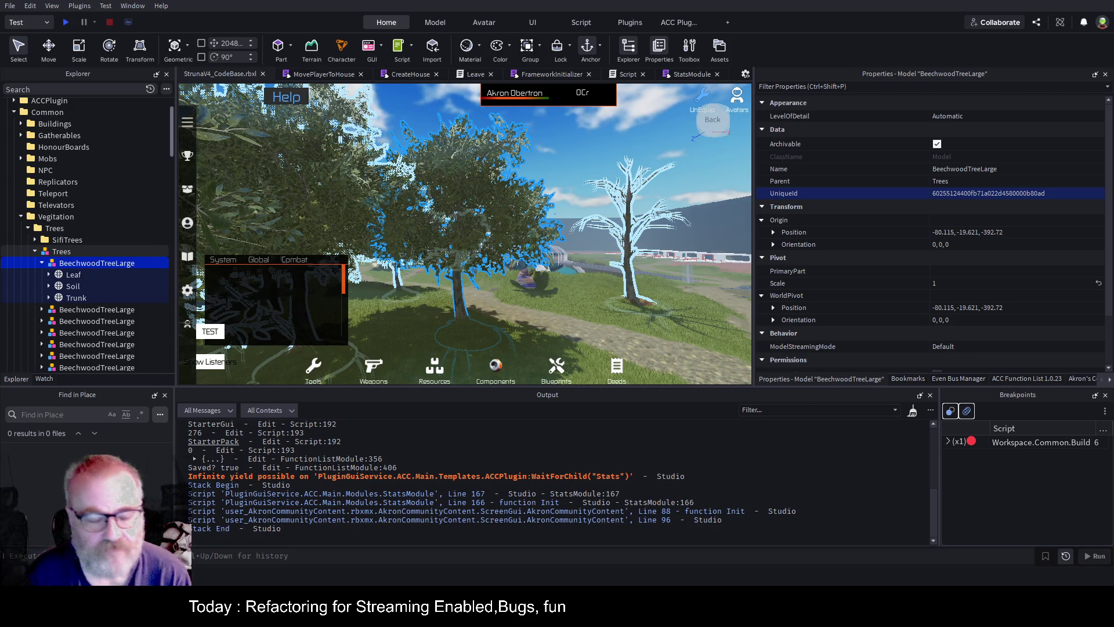
Start a play test of the game
left_click(65, 22)
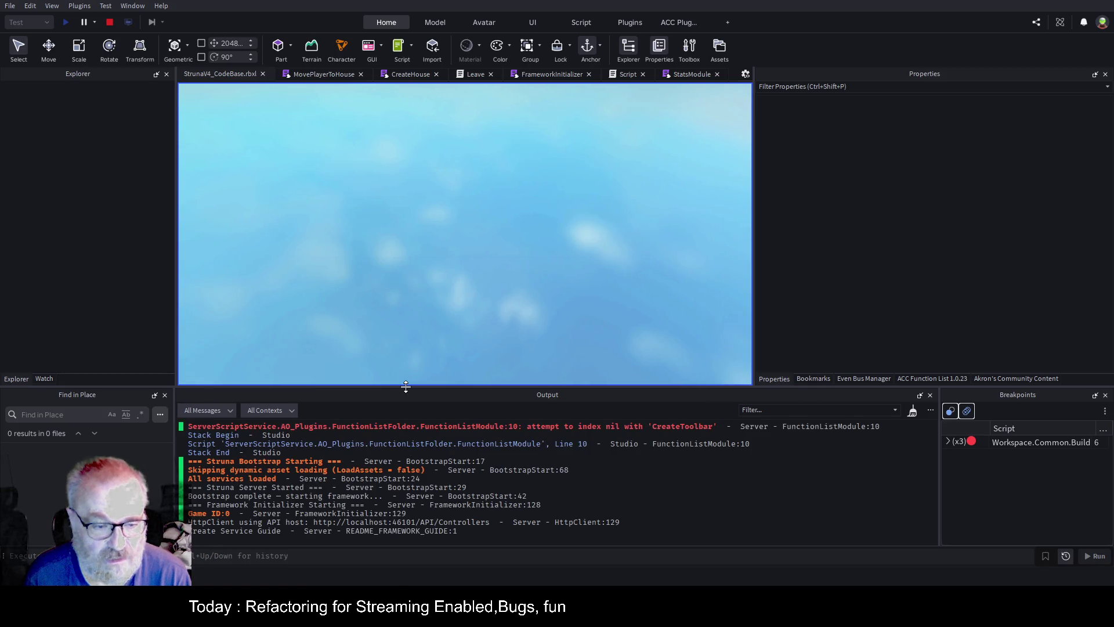
Enlarge the Output panel and expand, then collapse, the EventBus Subscriptions table
left_click_drag(405, 386, 432, 226)
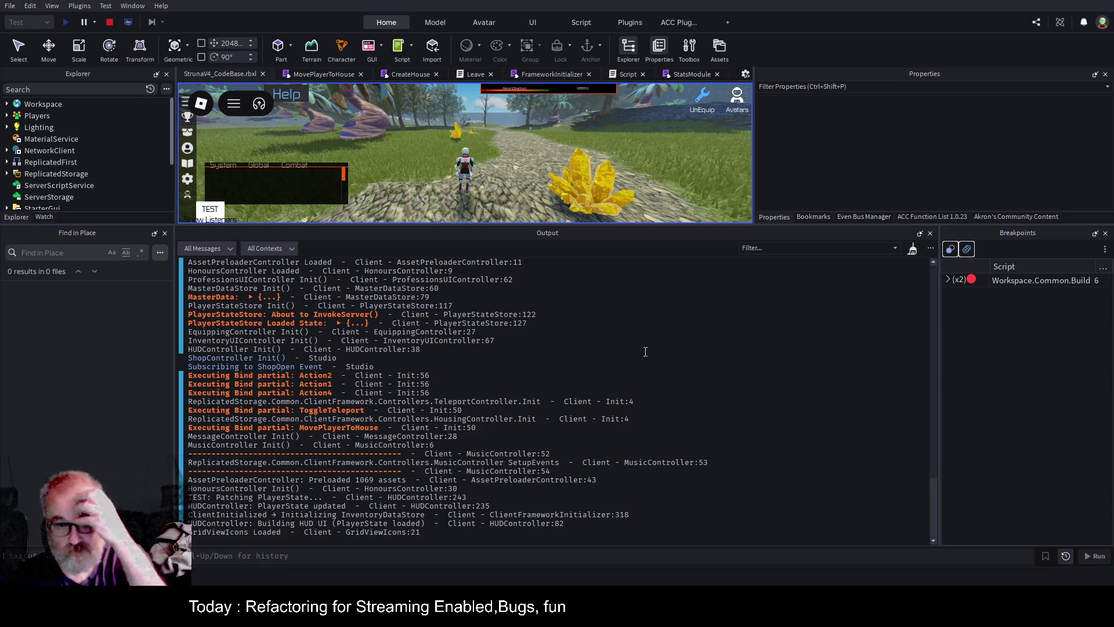
scroll(383, 410, "up", 10)
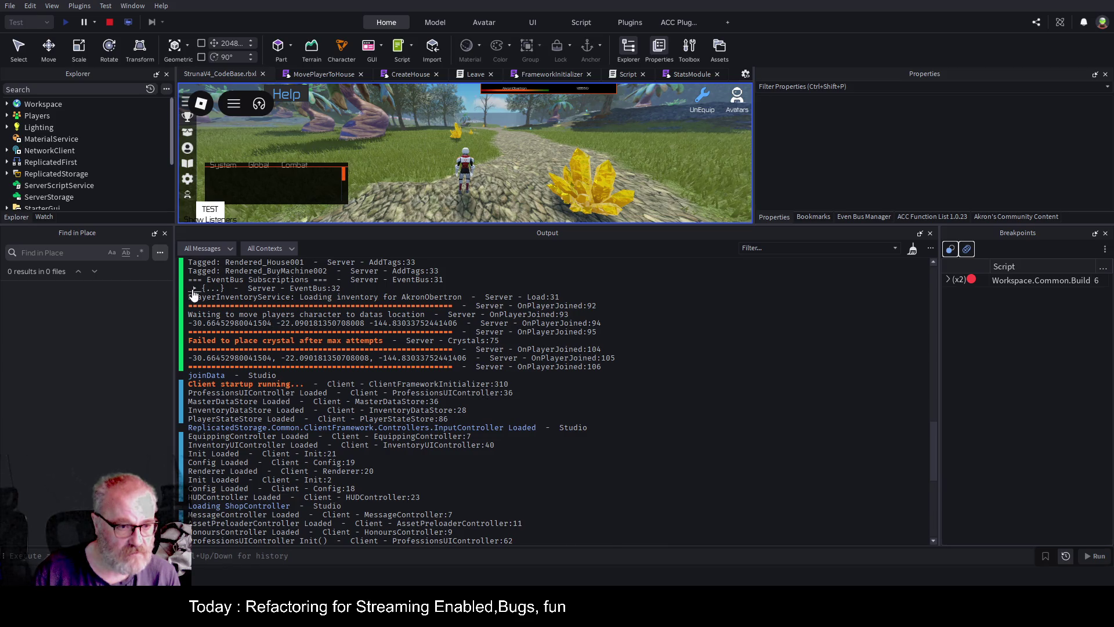
left_click(194, 288)
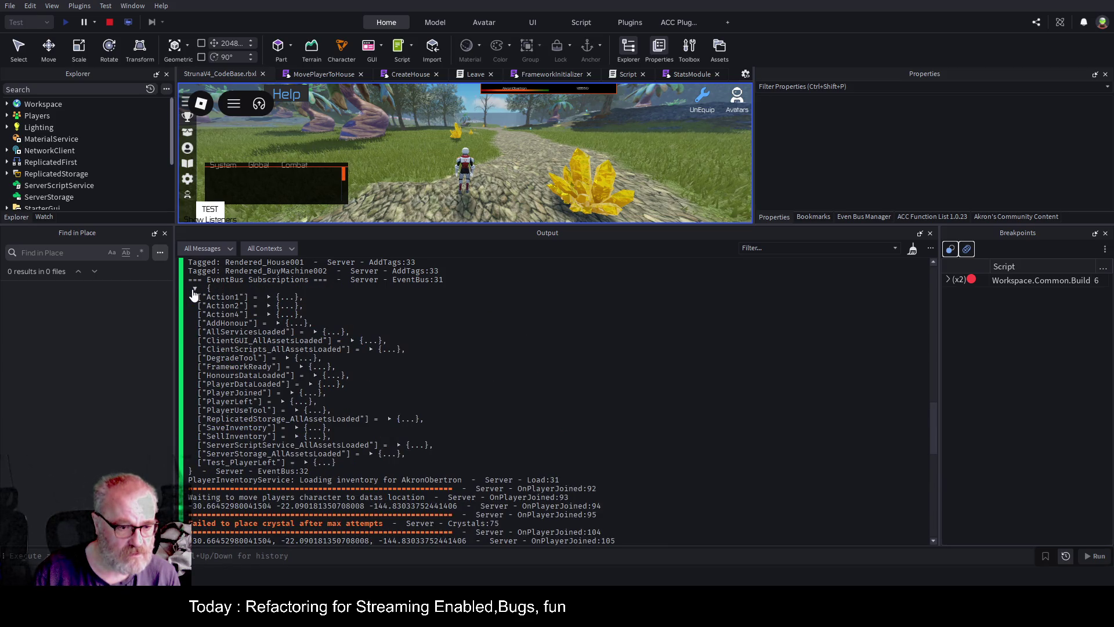
left_click(195, 289)
Scroll through the startup log and shrink the Output panel back down
scroll(273, 370, "up", 10)
scroll(273, 370, "up", 15)
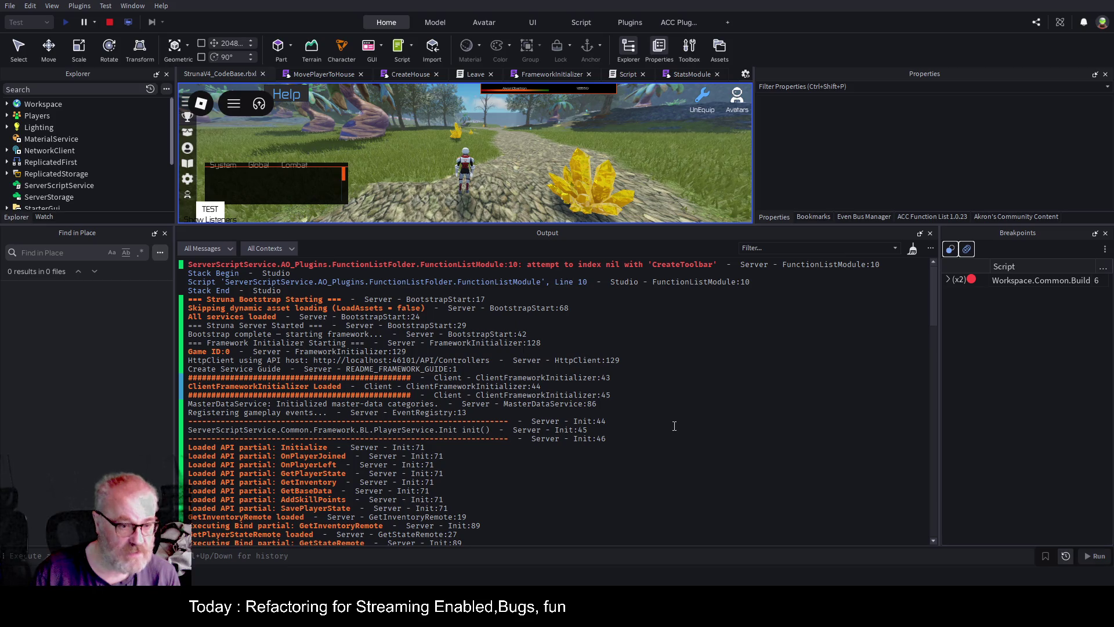
scroll(260, 429, "down", 7)
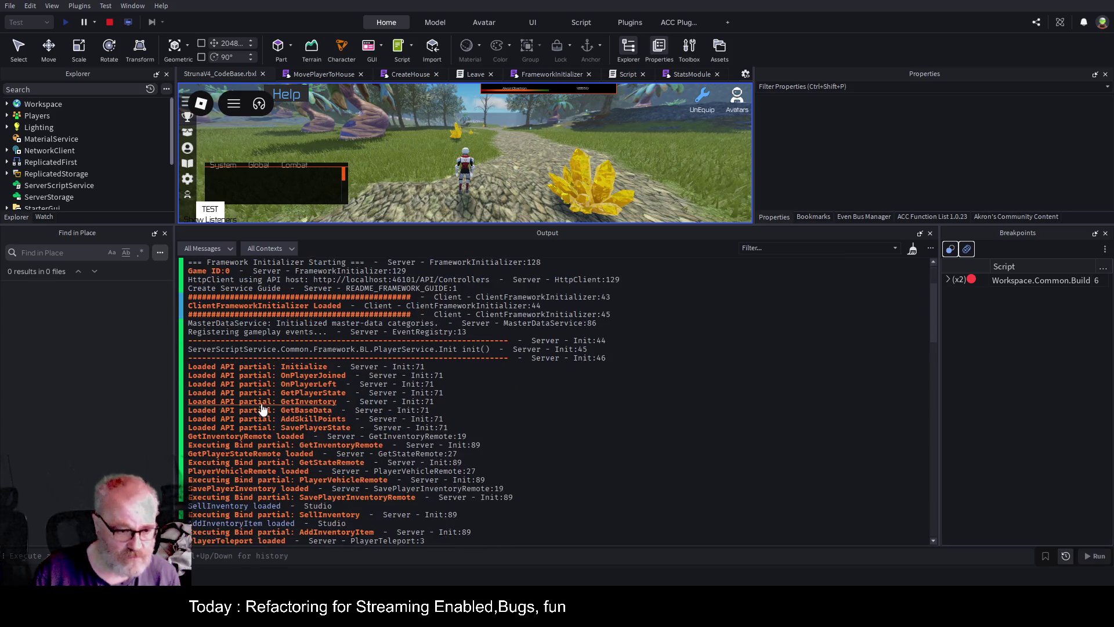
scroll(259, 444, "down", 6)
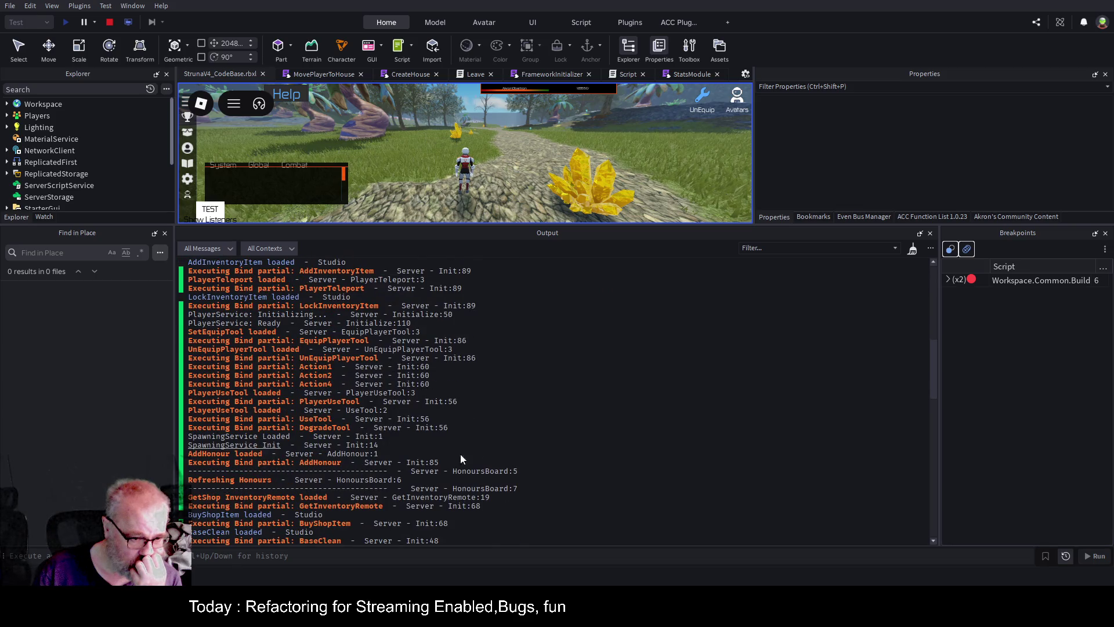
scroll(582, 462, "down", 8)
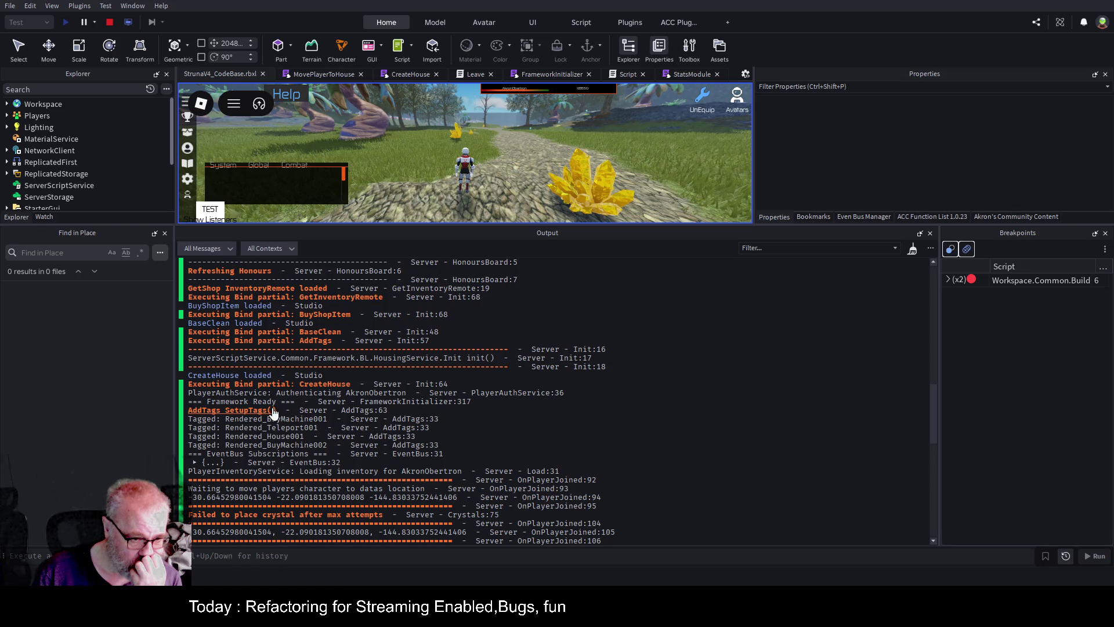
scroll(273, 450, "down", 6)
scroll(296, 443, "down", 9)
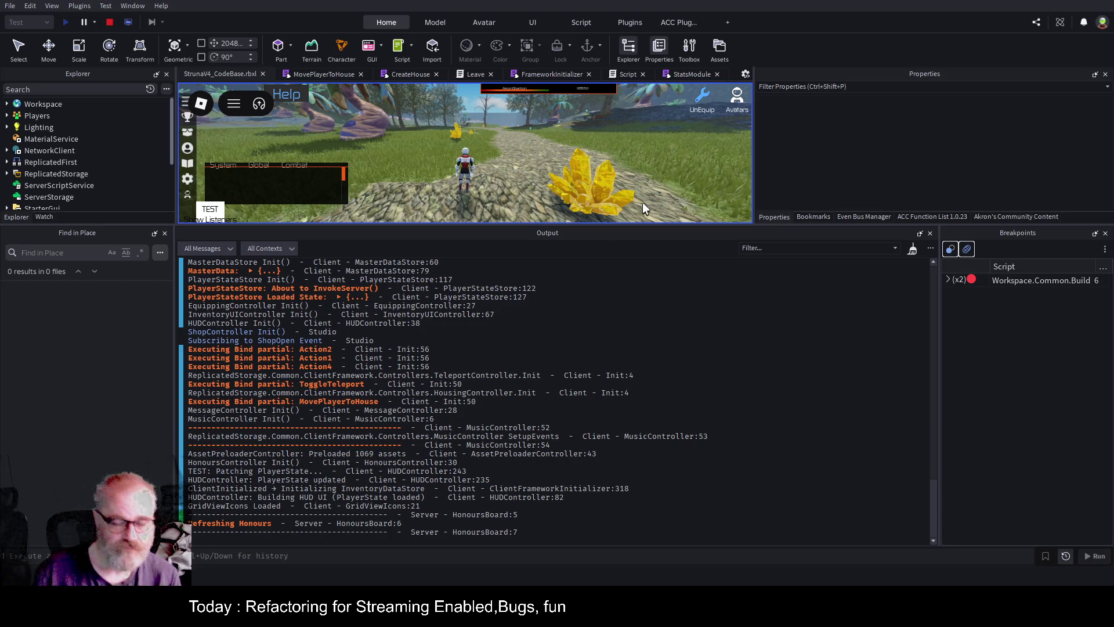
mouse_move(670, 227)
left_mouse_down()
mouse_move(698, 299)
mouse_move(702, 424)
left_mouse_up()
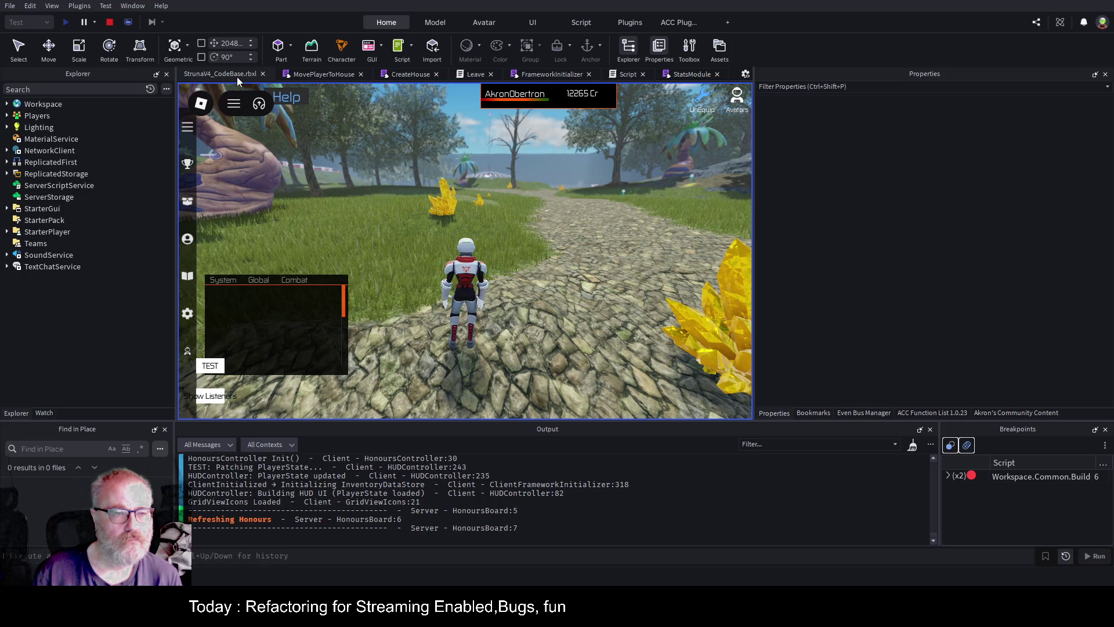
Filter Explorer for 'place', clear the filter, and stop the play test
left_click(72, 89)
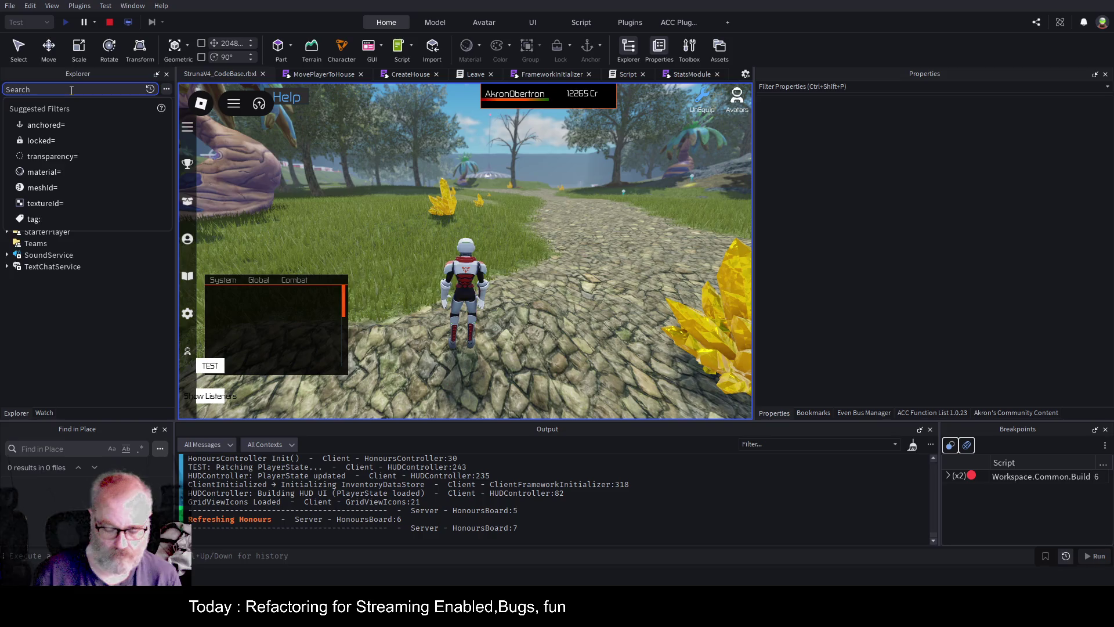
type("place")
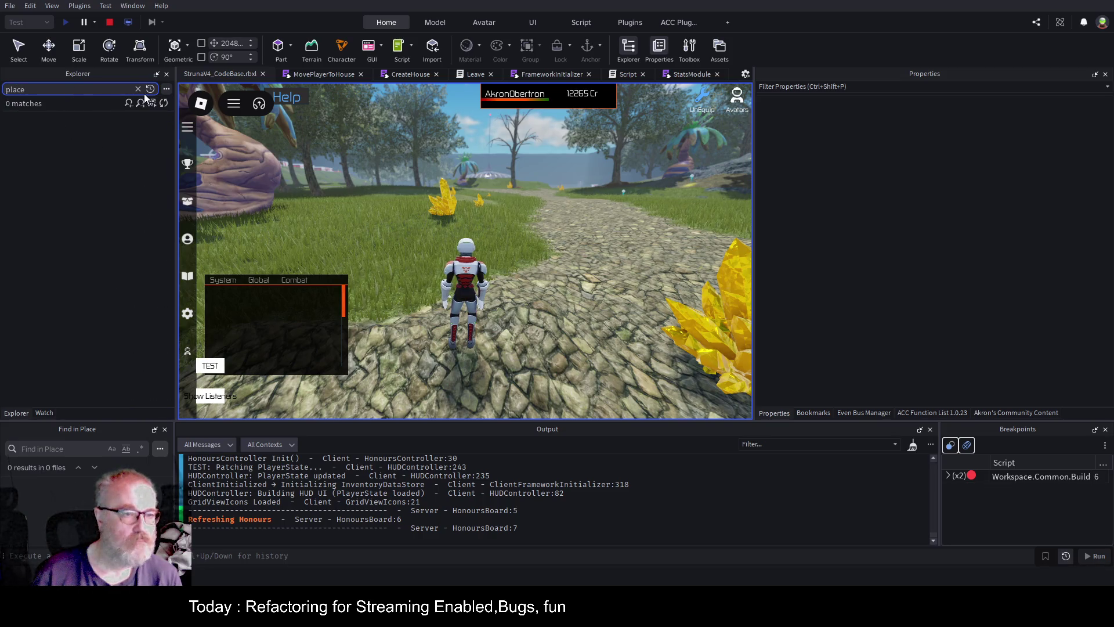
left_click(138, 89)
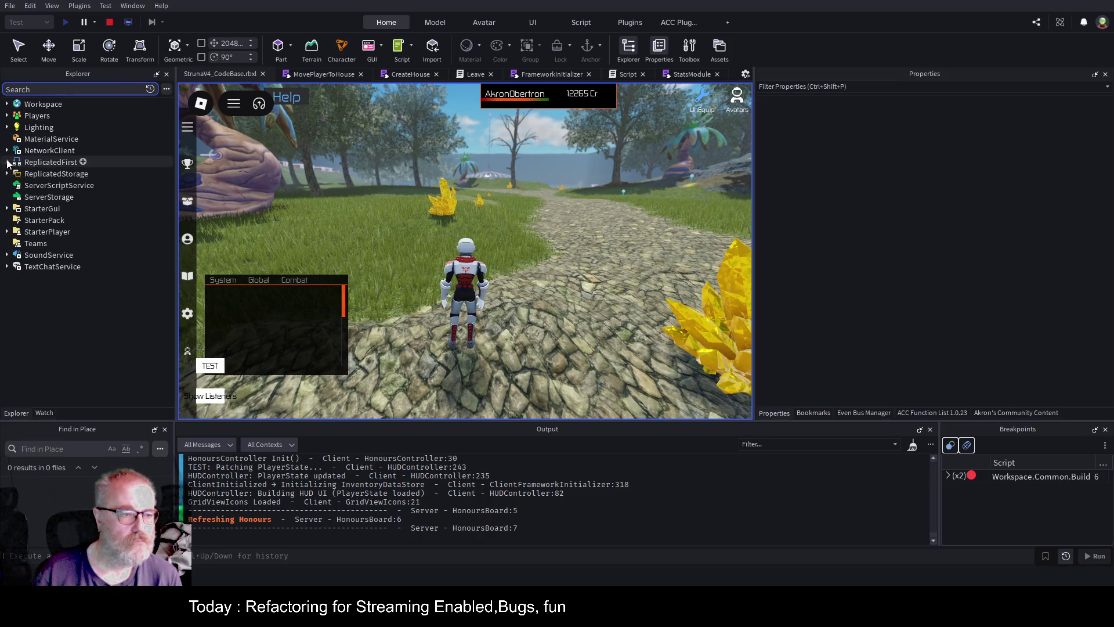
left_click(110, 22)
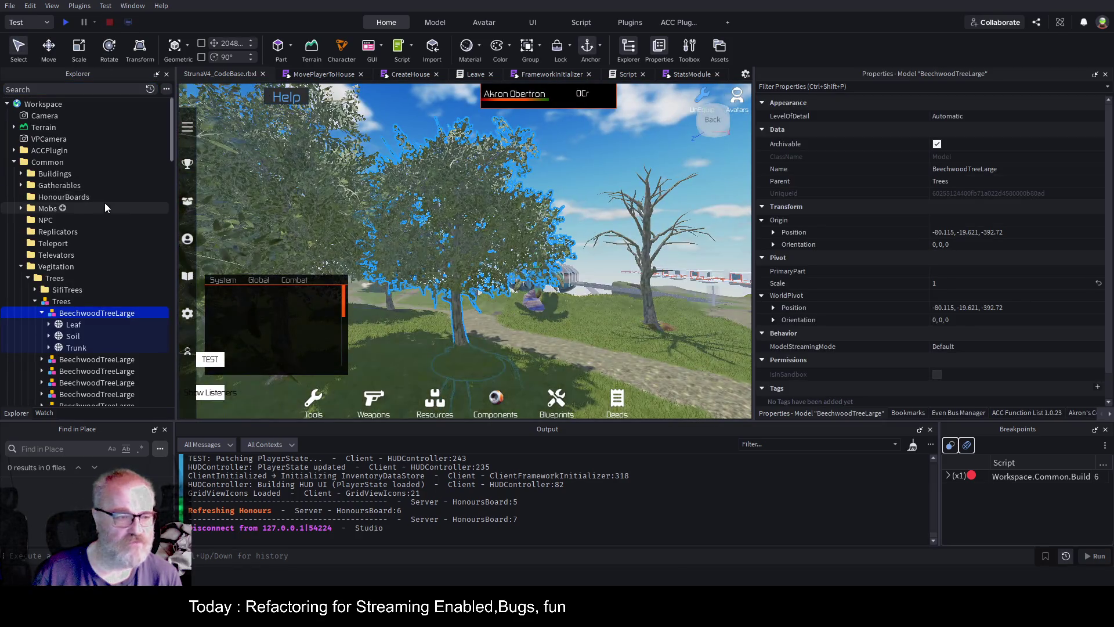
Expand ServerScriptService > Common > Framework > BL and open the MasterDataService script
left_click(8, 104)
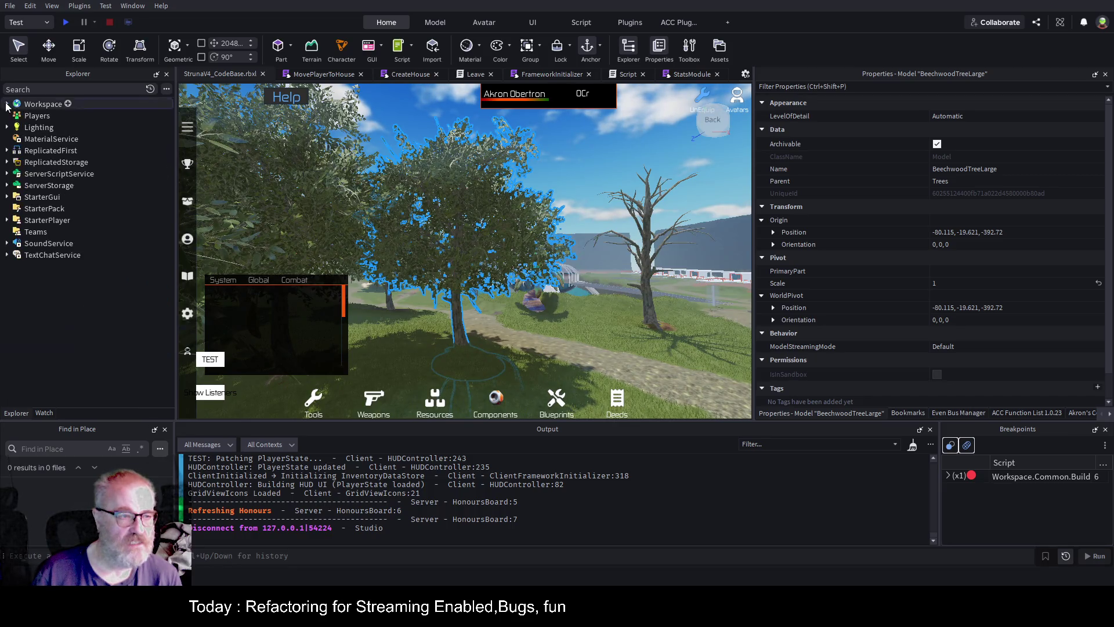
left_click(7, 174)
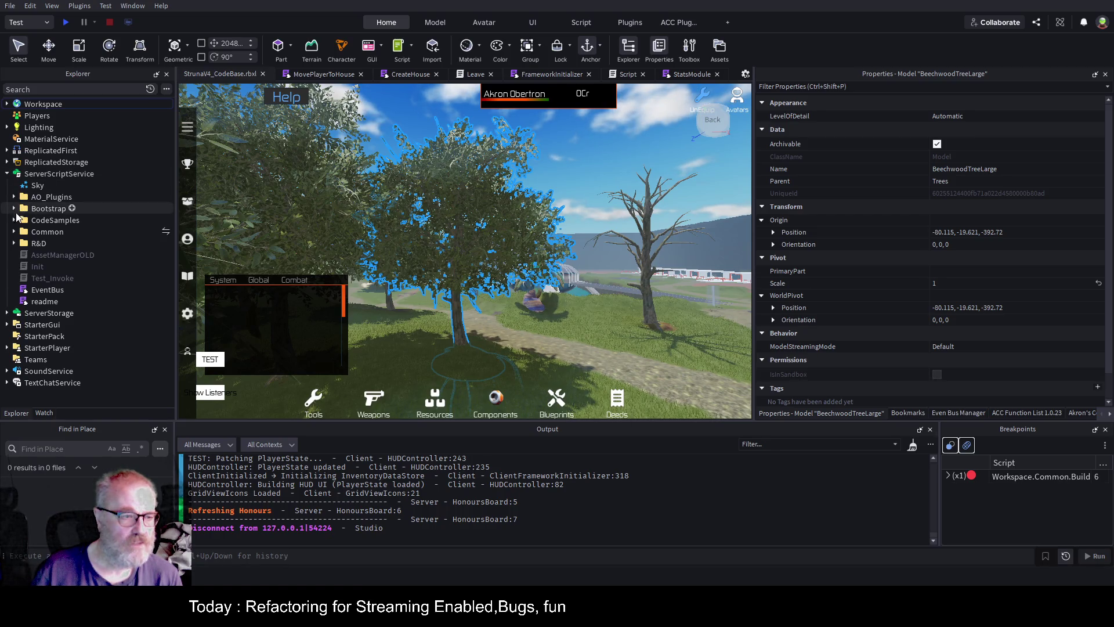
left_click(14, 232)
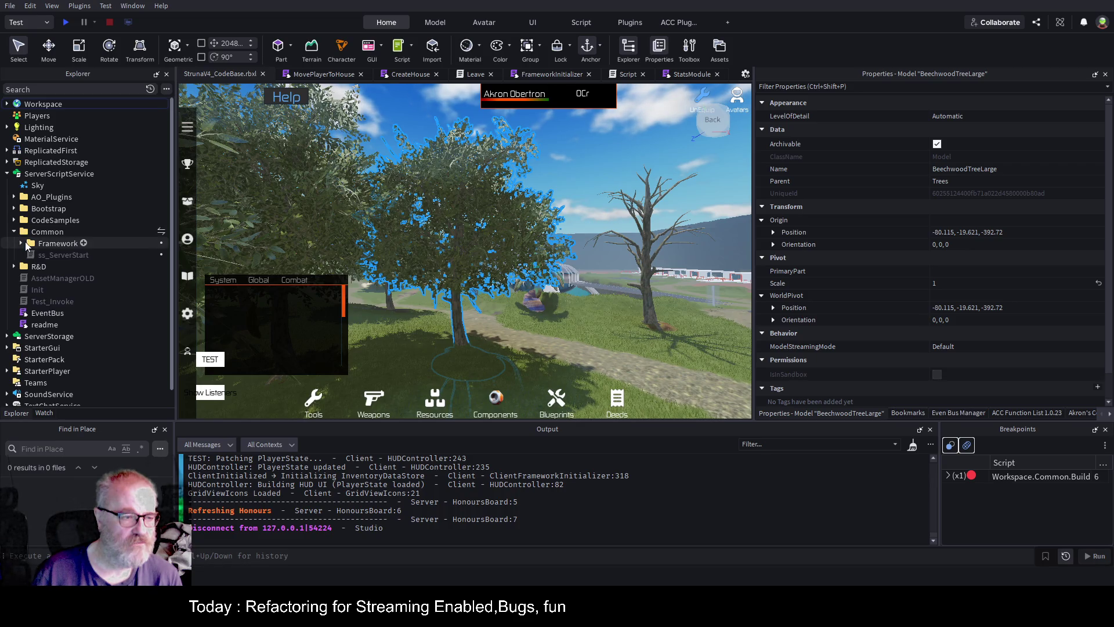
left_click(21, 243)
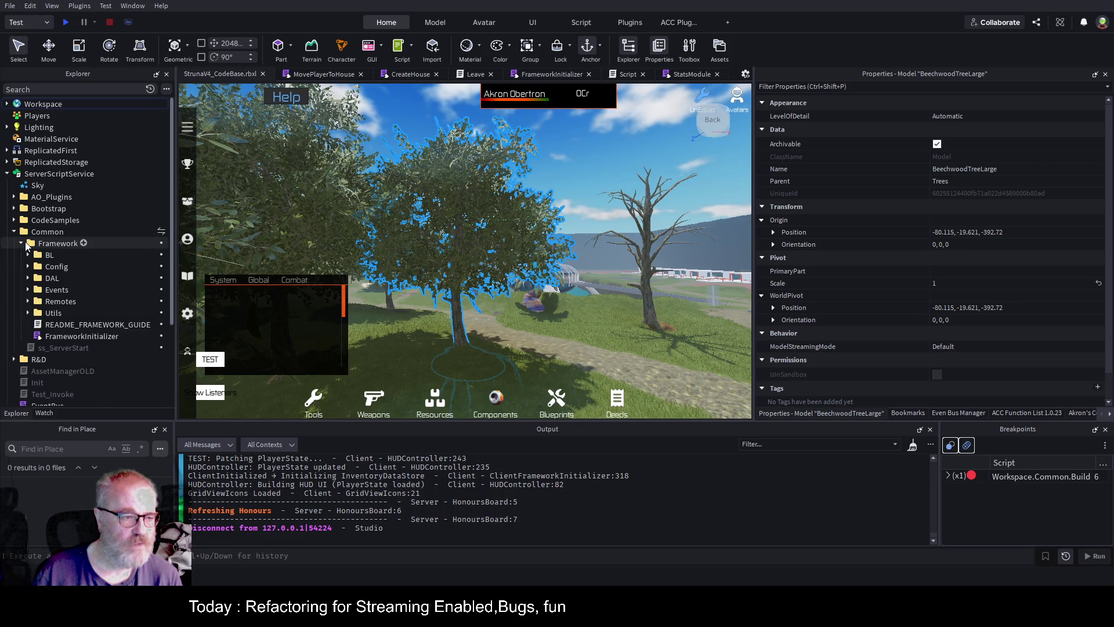
left_click(28, 279)
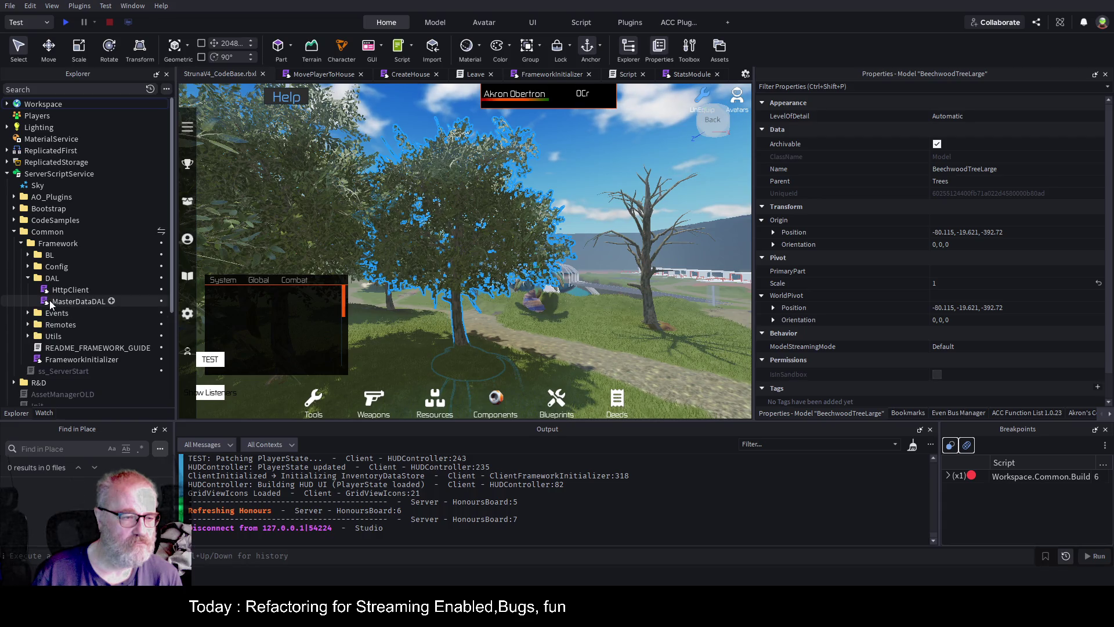
left_click(28, 278)
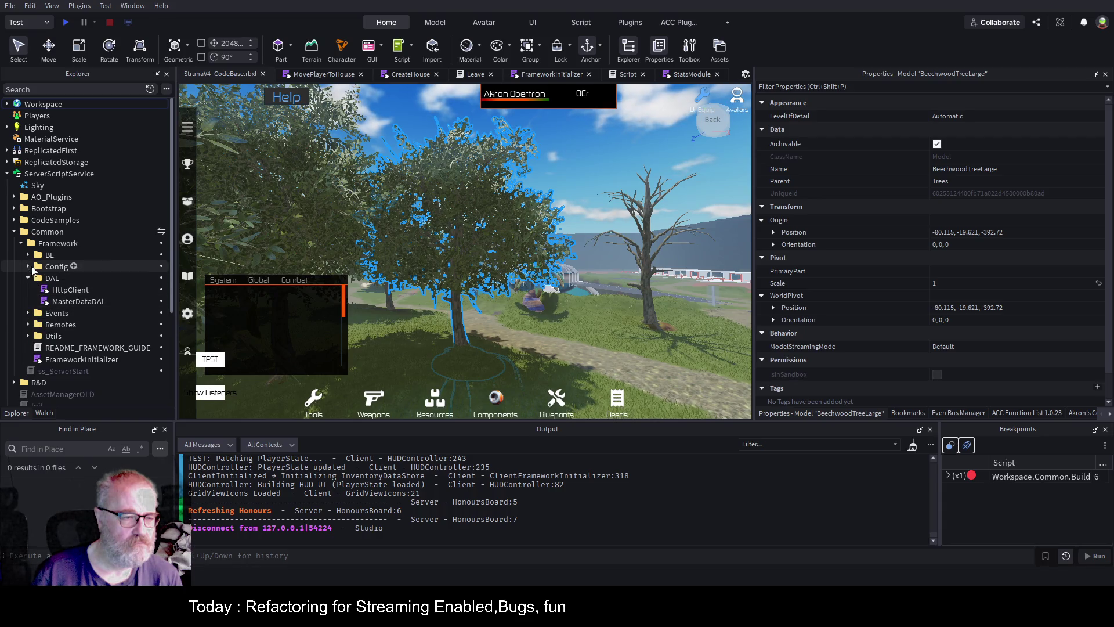
left_click(28, 255)
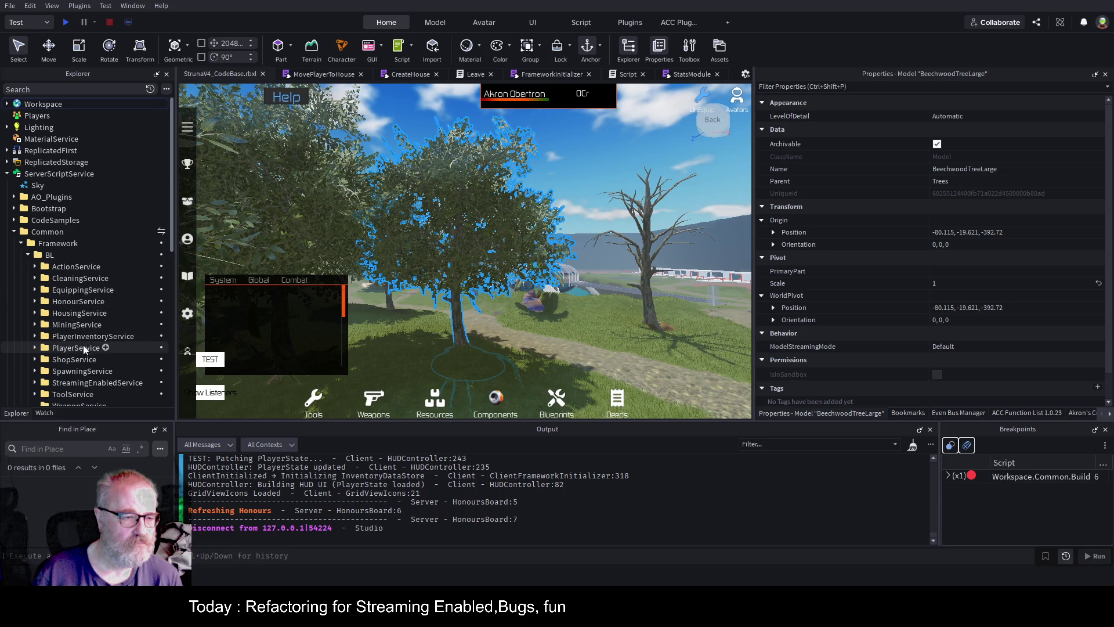
scroll(89, 328, "down", 2)
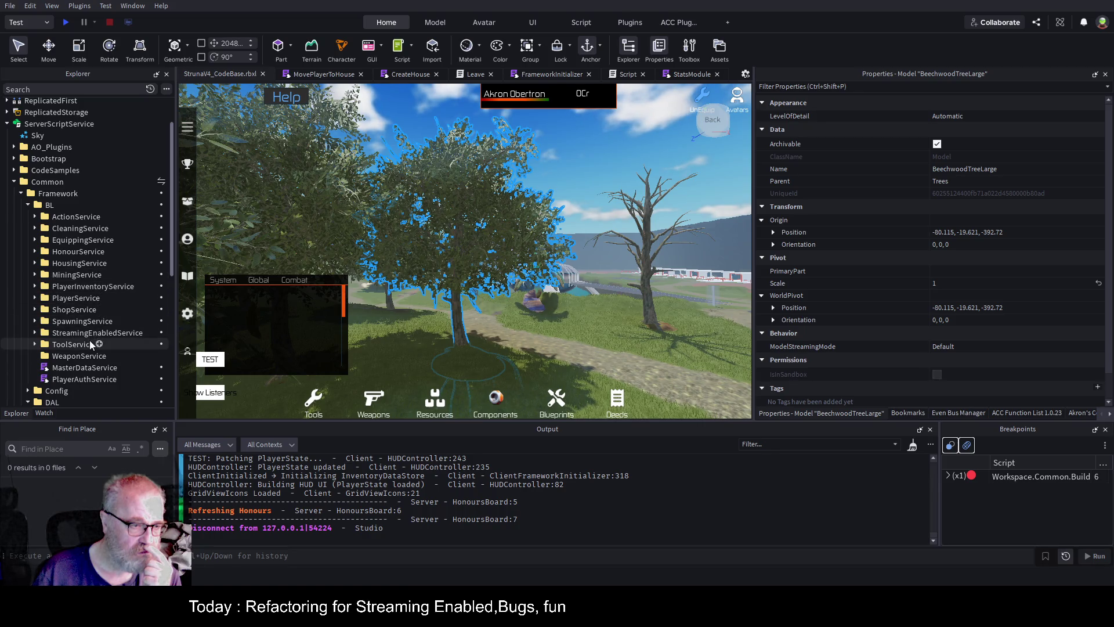
double_click(102, 370)
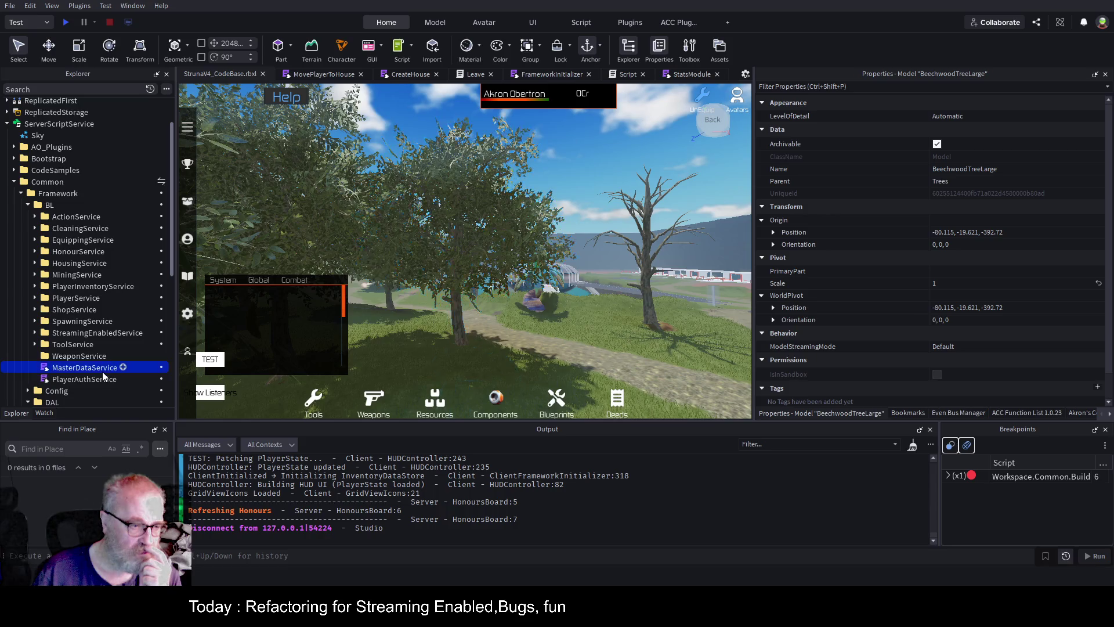
Split the GetPlaces one-liner and add 'print _data.Places' above the return line
scroll(405, 276, "down", 4)
scroll(404, 271, "down", 10)
scroll(389, 279, "down", 10)
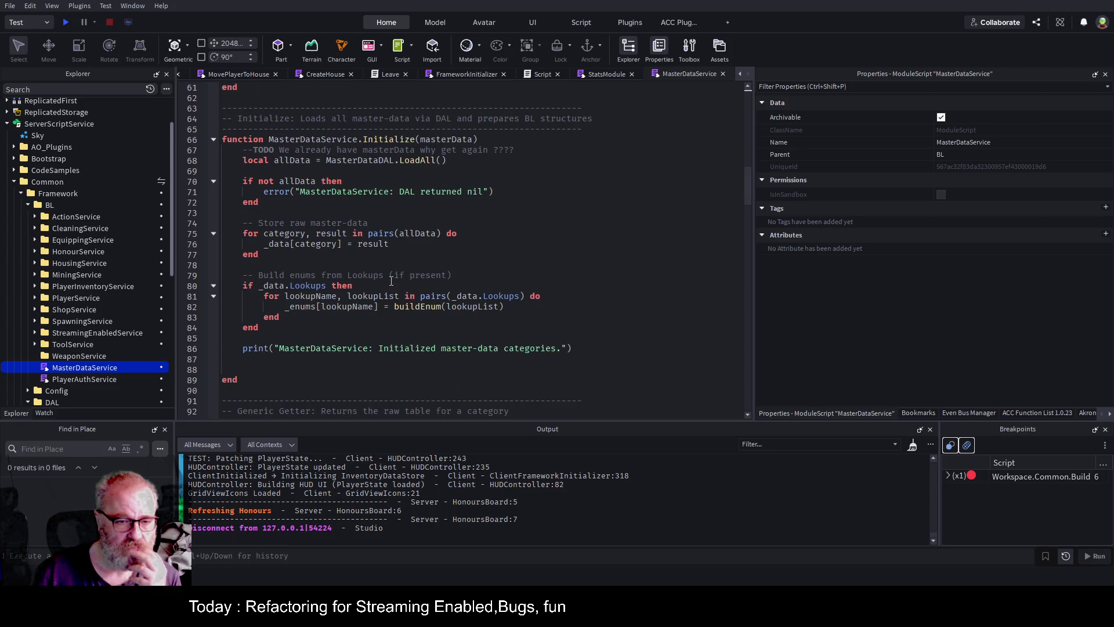
scroll(456, 266, "down", 2)
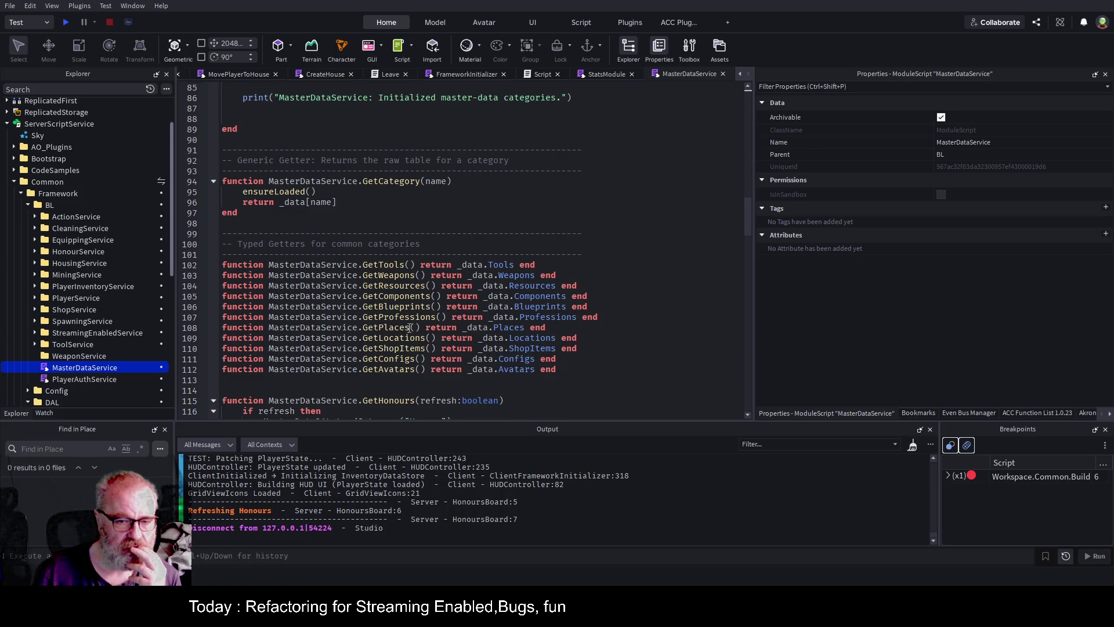
left_click(462, 328)
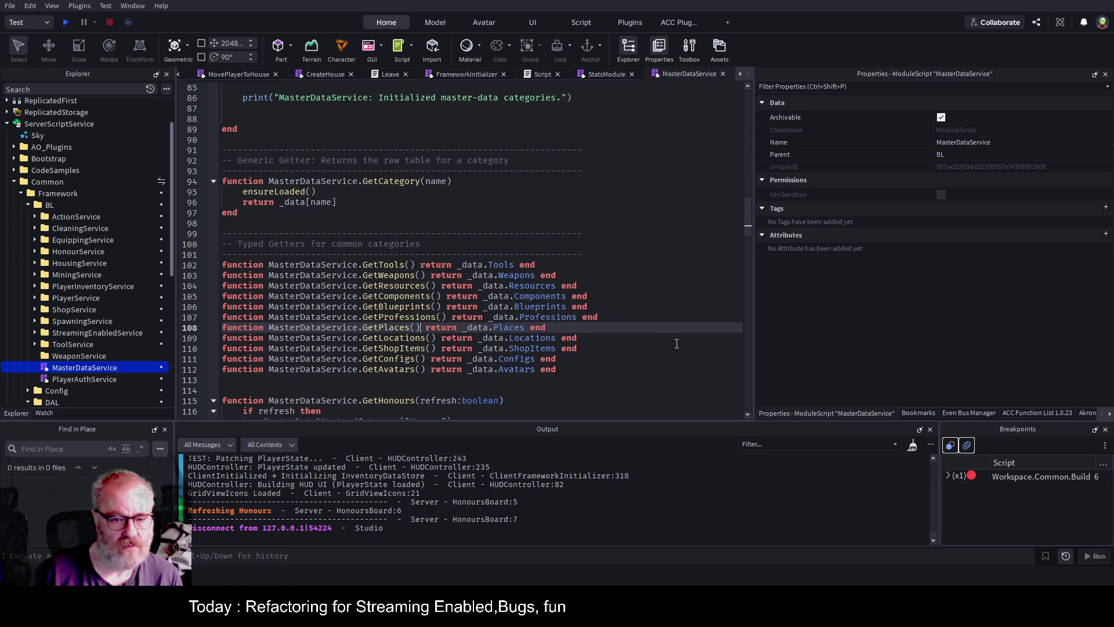
key("Return")
key("Up")
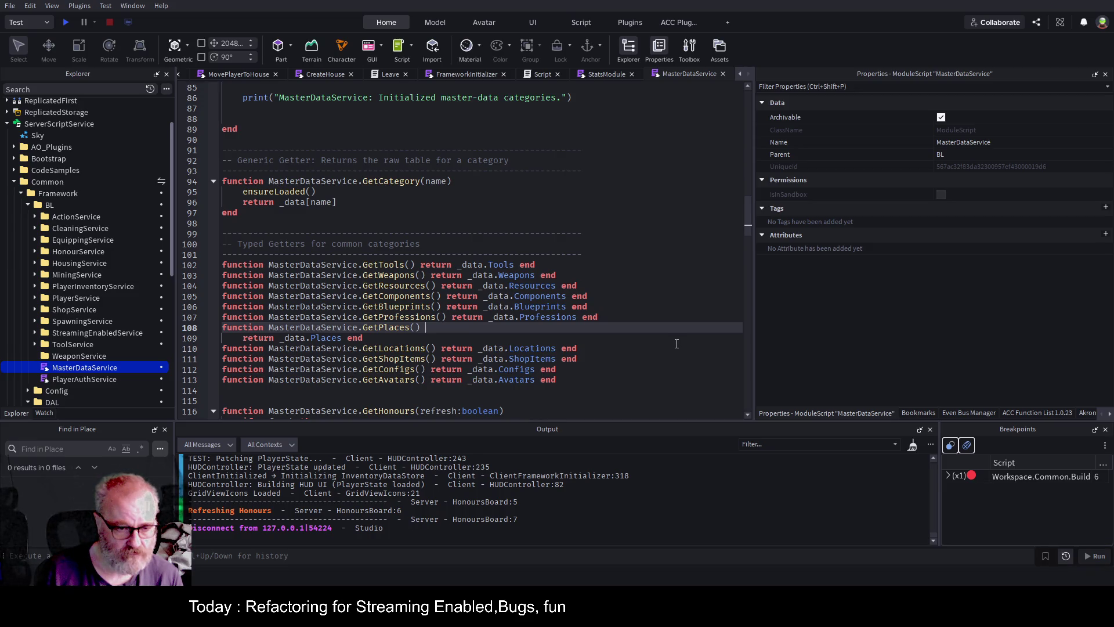
key("Down")
key("Left")
key("Left")
key("Left")
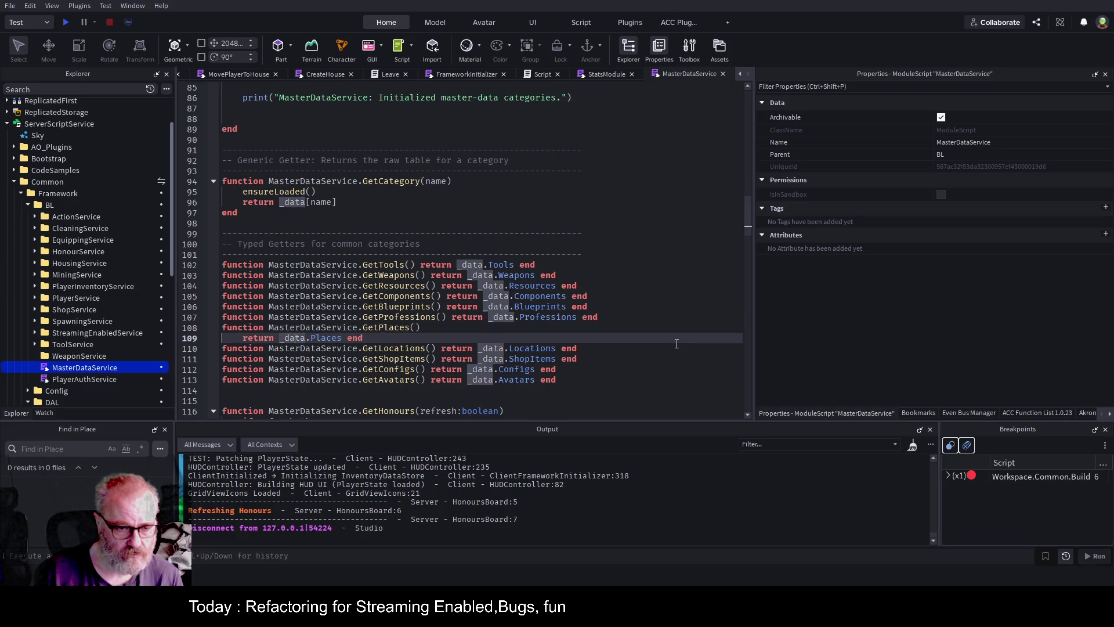
key("Home")
type("print _data.Places")
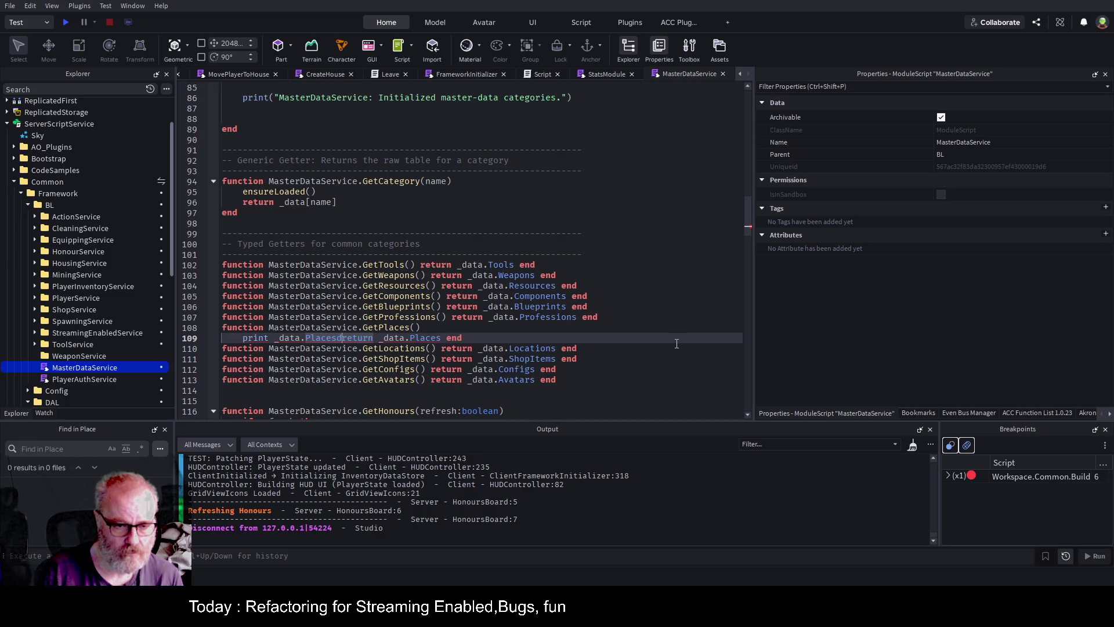
key("Return")
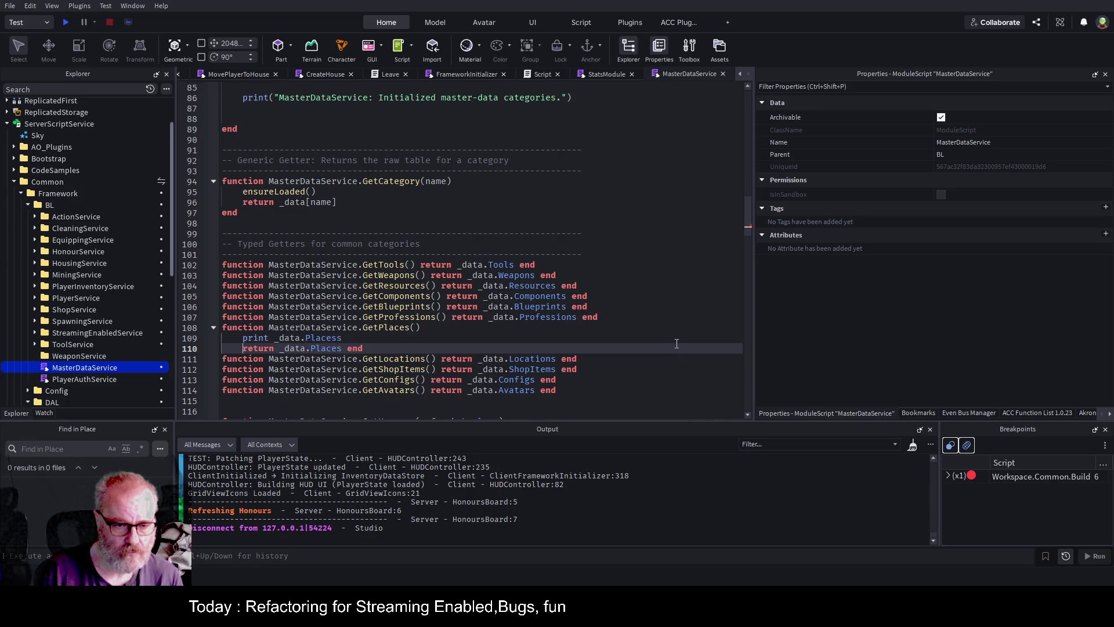
Correct the line to print(_data.Places) and save the place
key("Up")
key("BackSpace")
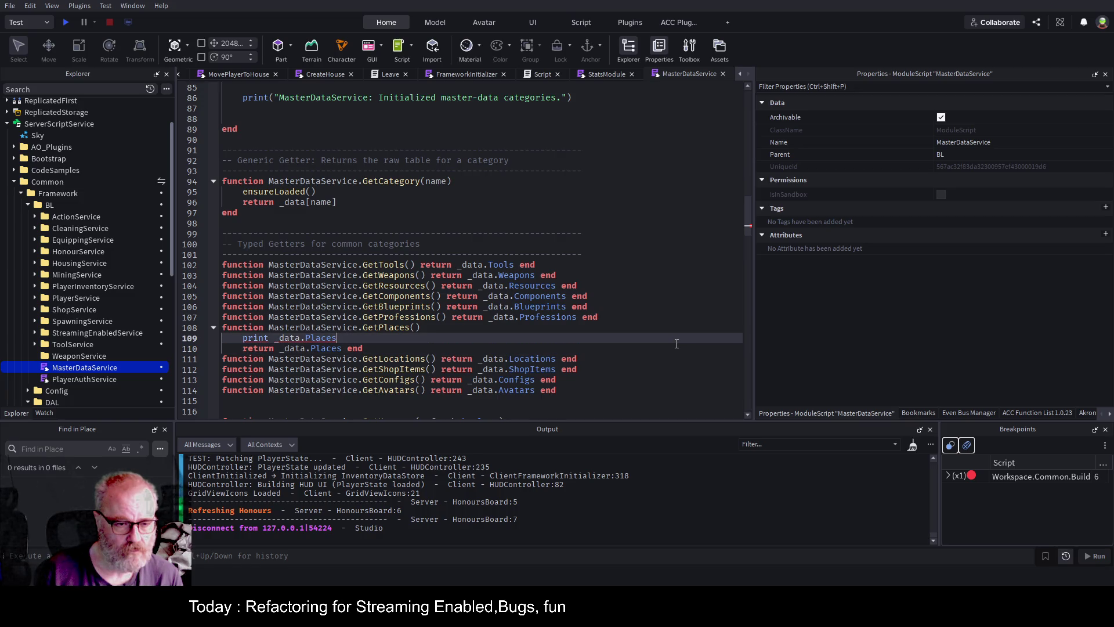
key("ctrl+Left")
key("ctrl+Left")
key("BackSpace")
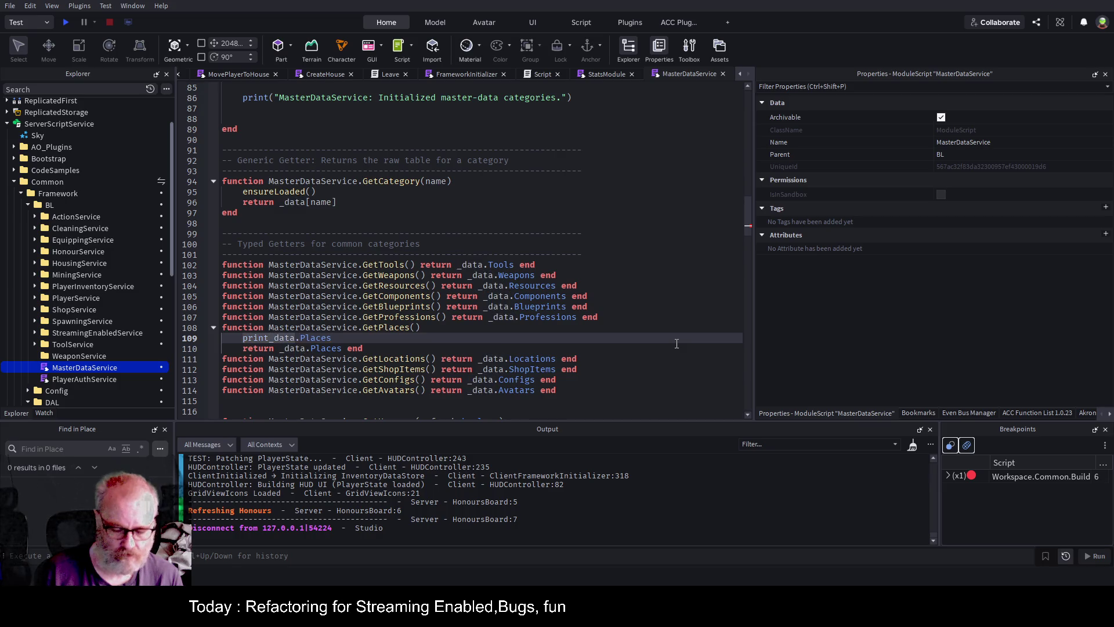
type("(")
key("Up")
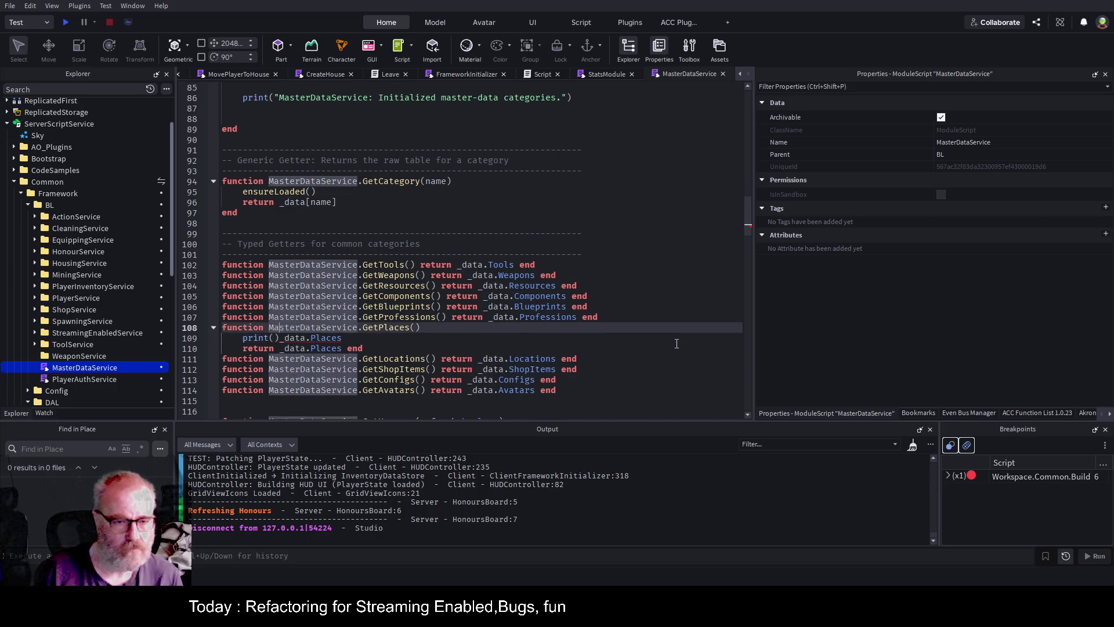
key("ctrl+s")
key("Down")
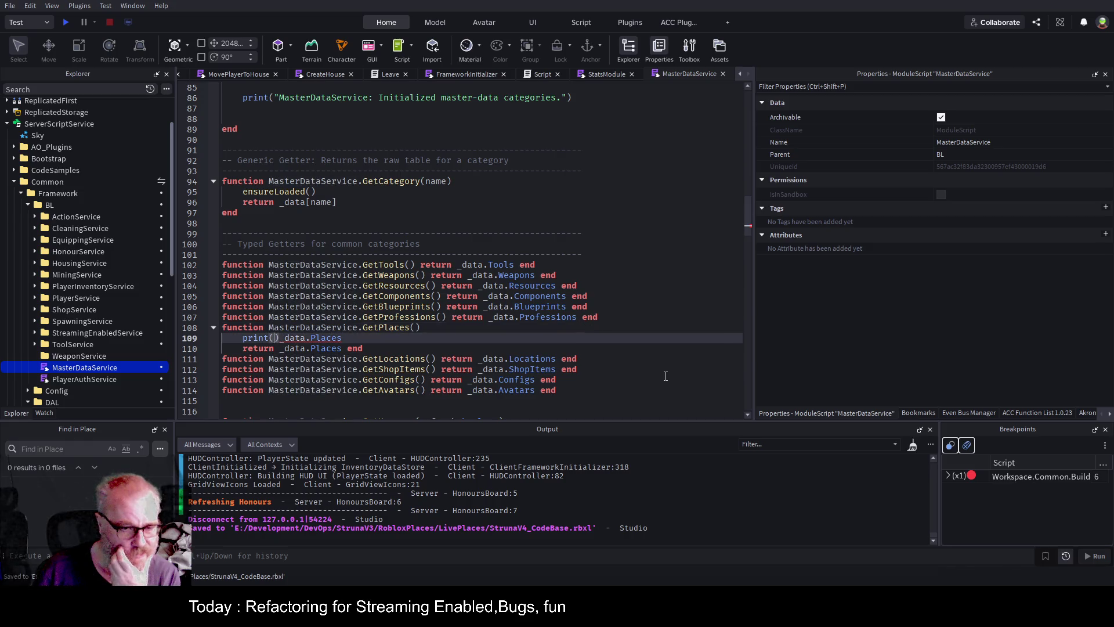
key("Delete")
type(")")
key("ctrl+s")
left_click(441, 233)
Play-test the game with a taller Output log
left_click(66, 23)
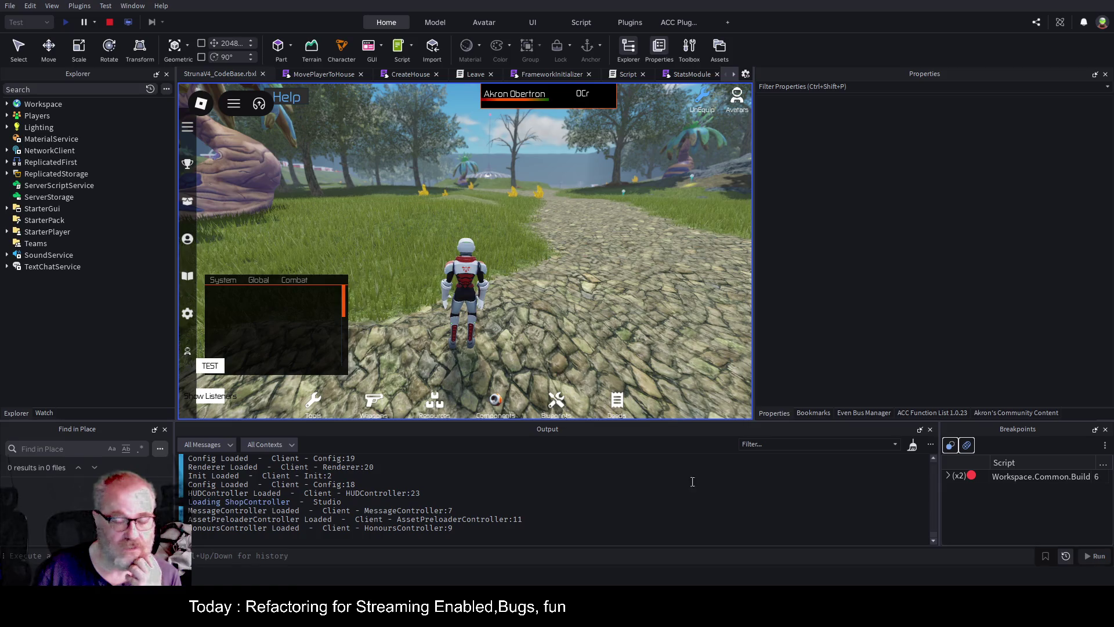
left_click_drag(784, 420, 789, 322)
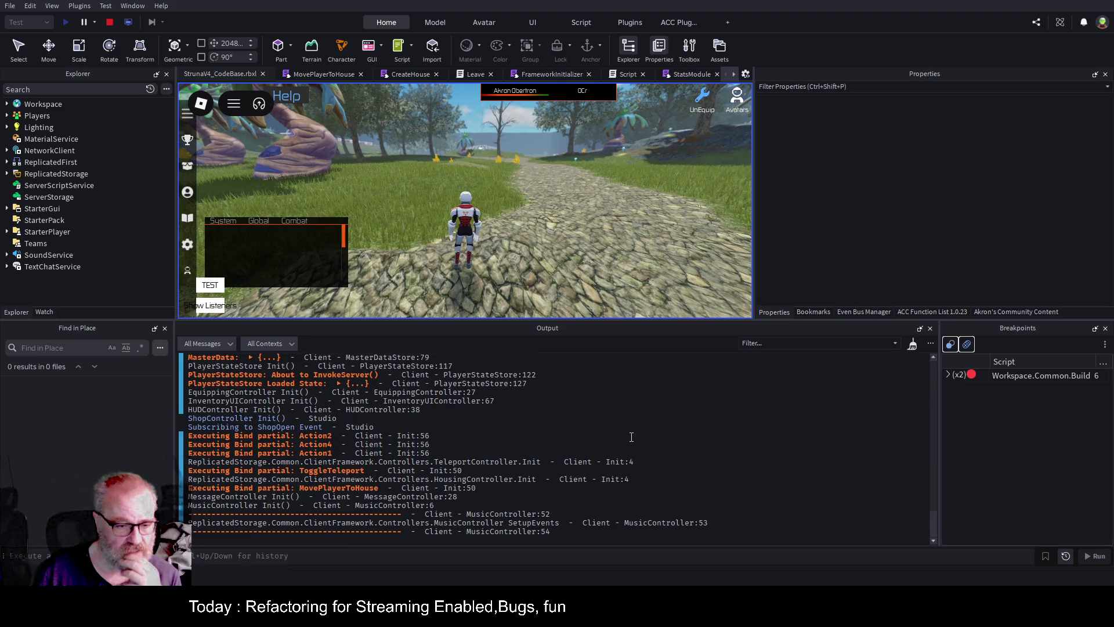
scroll(608, 431, "up", 10)
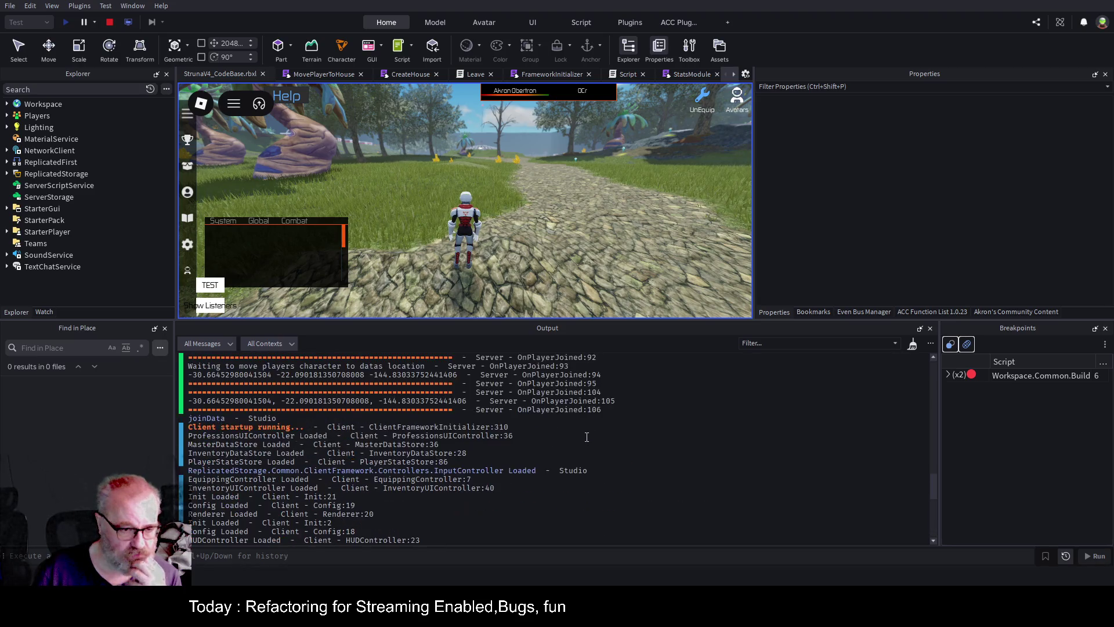
scroll(583, 437, "up", 4)
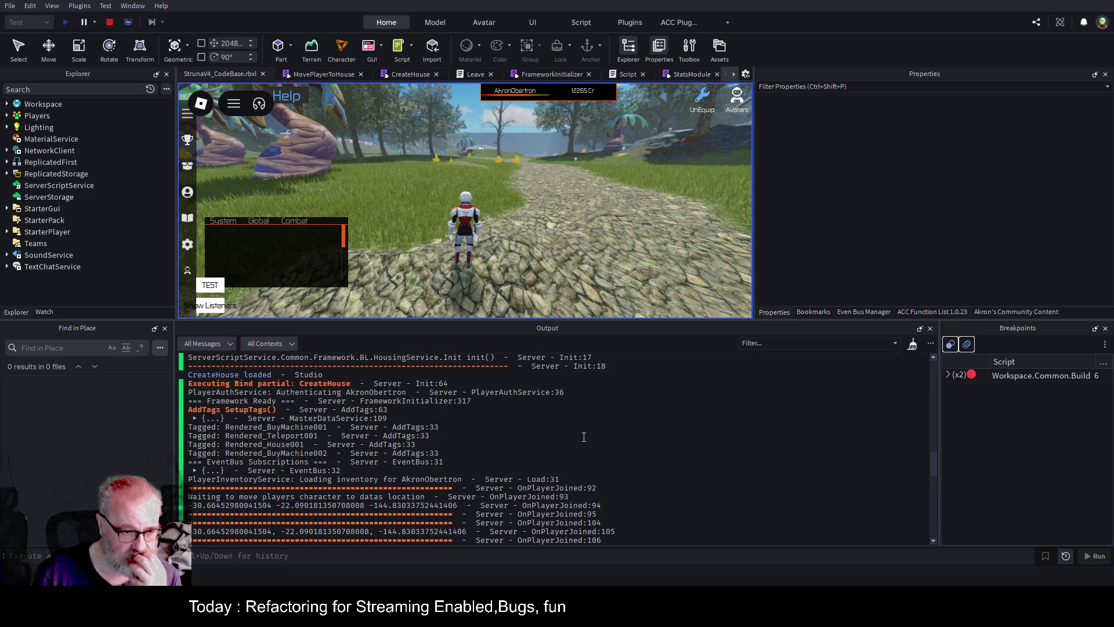
Expand the printed Places table and its Central Province entry in the Output log
left_click(195, 418)
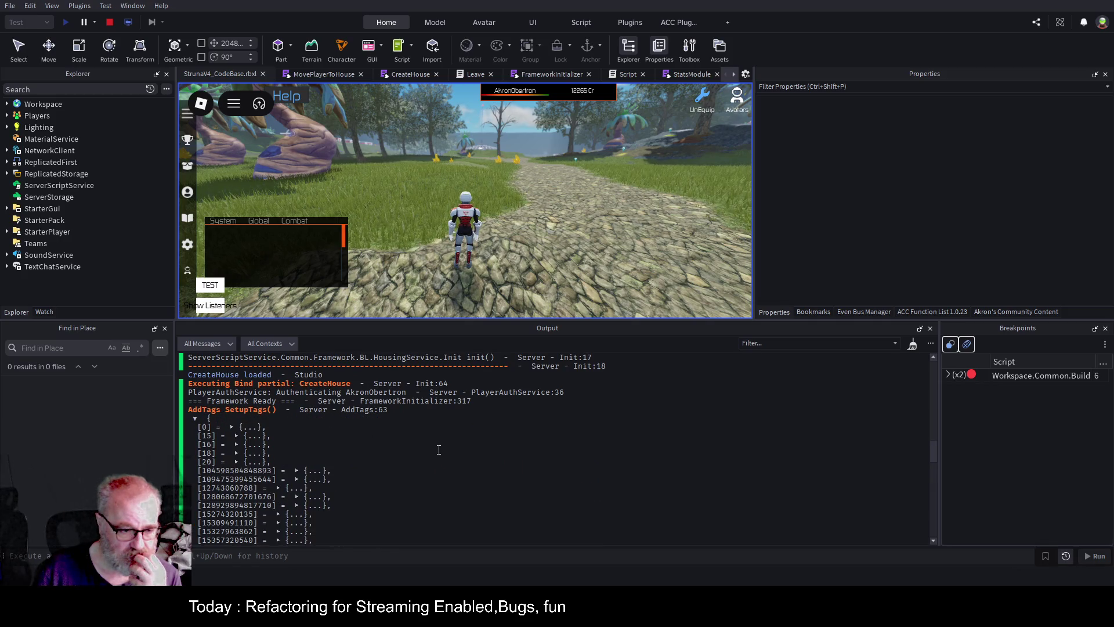
scroll(368, 426, "down", 3)
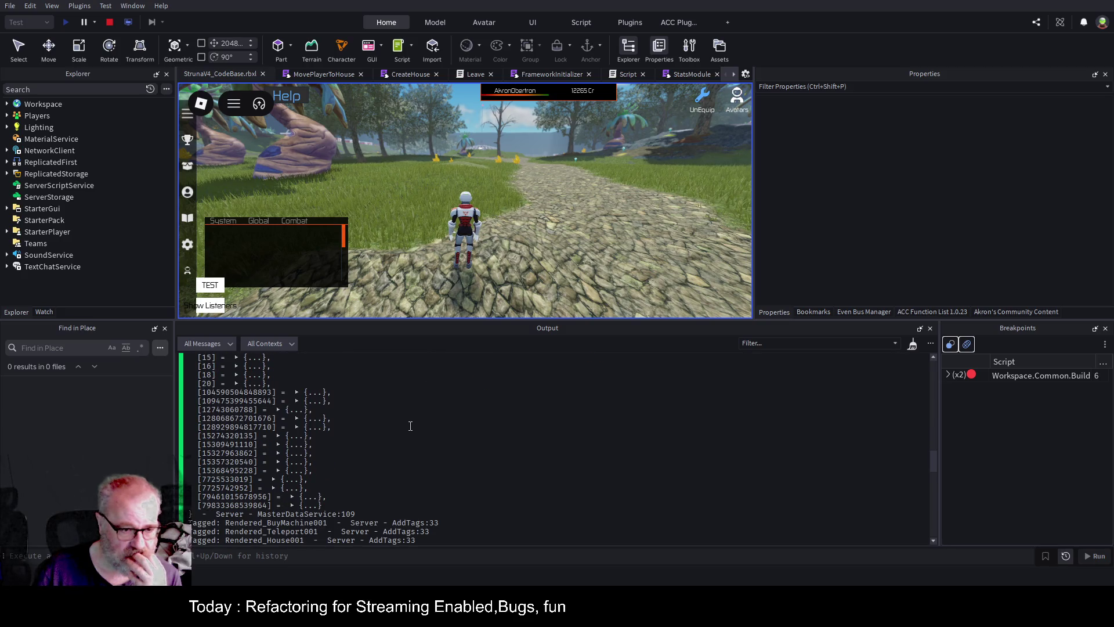
scroll(410, 425, "up", 1)
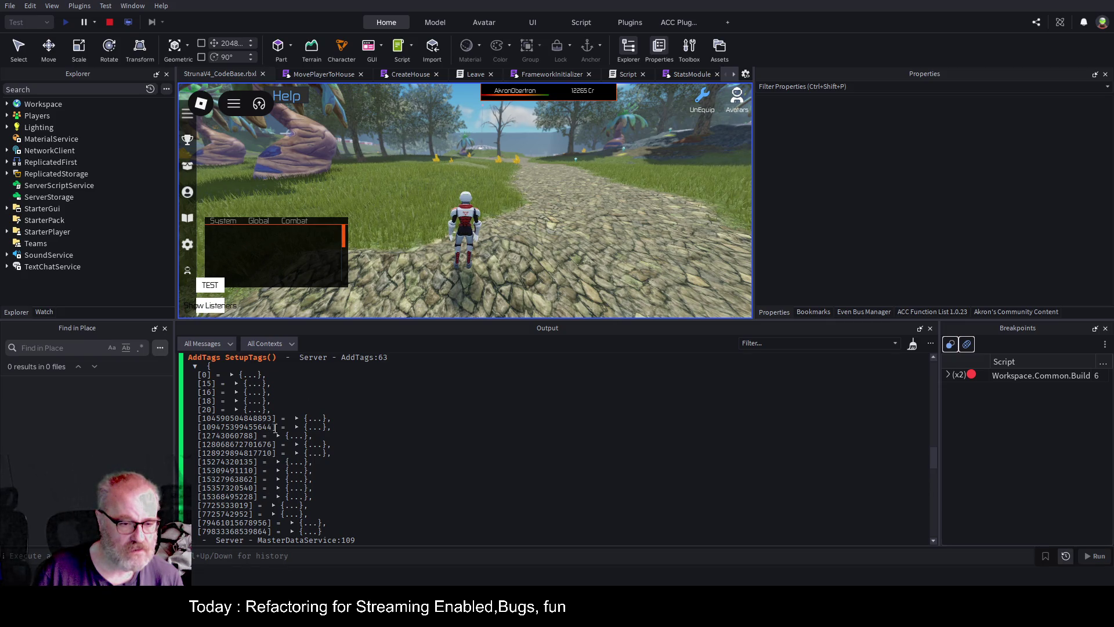
scroll(267, 454, "down", 2)
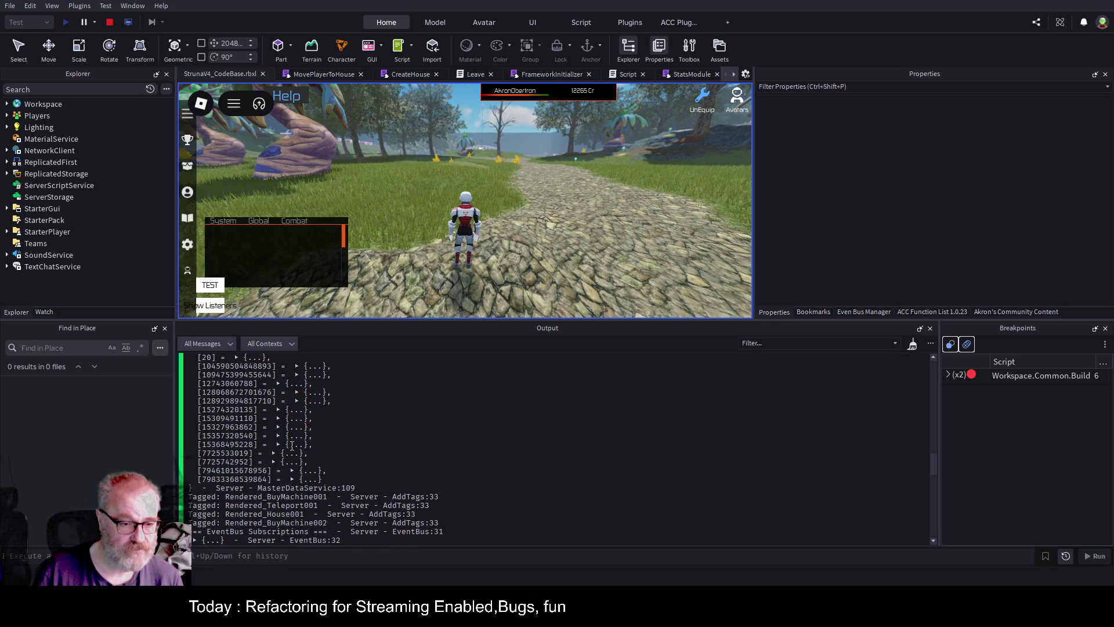
scroll(344, 445, "up", 2)
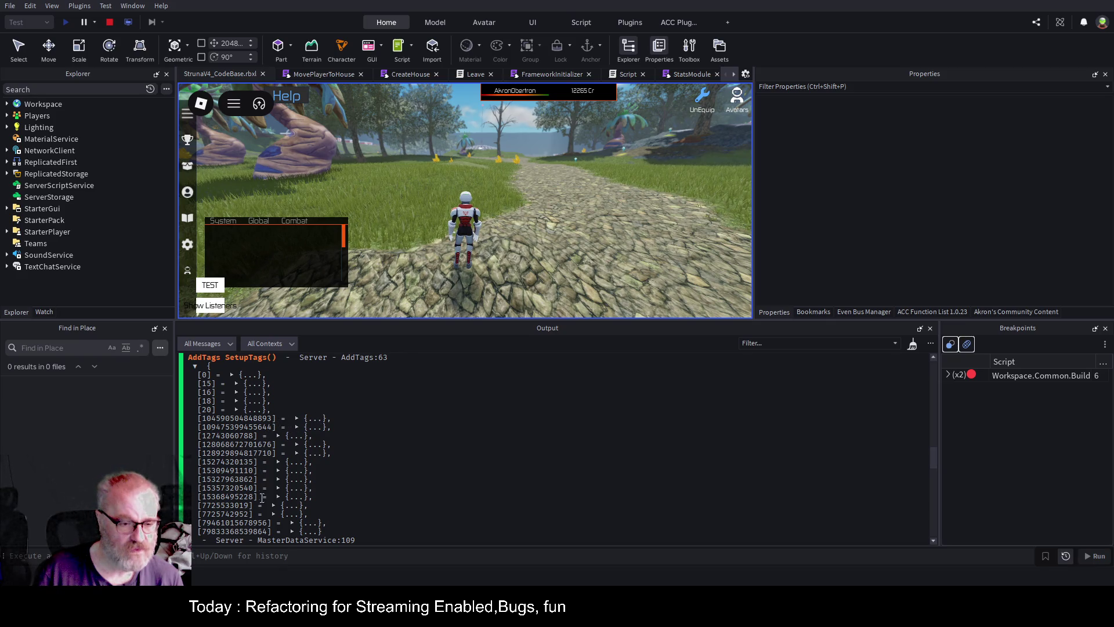
left_click(292, 531)
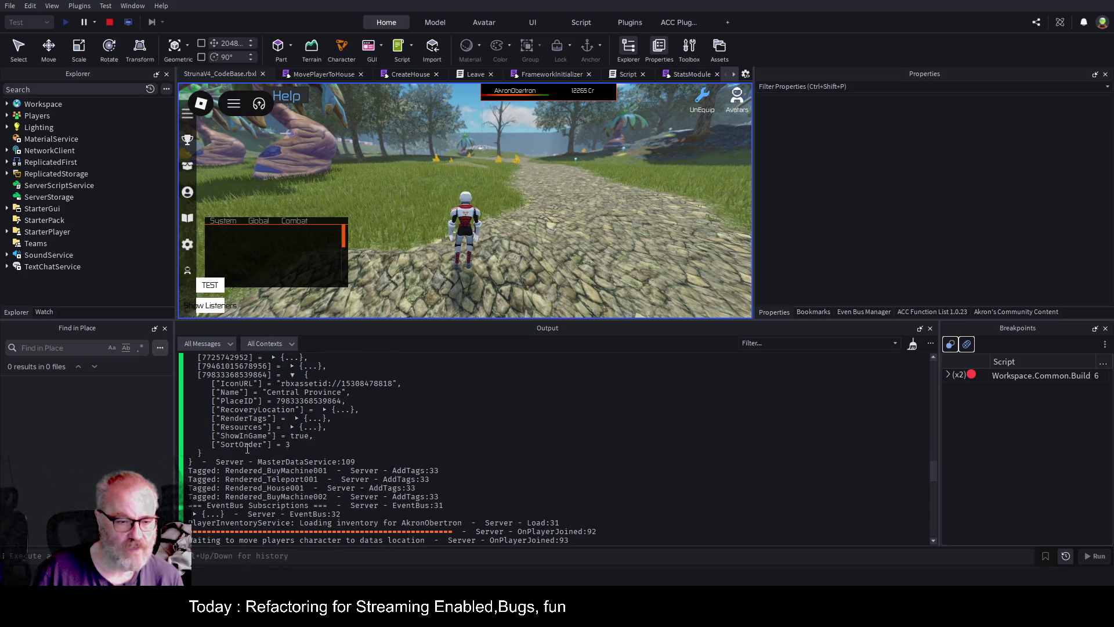
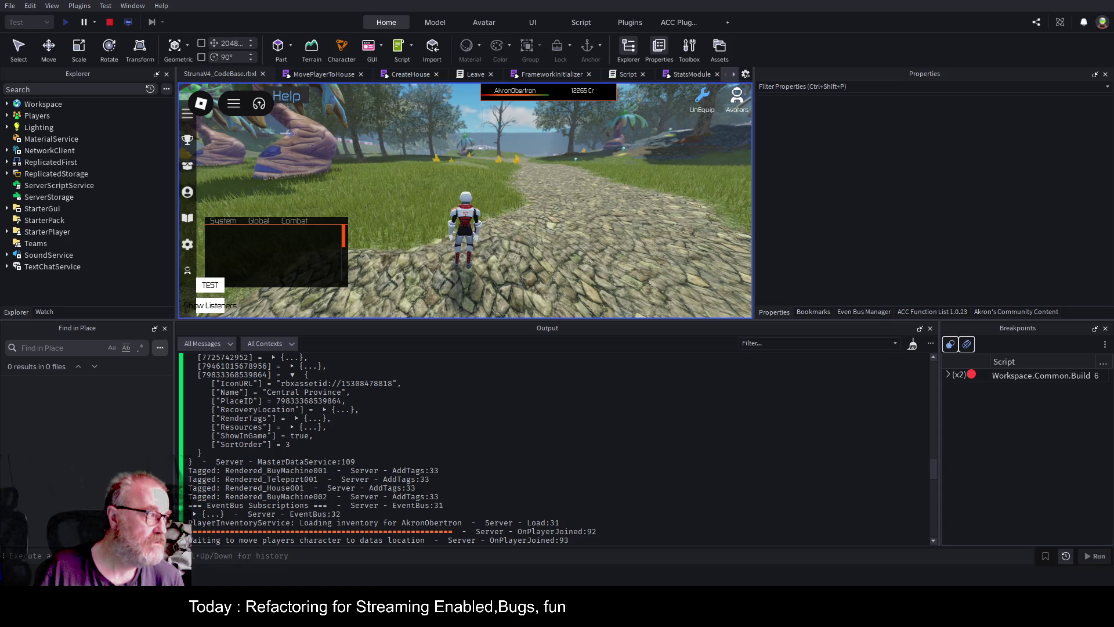
Duplicate the $RenderTags declaration and its doc comment just below it in Place.php
scroll(638, 290, "up", 7)
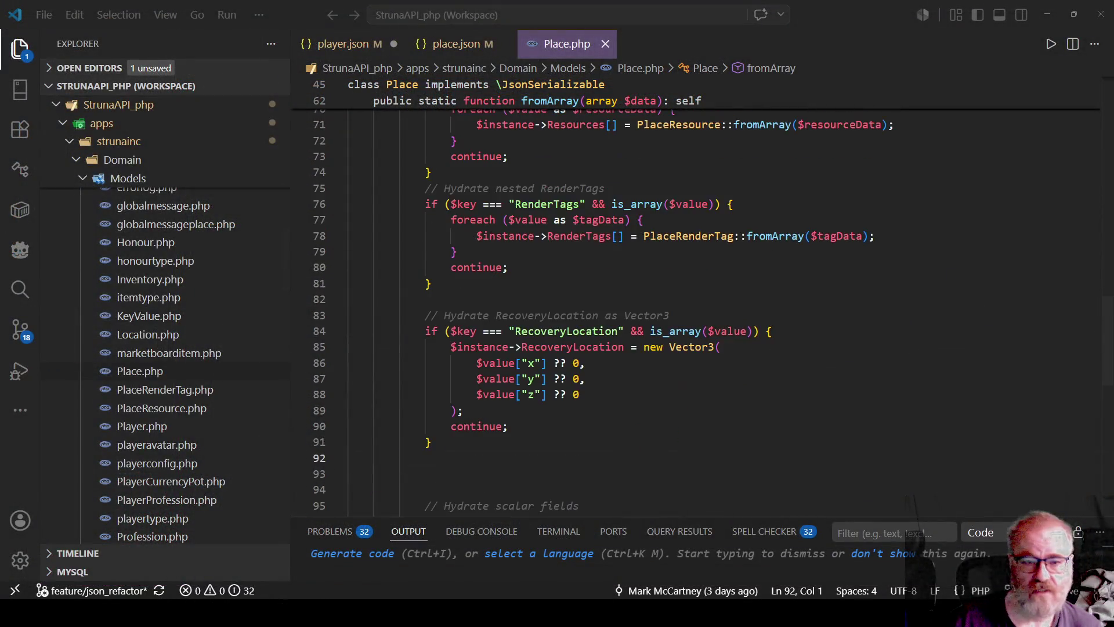
scroll(696, 296, "up", 6)
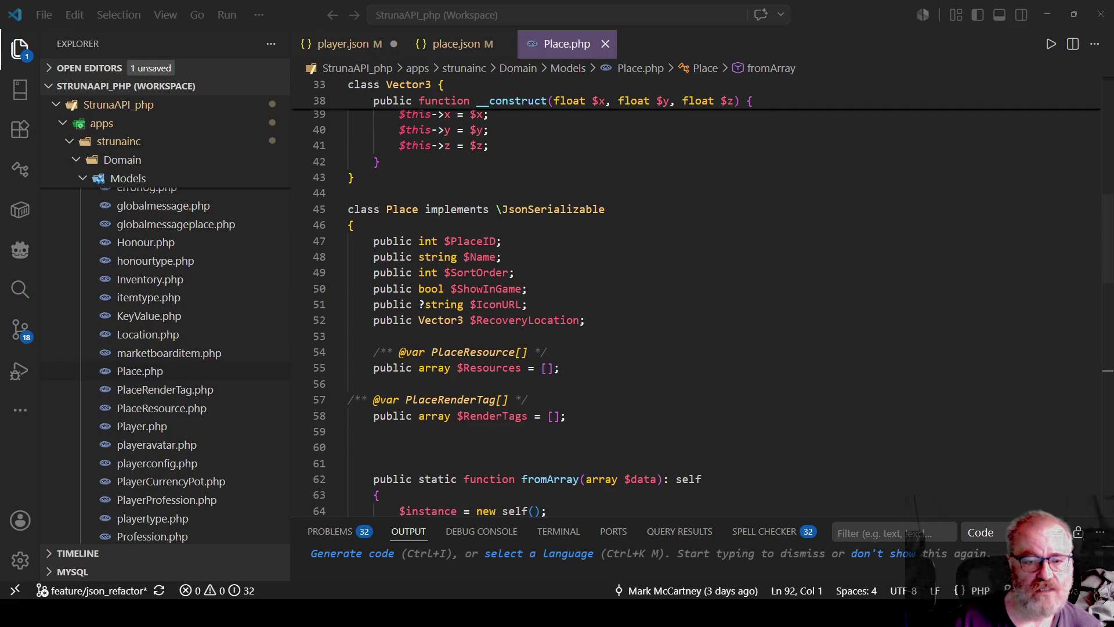
left_click(566, 415)
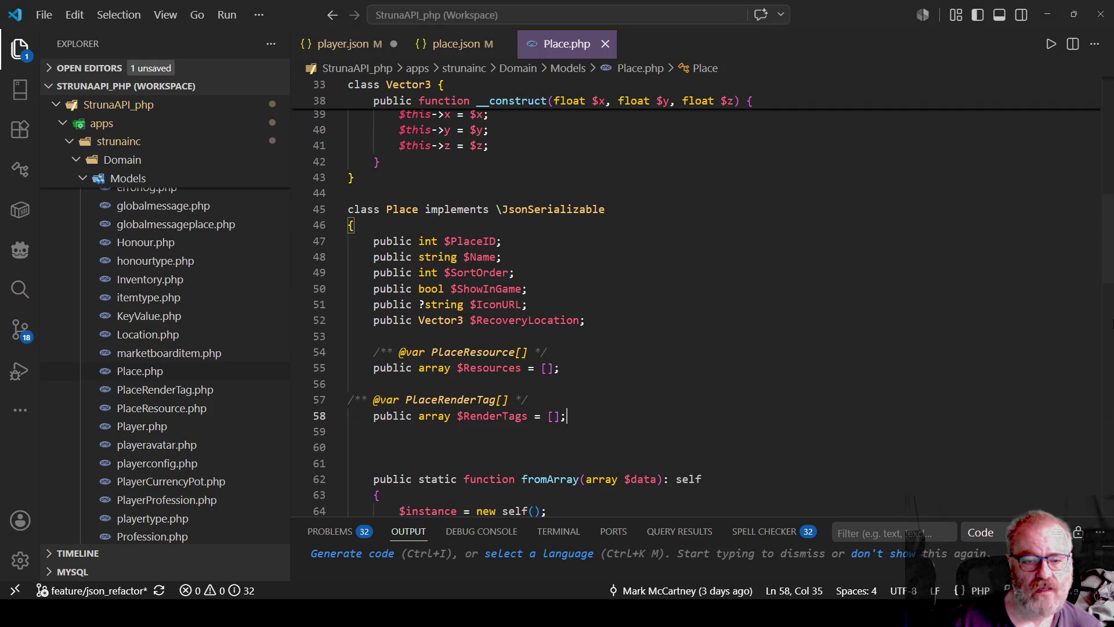
key("shift+Home")
key("shift+Up")
key("ctrl+c")
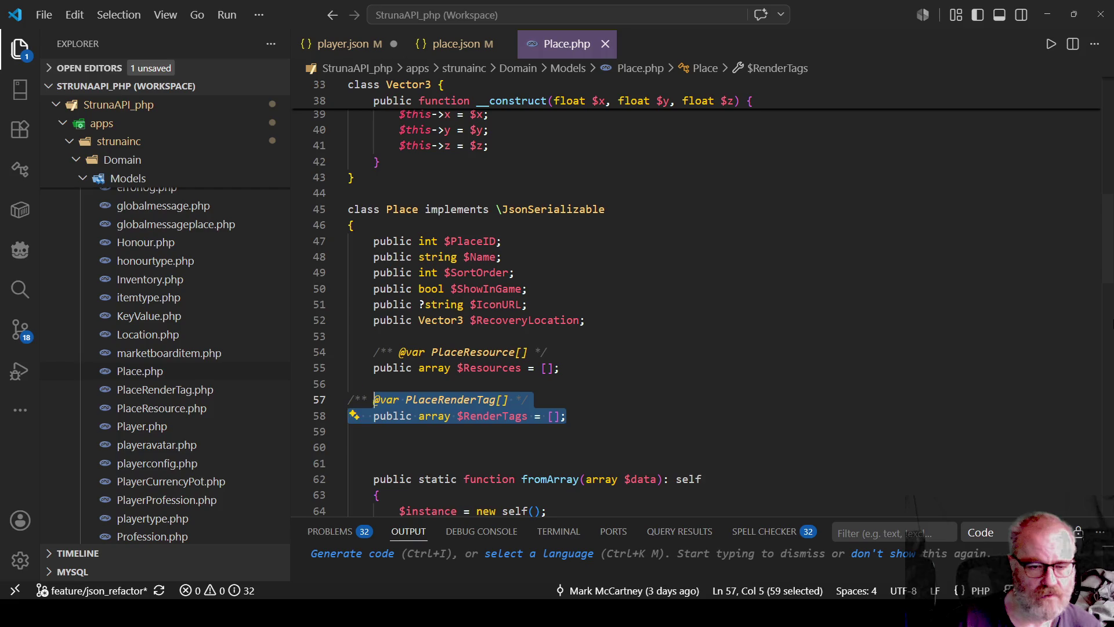
left_click(349, 429)
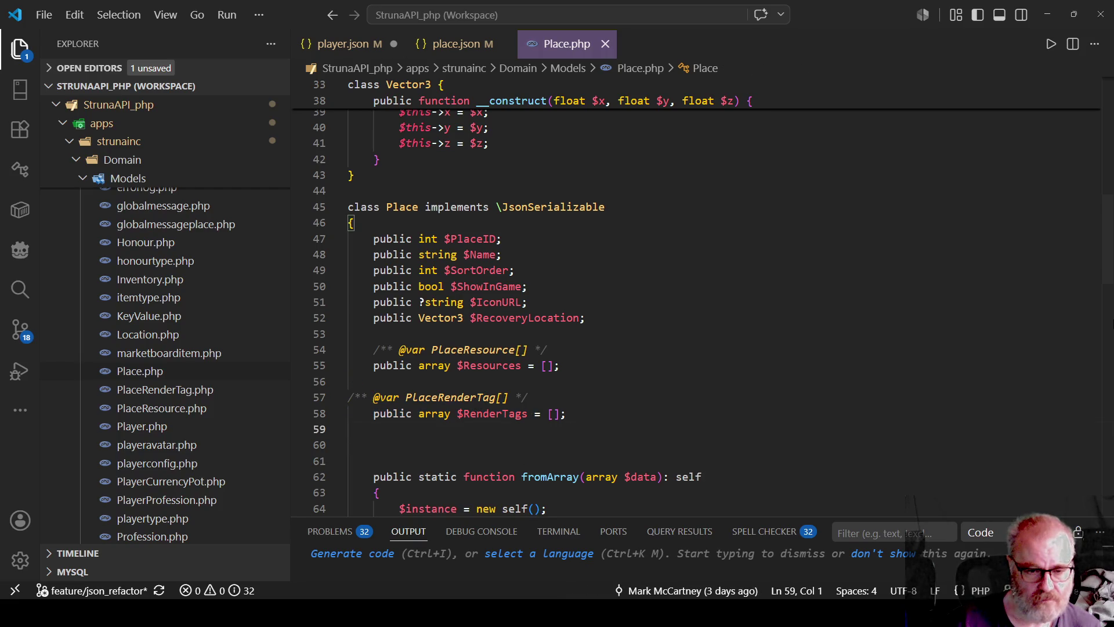
key("ctrl+v")
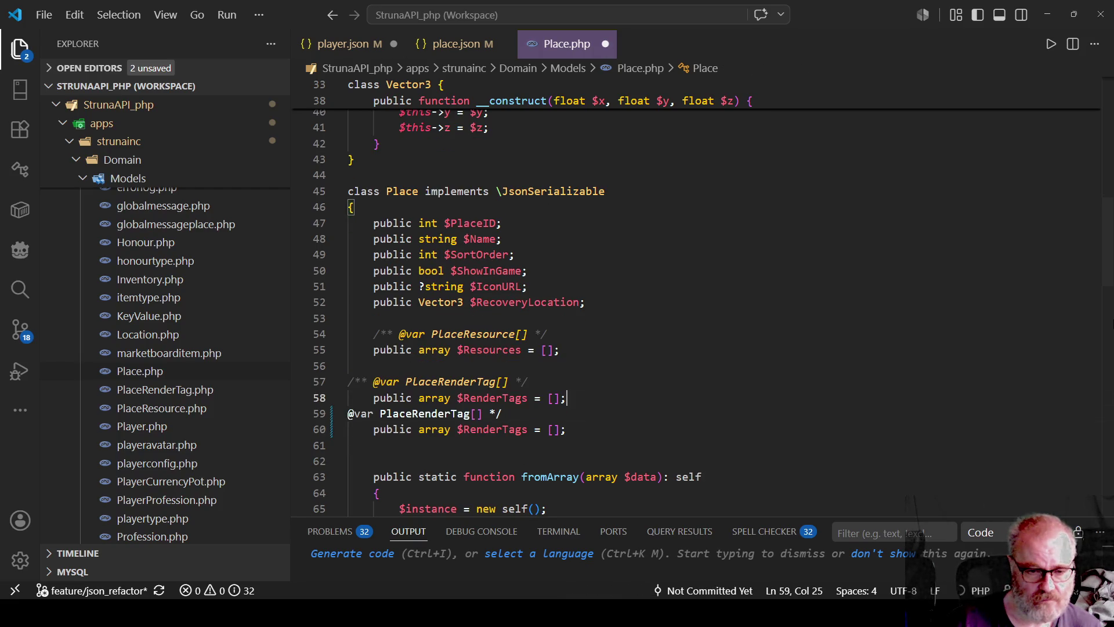
type("/**")
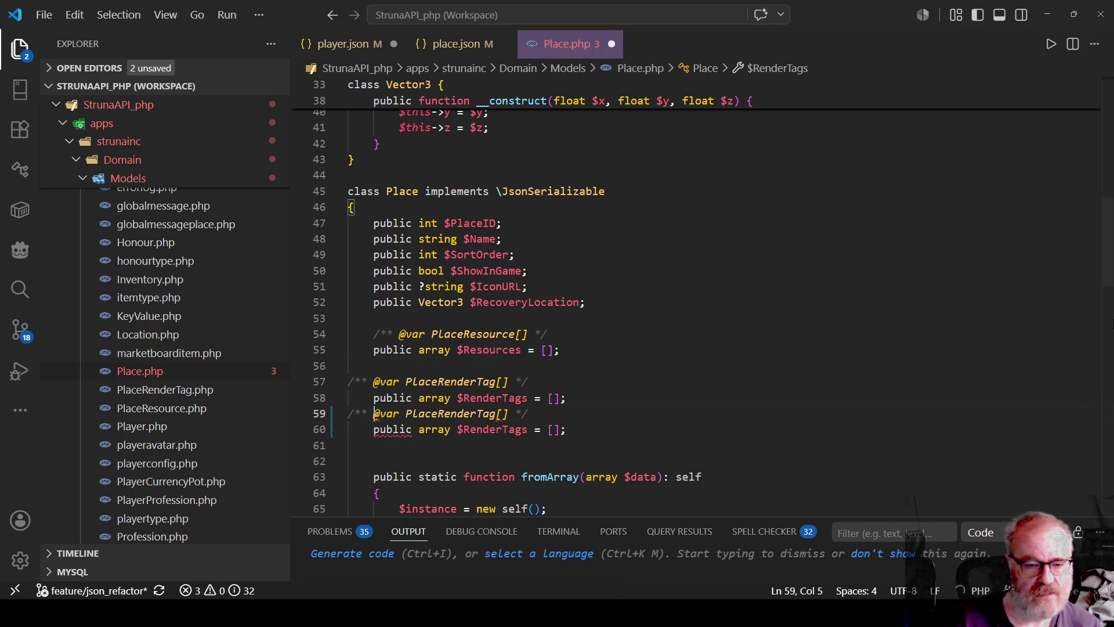
key("Home")
key("Return")
Change the copy into a PlaceItem[] property named $PlaceItems and save Place.php
left_click(523, 429)
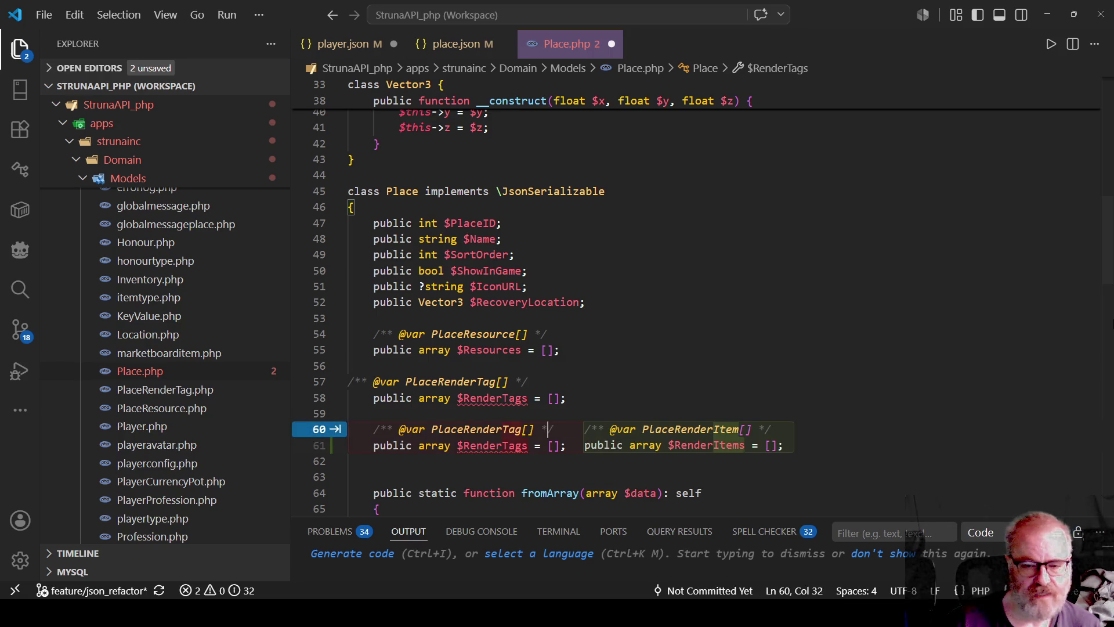
key("BackSpace")
key("BackSpace")
key("BackSpace")
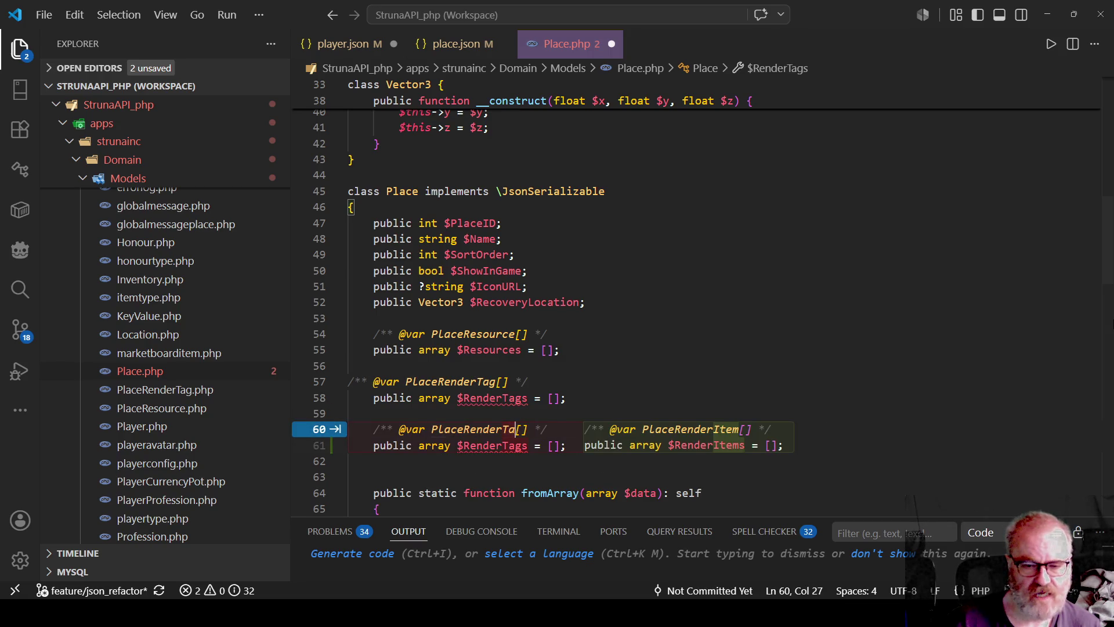
type("Item")
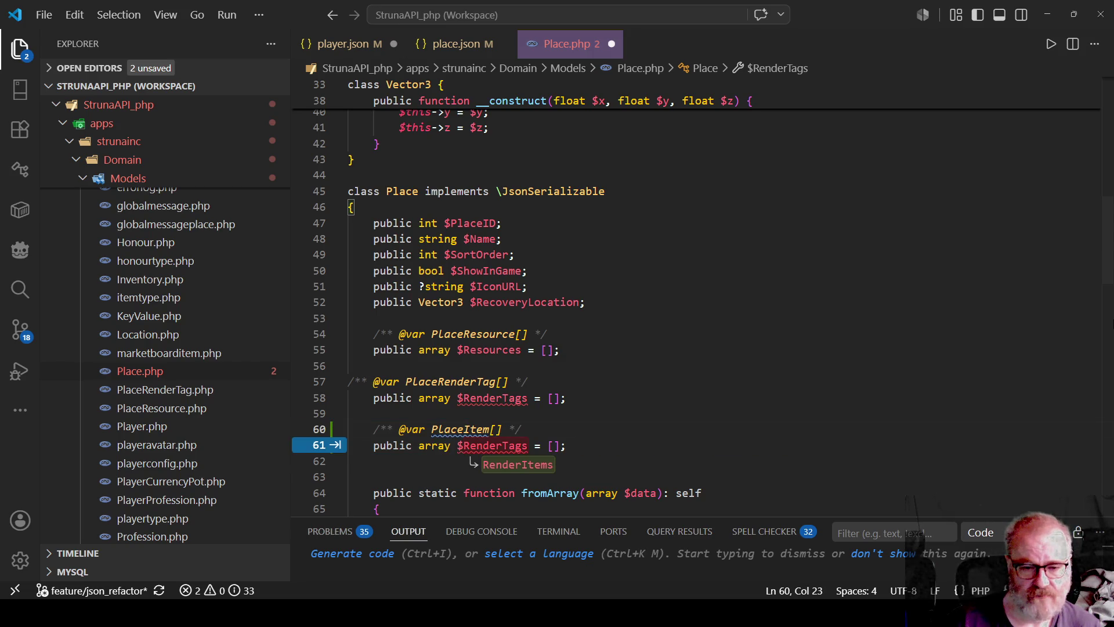
key("Escape")
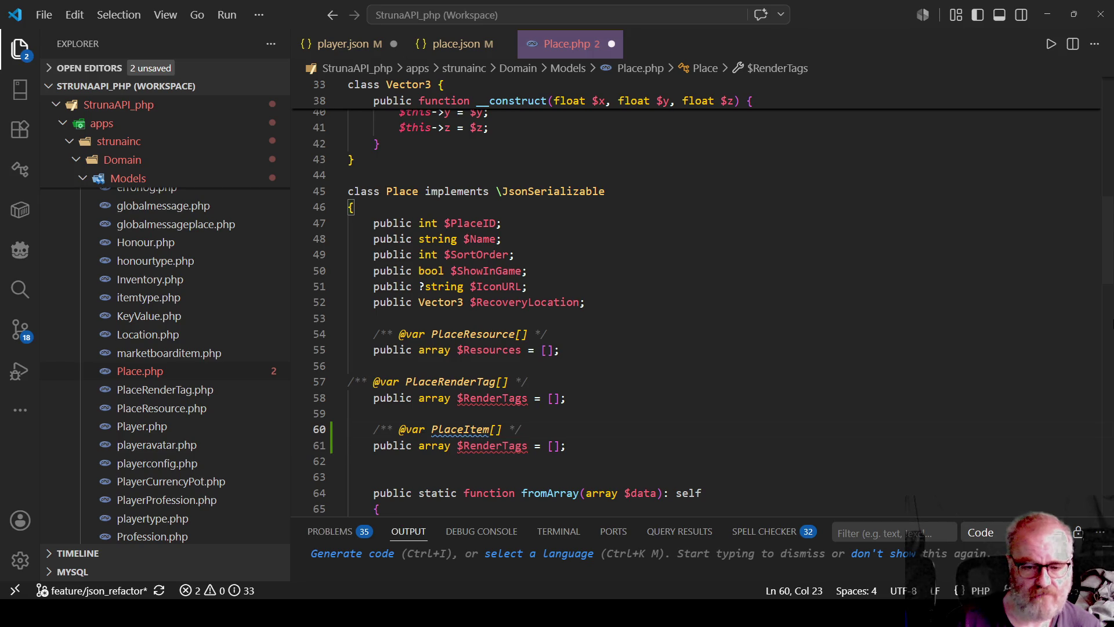
key("Down")
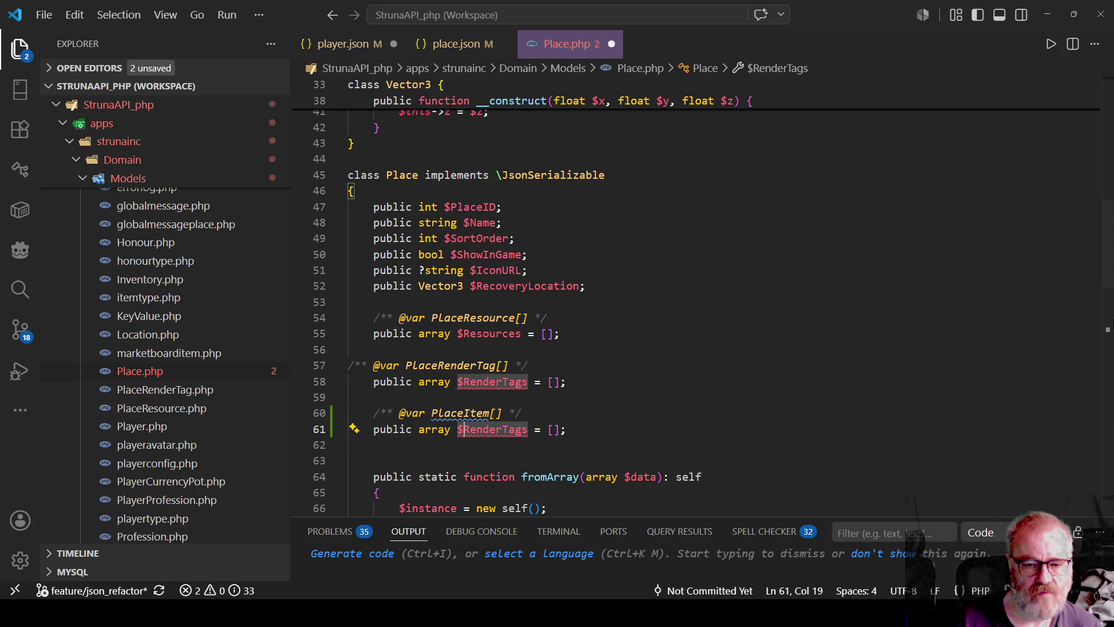
type("PlaceItems")
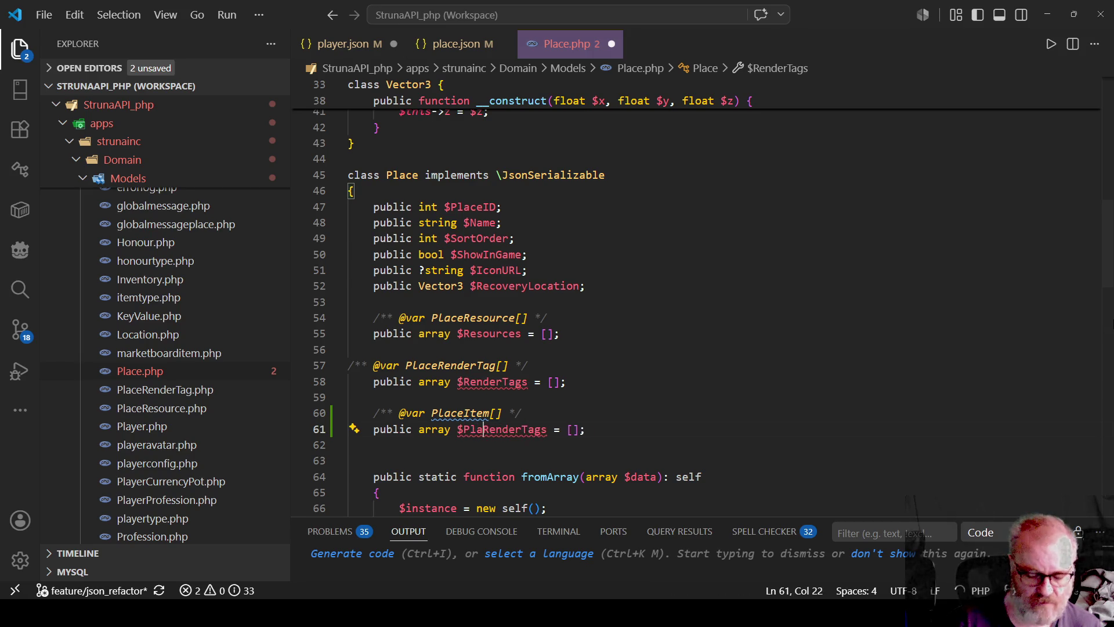
key("Delete")
key("Delete")
key("Delete")
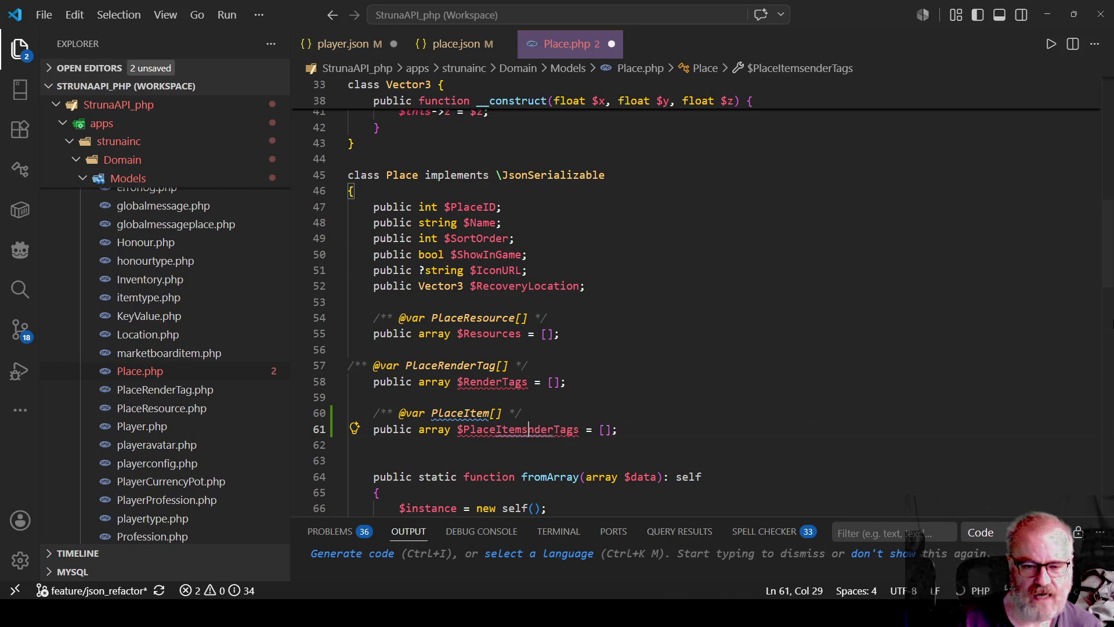
key("ctrl+s")
left_click(522, 412)
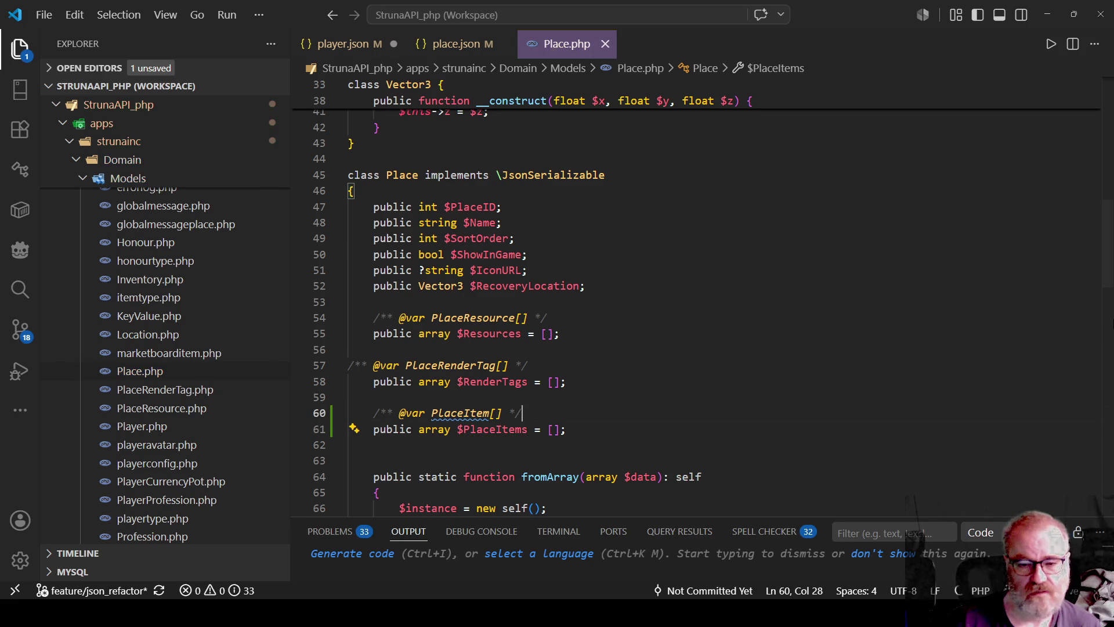
left_click(452, 44)
mouse_move(444, 348)
left_mouse_down()
mouse_move(503, 349)
mouse_move(499, 427)
left_mouse_up()
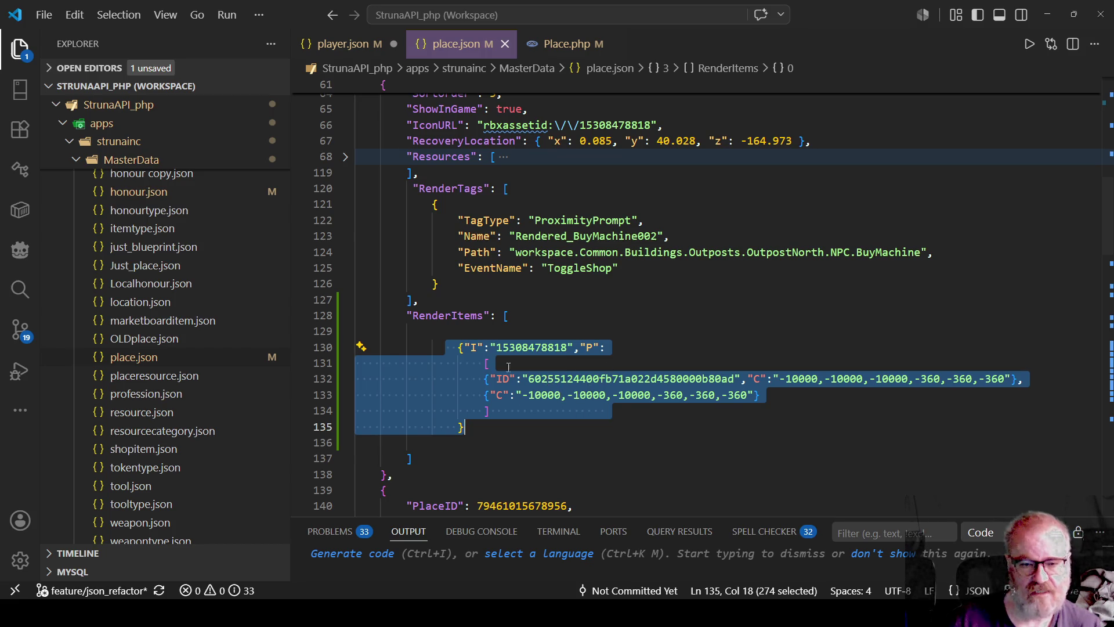
left_click(574, 359)
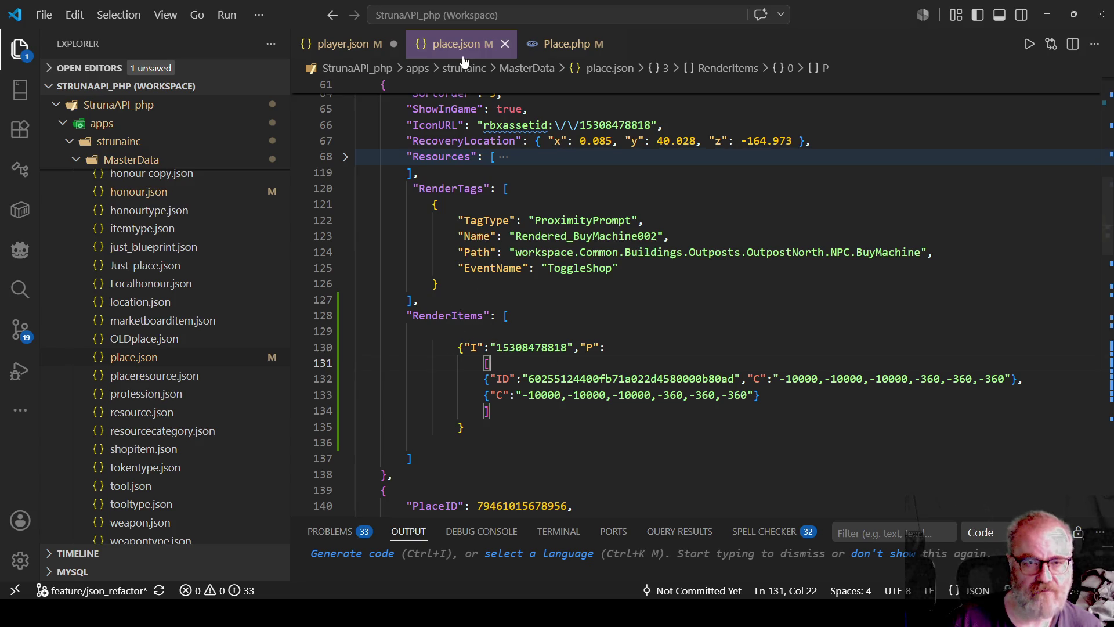
left_click(556, 45)
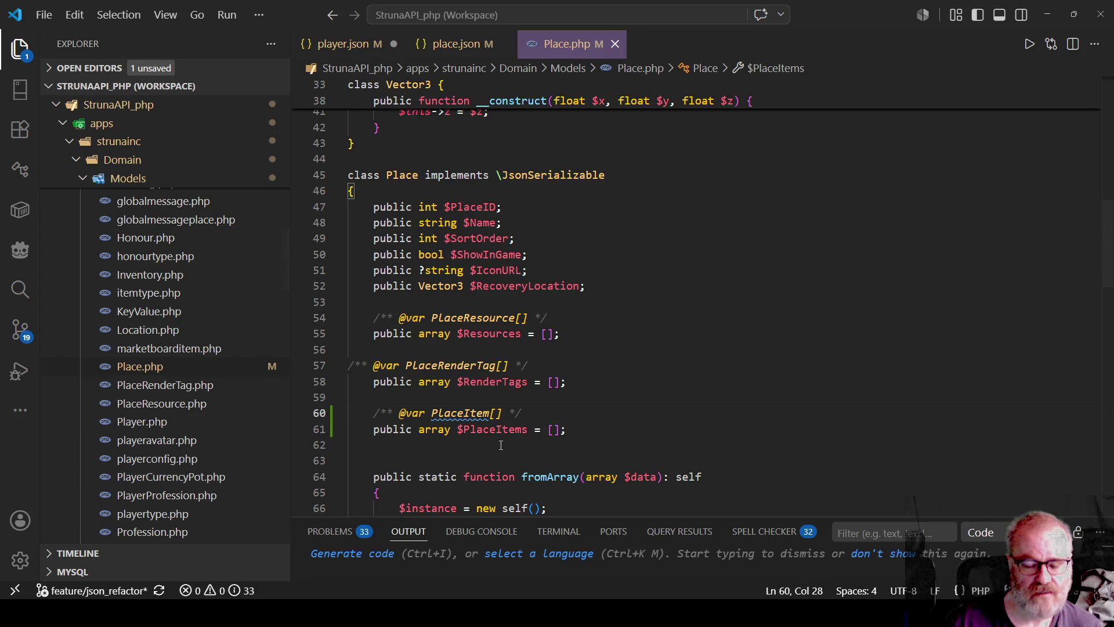
mouse_move(472, 413)
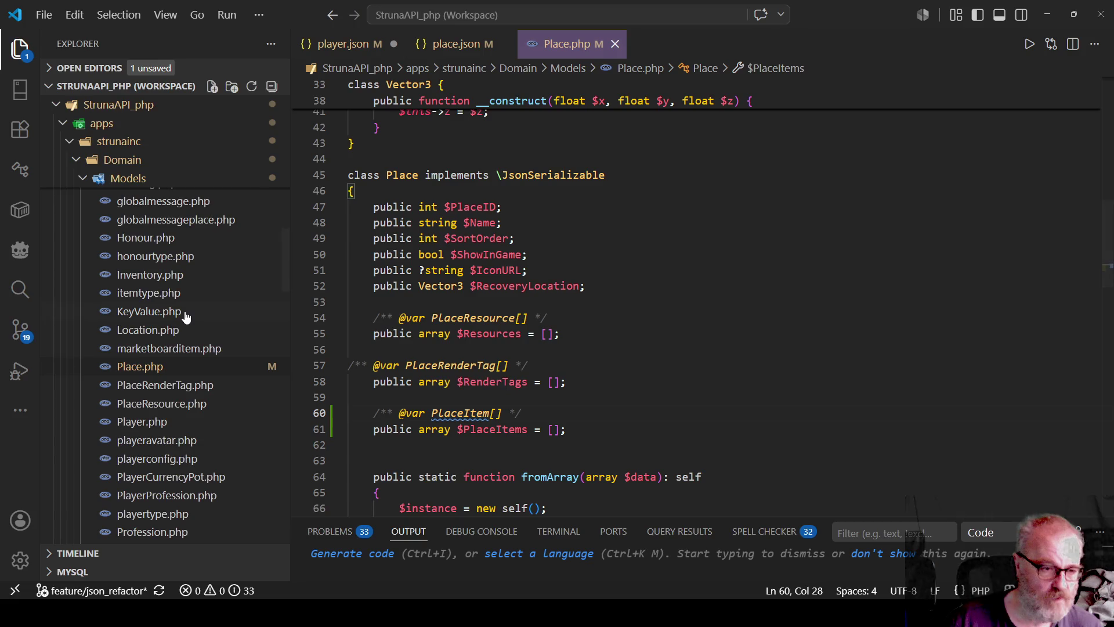
Copy PlaceRenderTag.php into the Models folder and rename the copy to PlaceItem.php
left_click(165, 386)
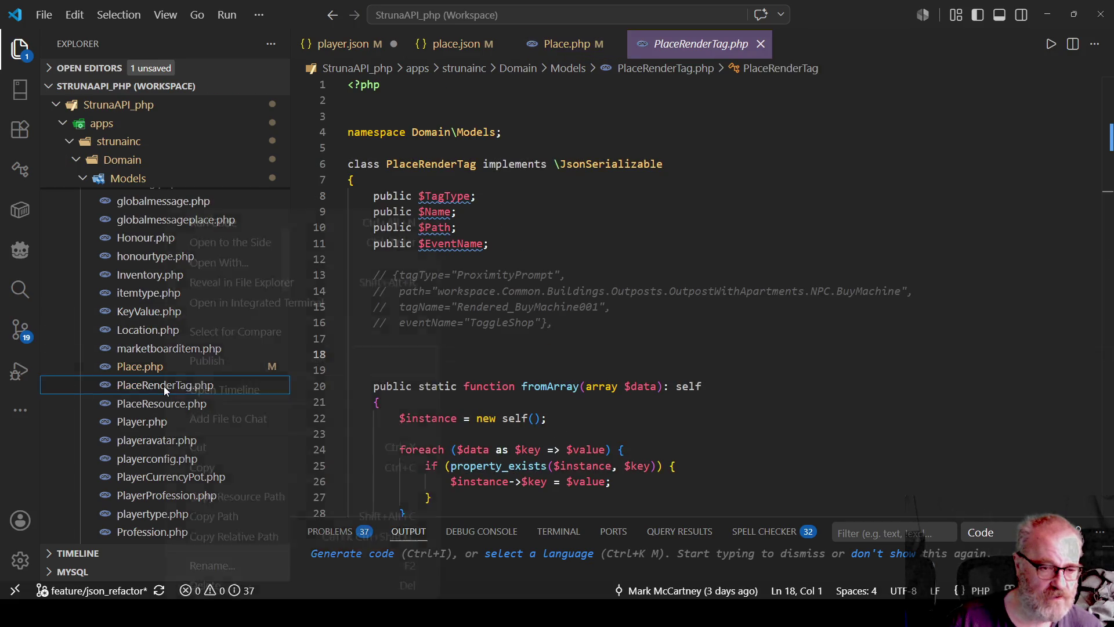
right_click(164, 385)
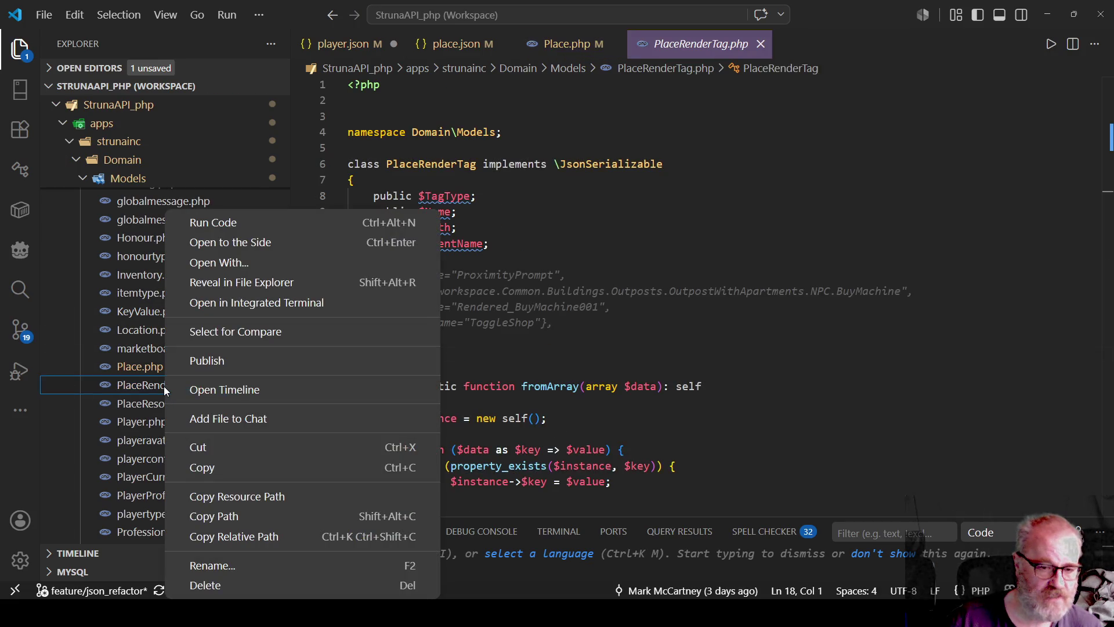
left_click(225, 473)
scroll(181, 272, "up", 5)
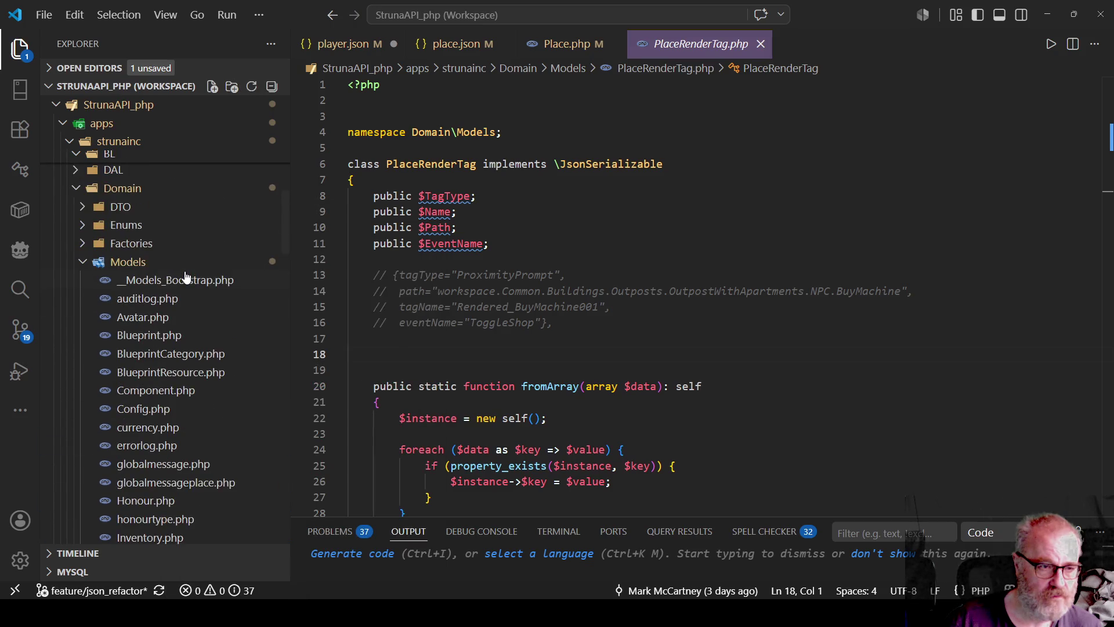
right_click(118, 266)
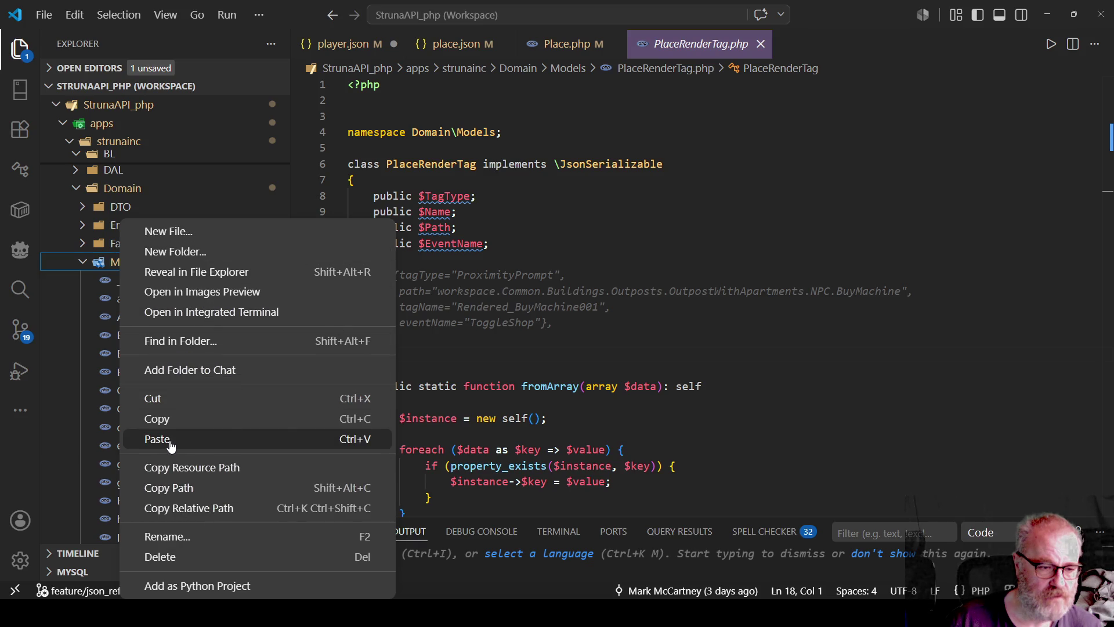
left_click(207, 439)
key("F2")
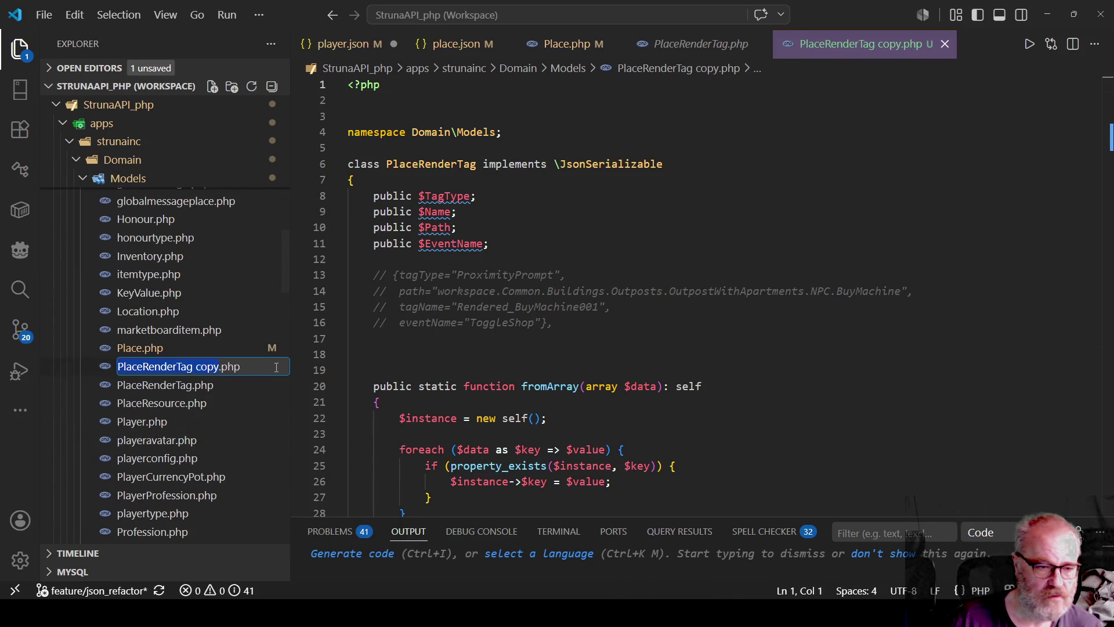
type("PlaceItem")
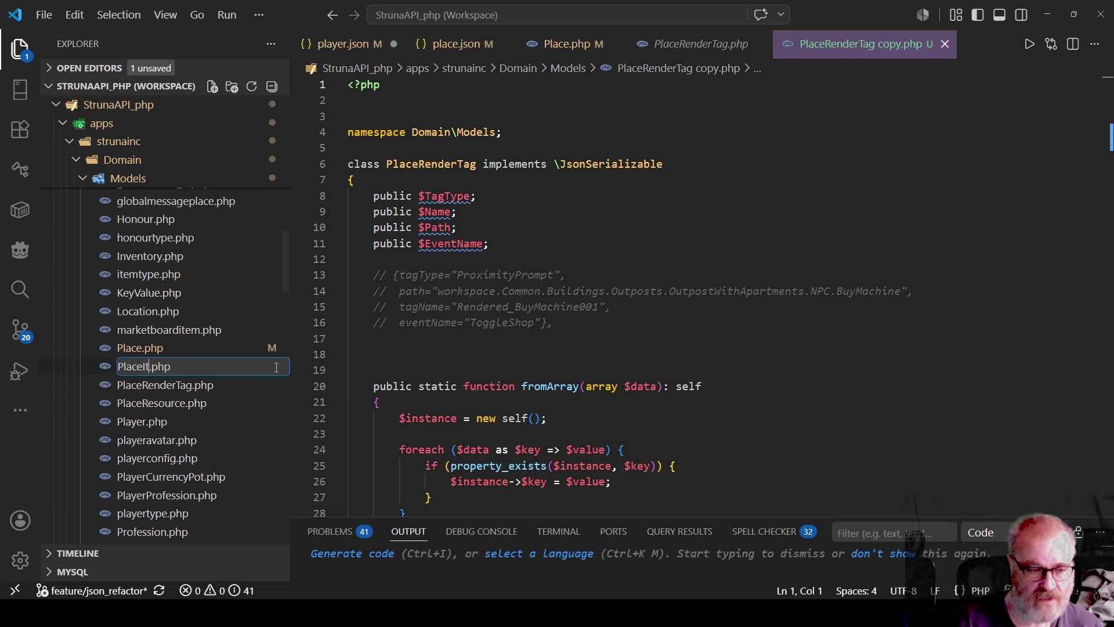
key("Return")
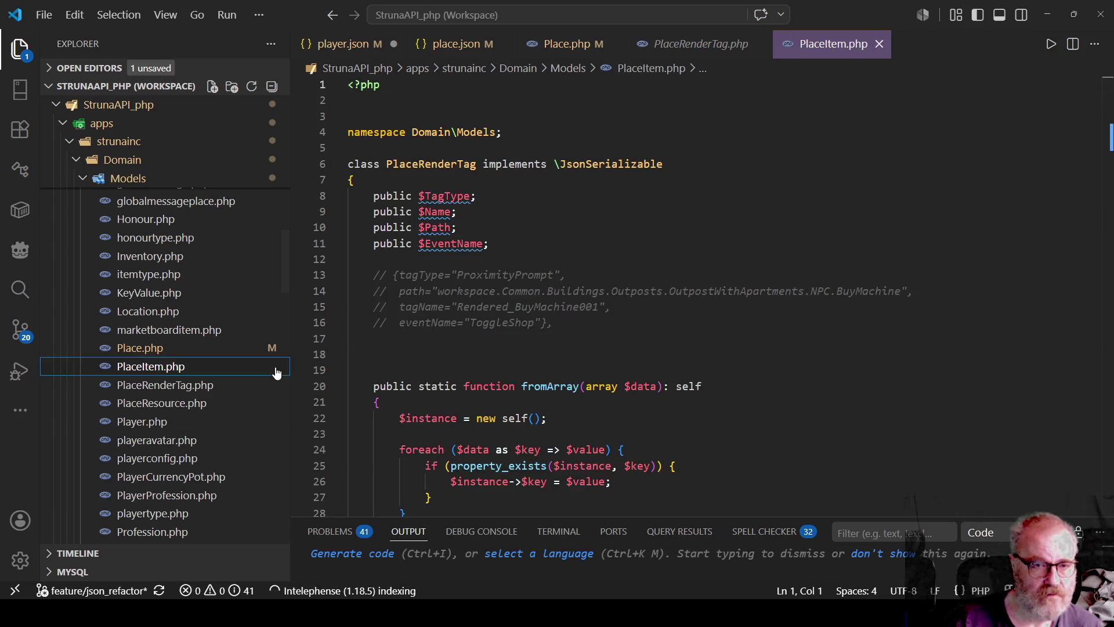
Rename the class in PlaceItem.php from PlaceRenderTag to PlaceItem
double_click(438, 164)
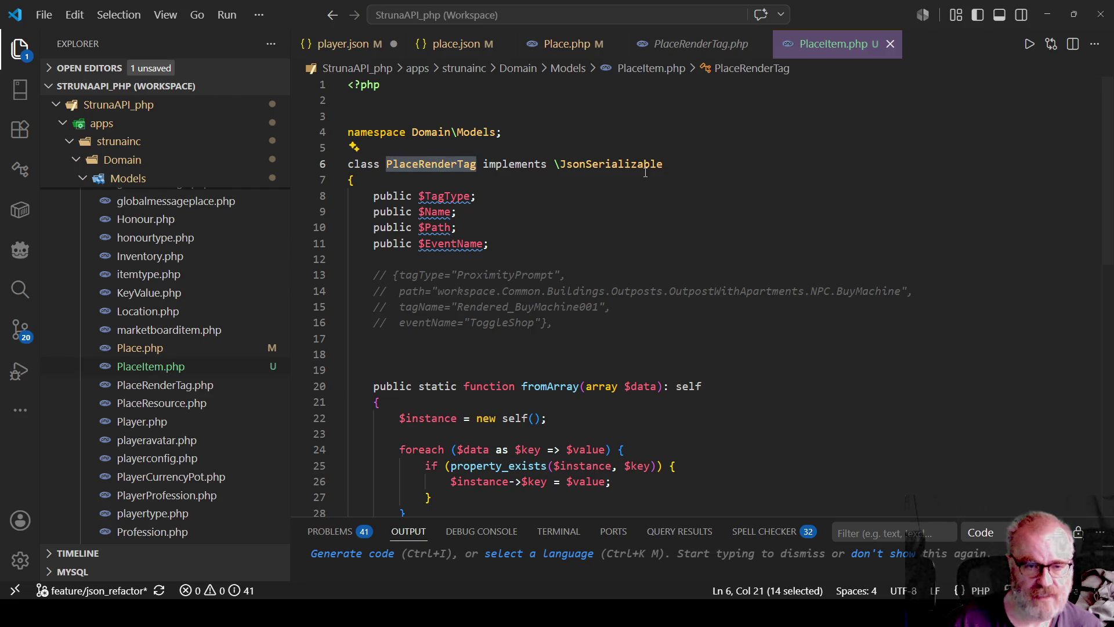
type("Placeitem")
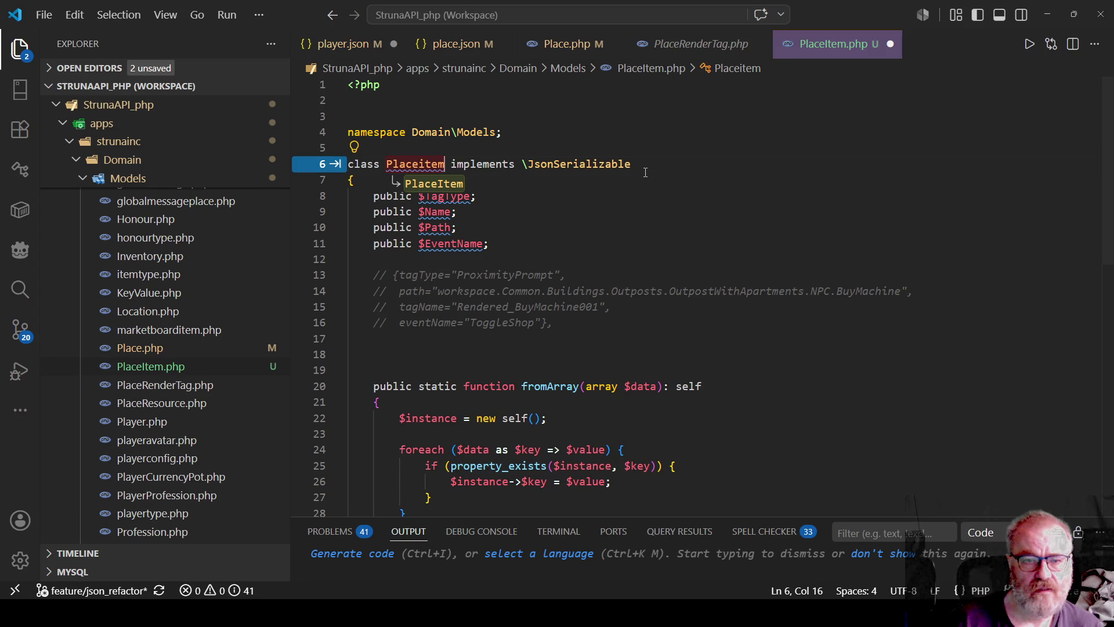
key("Return")
key("End")
key("Delete")
key("Left")
key("Left")
key("Left")
key("BackSpace")
type("I")
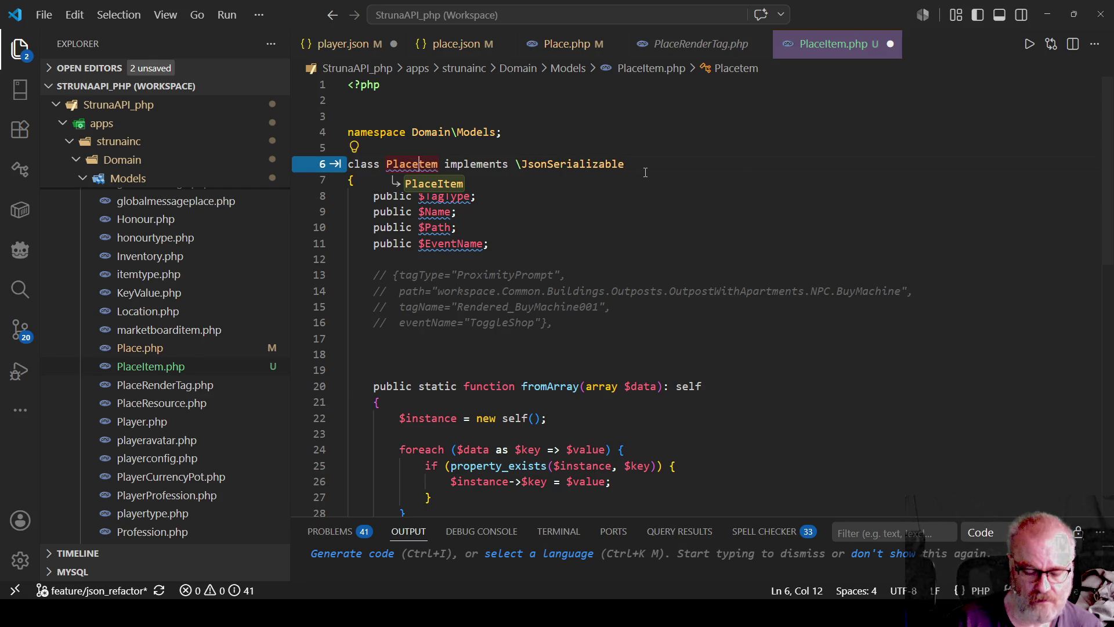
key("Down")
key("Down")
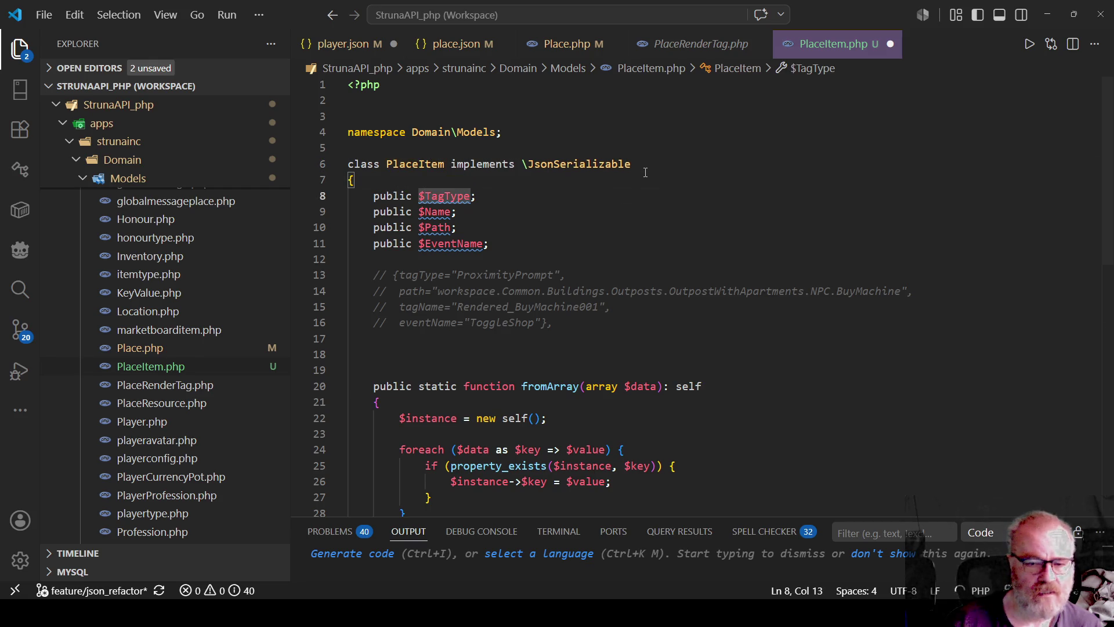
Delete the old commented-out example block on lines 13–16, leaving blank lines
scroll(507, 296, "down", 5)
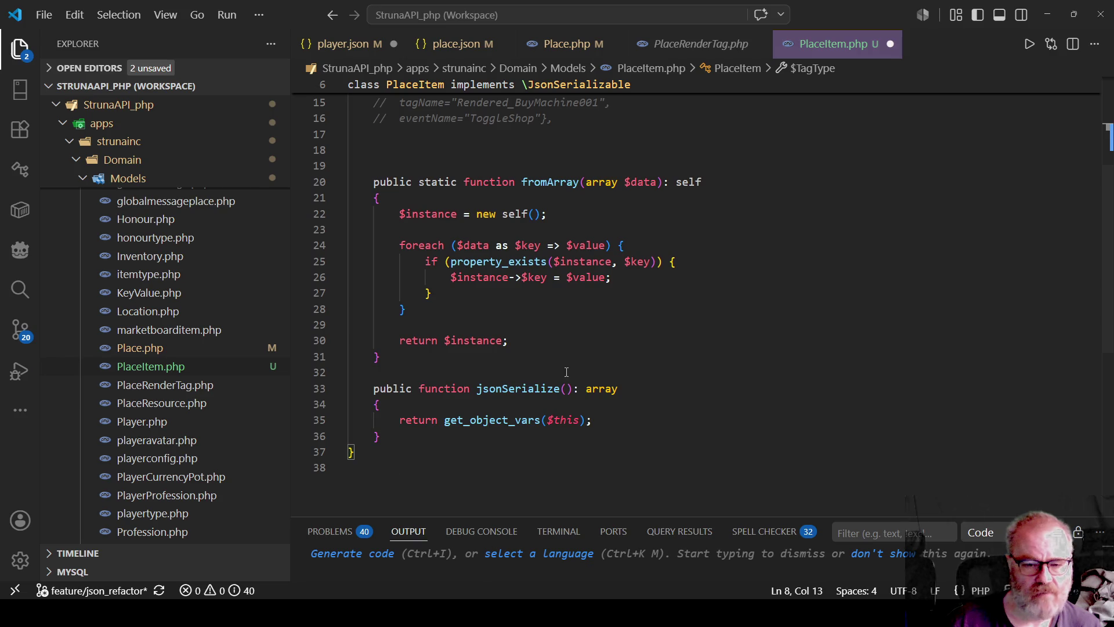
scroll(566, 371, "up", 5)
left_click_drag(580, 322, 368, 278)
key("ctrl+v")
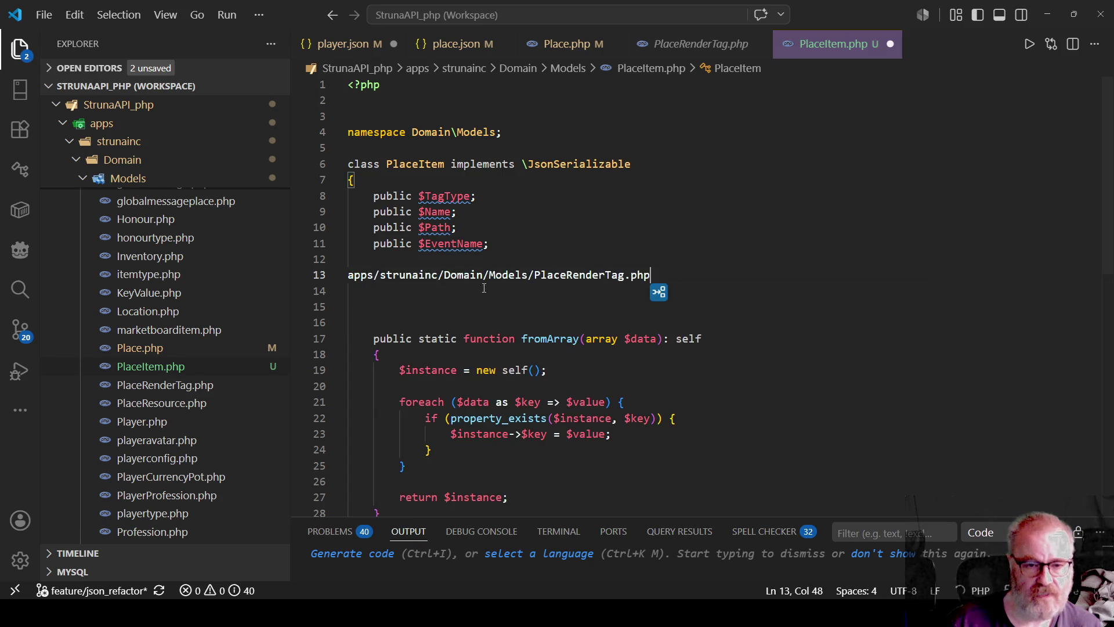
key("shift+Home")
key("BackSpace")
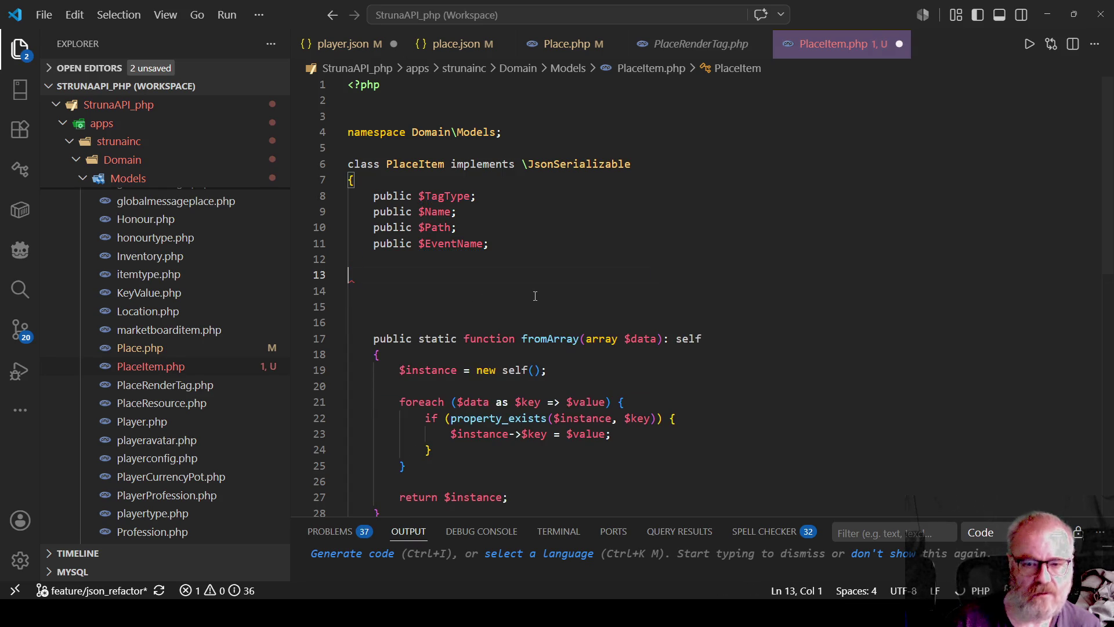
scroll(232, 261, "up", 5)
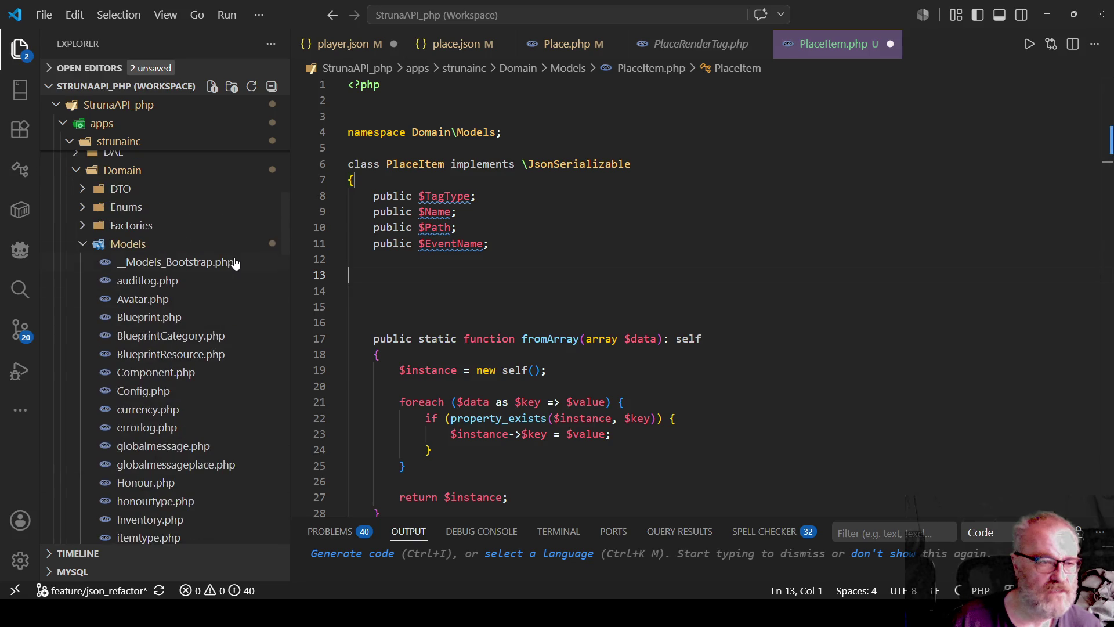
double_click(155, 261)
Add a require_once for PlaceItem.php after the PlaceRenderTag line in __Models_Bootstrap.php and save
left_click(628, 291)
scroll(551, 233, "down", 2)
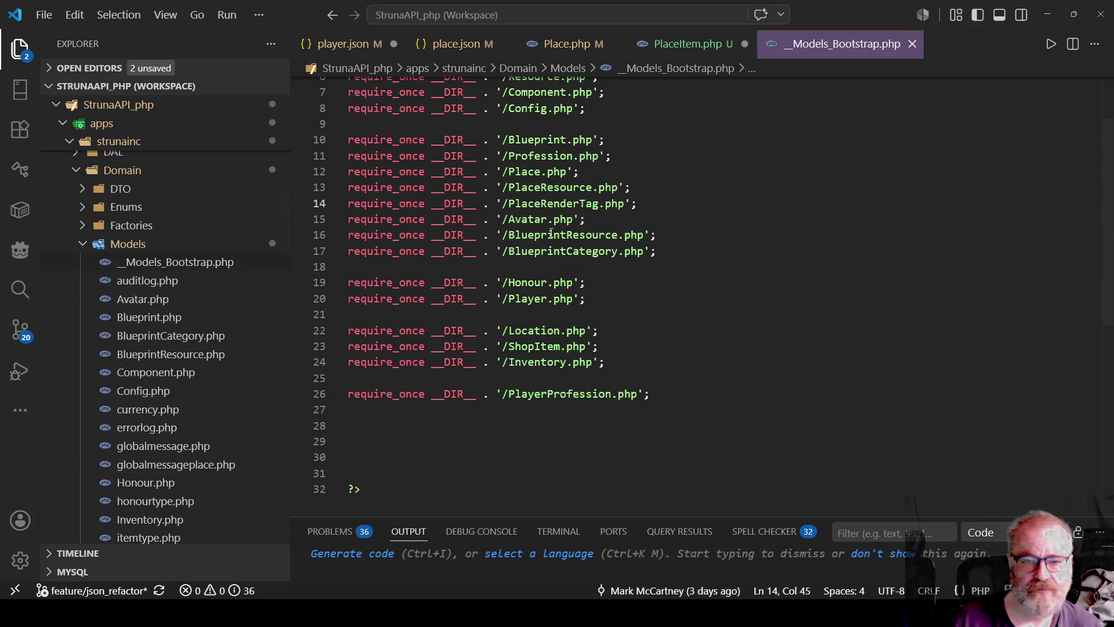
left_click(596, 175)
key("Down")
key("Down")
key("End")
key("Return")
key("ctrl+v")
key("Left")
key("Left")
key("Left")
key("BackSpace")
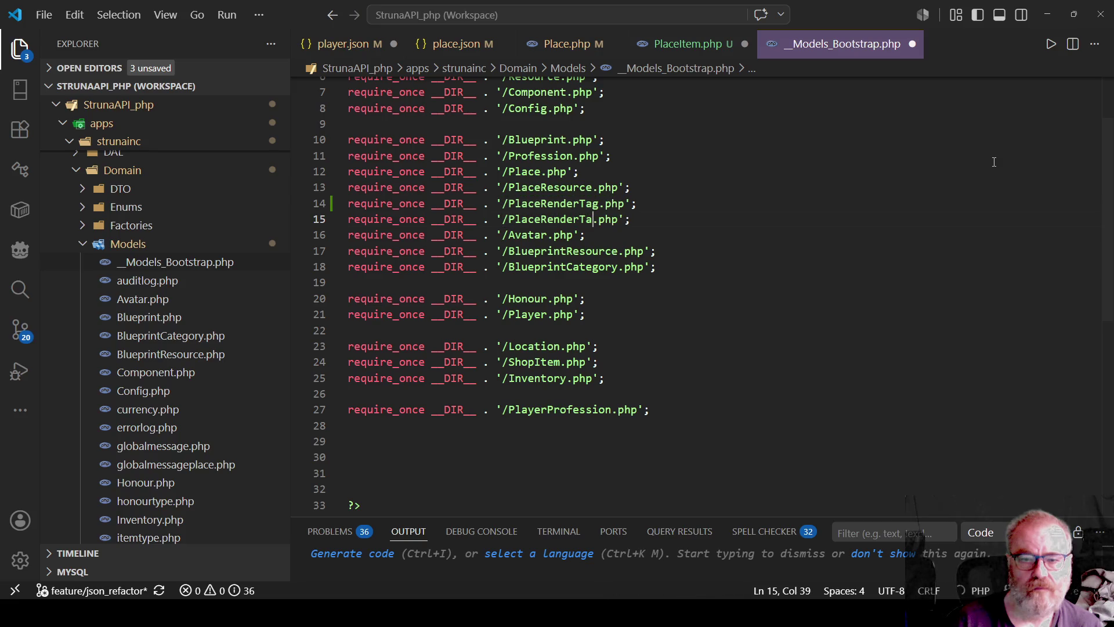
key("BackSpace")
key("BackSpace")
key("BackSpace")
type("Item")
key("ctrl+s")
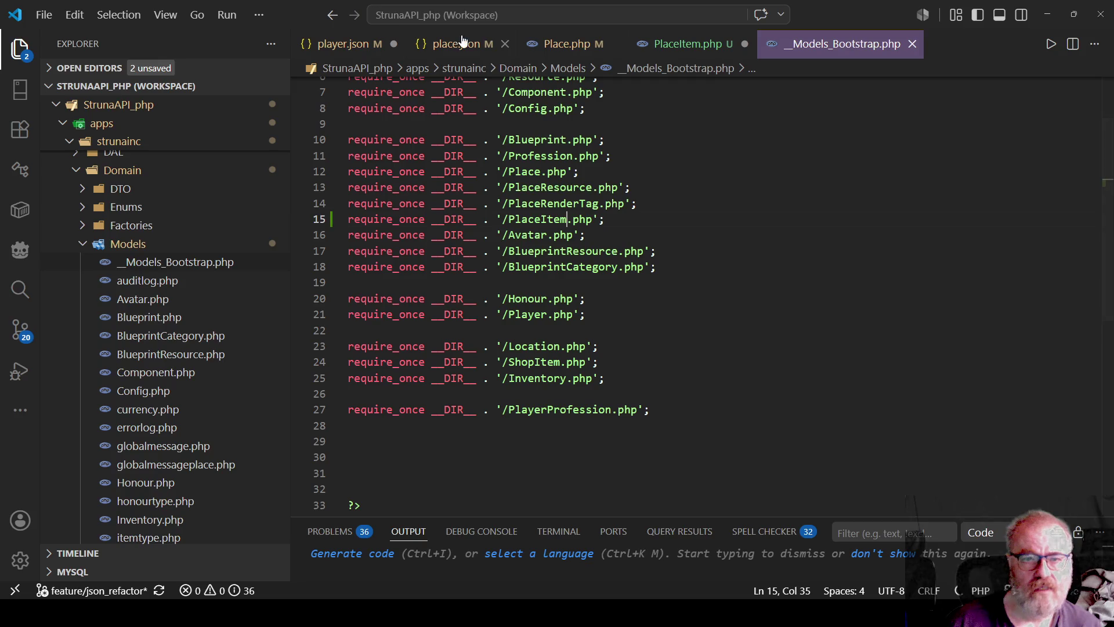
left_click(688, 43)
left_click(528, 290)
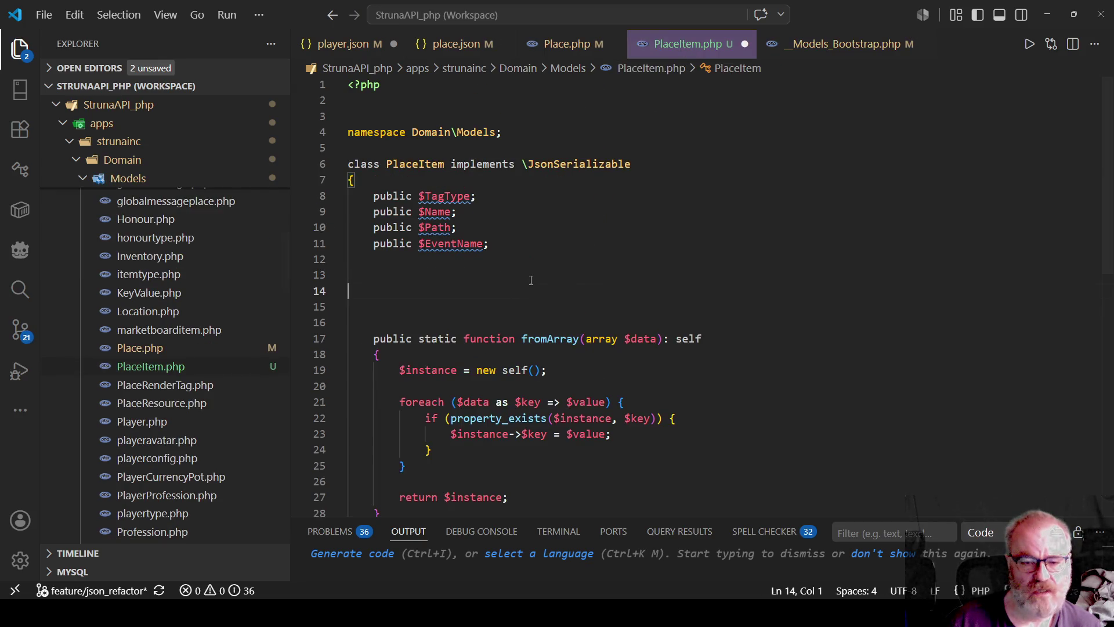
Paste the sample RenderItems entry from place.json into PlaceItem.php and comment it out
left_click(456, 43)
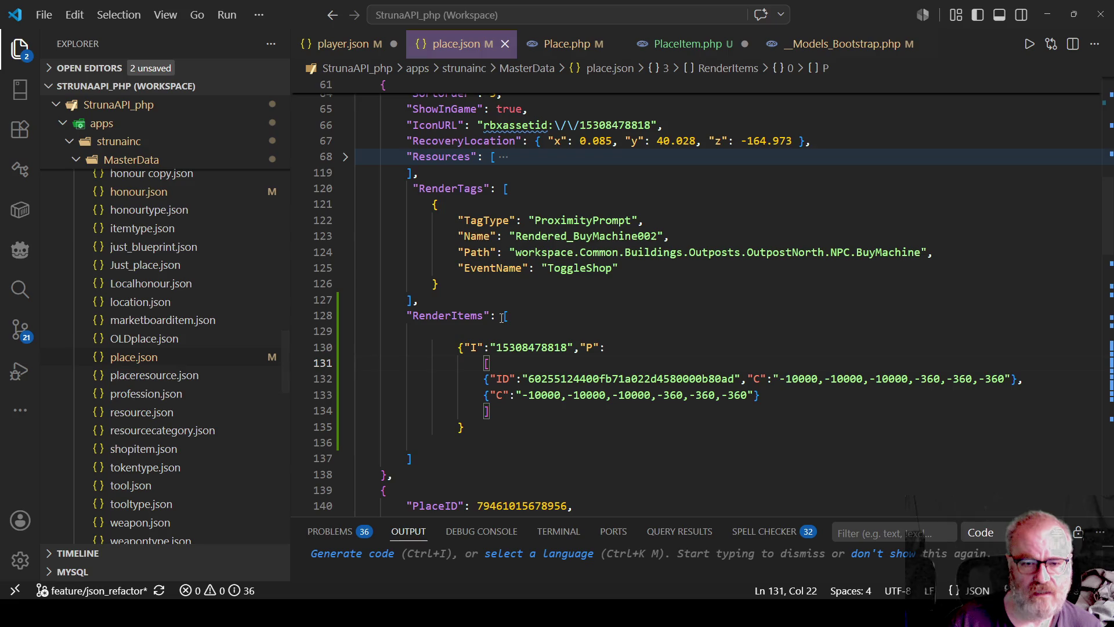
mouse_move(443, 347)
left_mouse_down()
mouse_move(510, 411)
mouse_move(511, 427)
left_mouse_up()
key("ctrl+c")
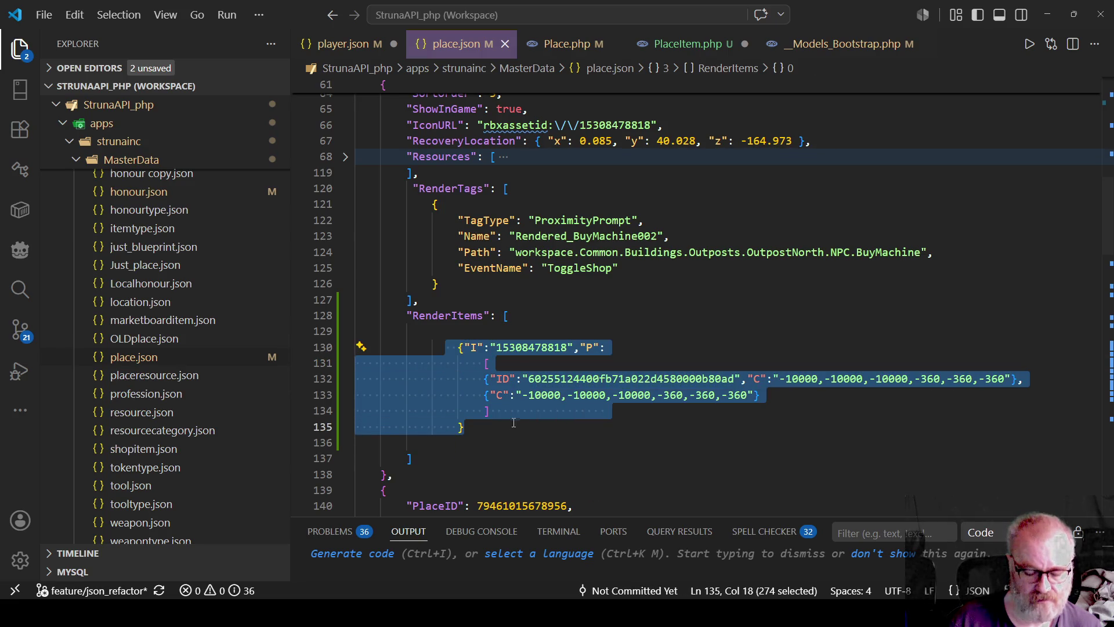
left_click(693, 46)
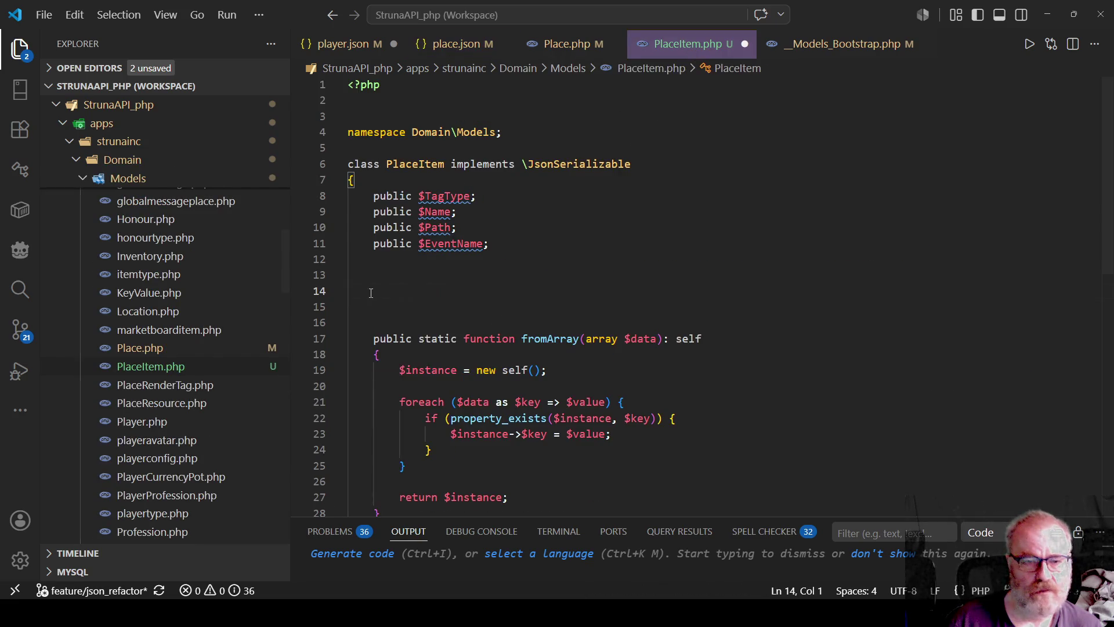
key("ctrl+v")
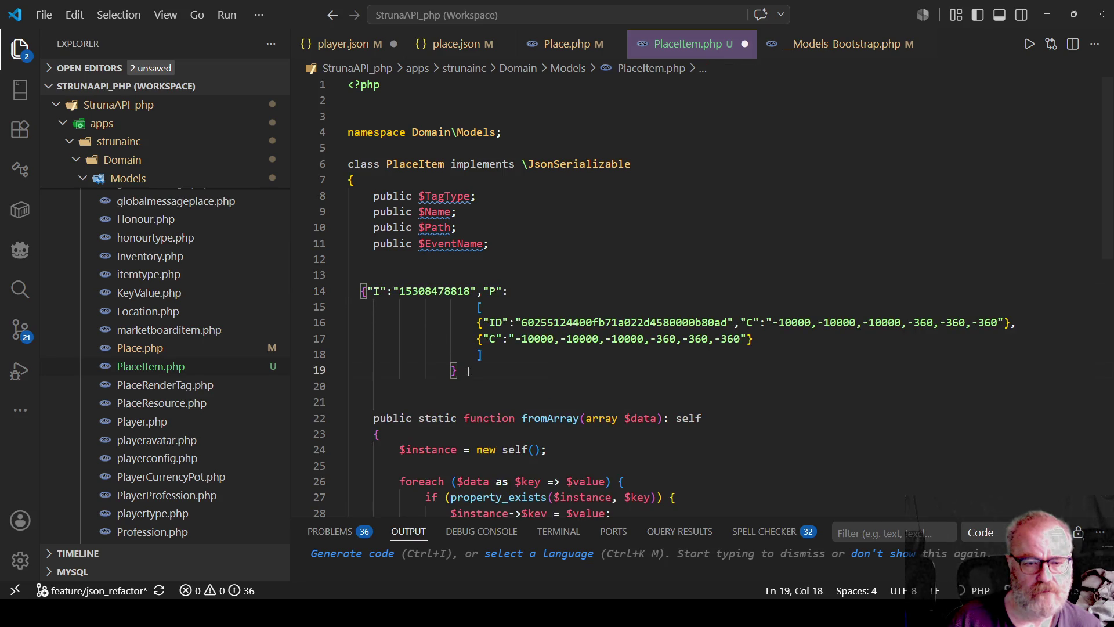
left_click_drag(459, 370, 333, 278)
key("ctrl+k")
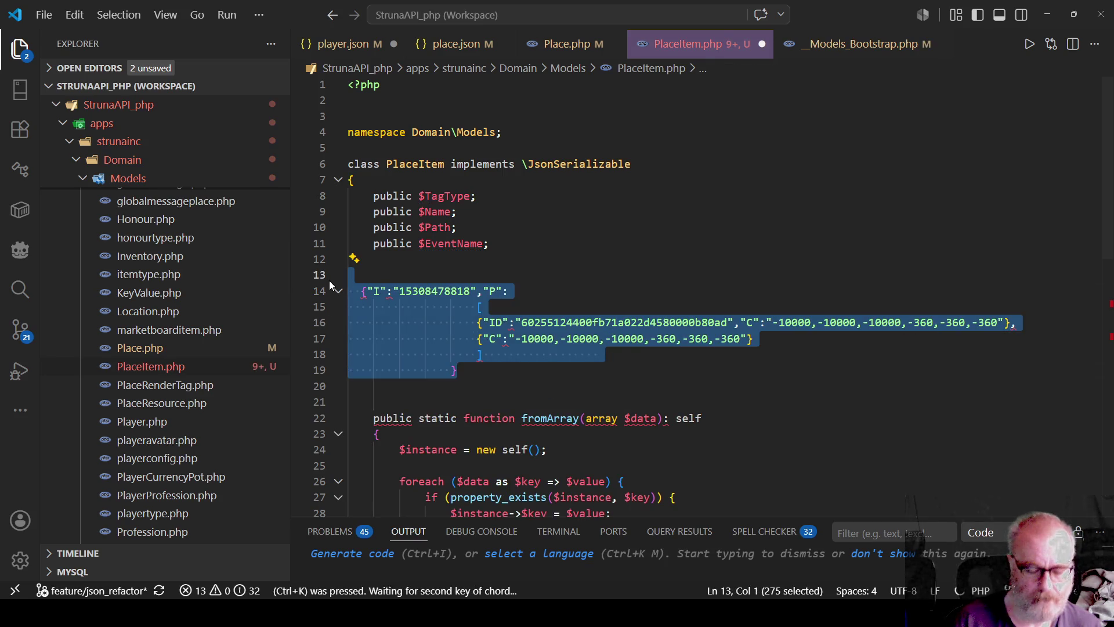
key("ctrl+c")
key("Up")
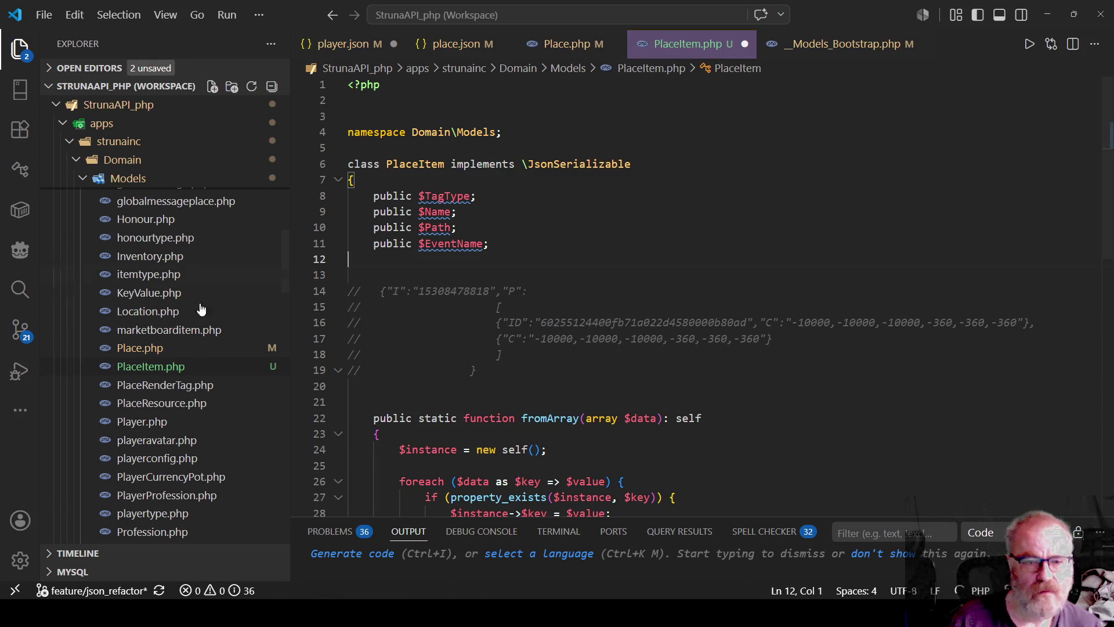
double_click(442, 196)
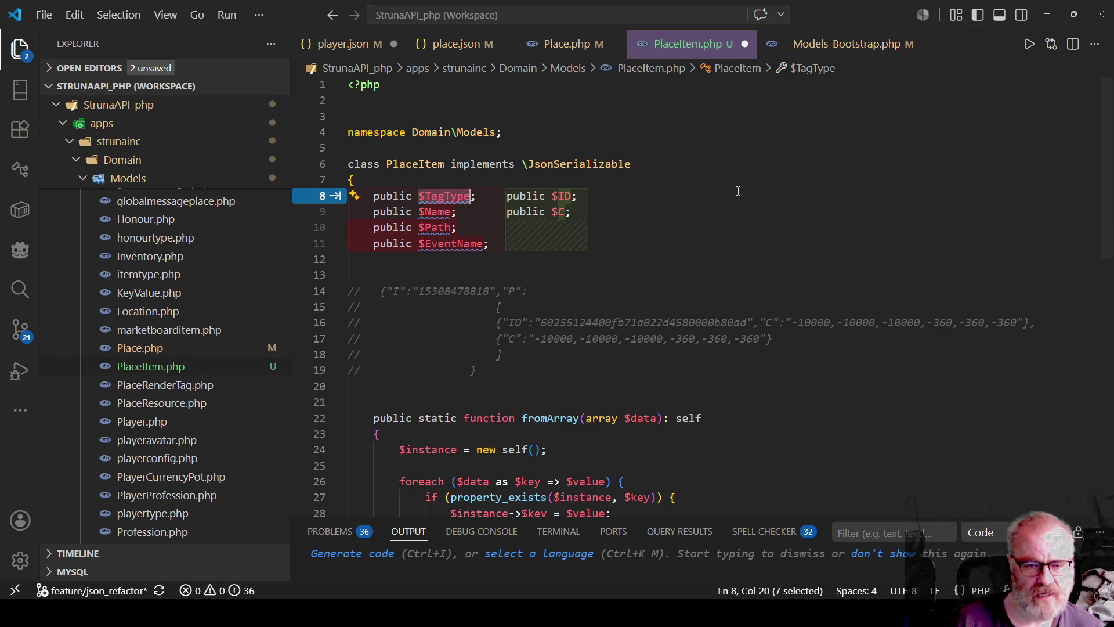
Rename the $TagType property to $MasterID
type("$ID")
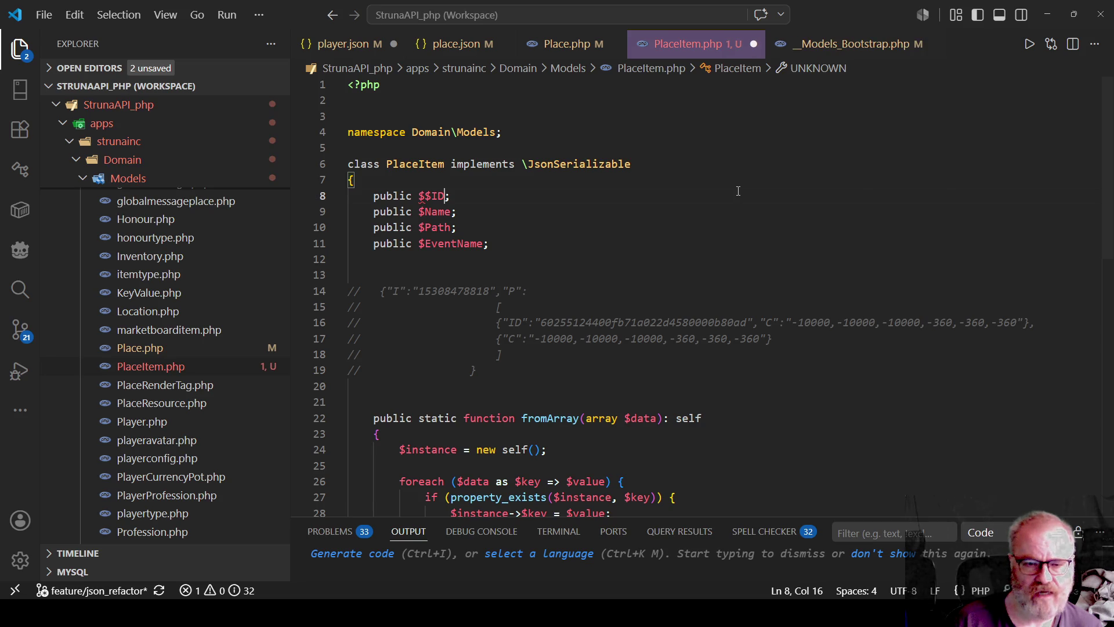
key("BackSpace")
key("BackSpace")
key("BackSpace")
type("ID")
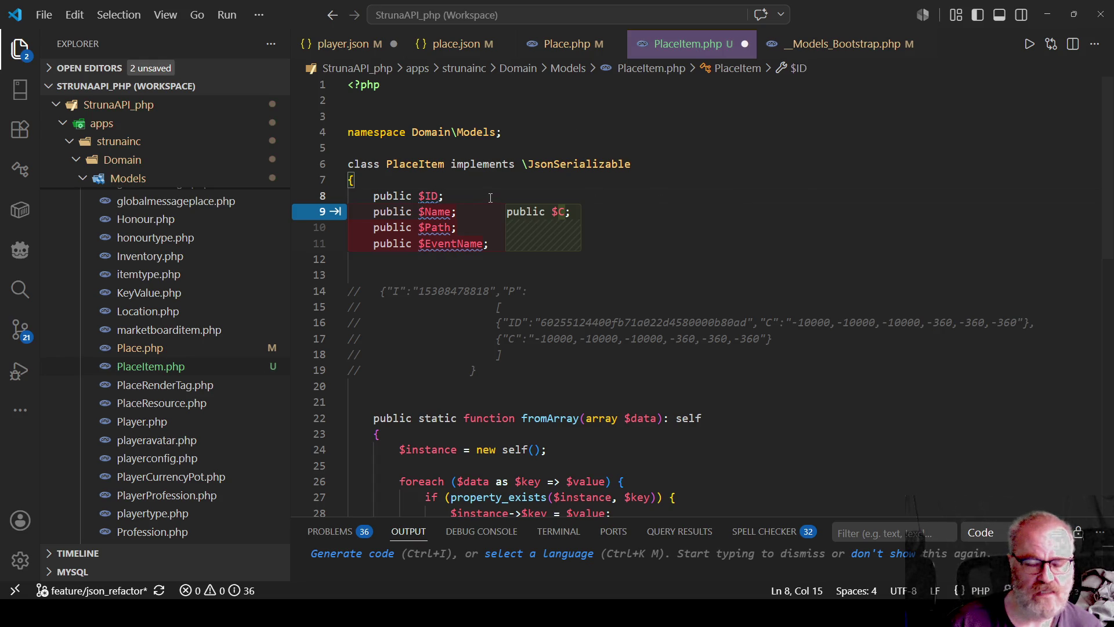
key("Escape")
key("BackSpace")
key("BackSpace")
type("MasterID")
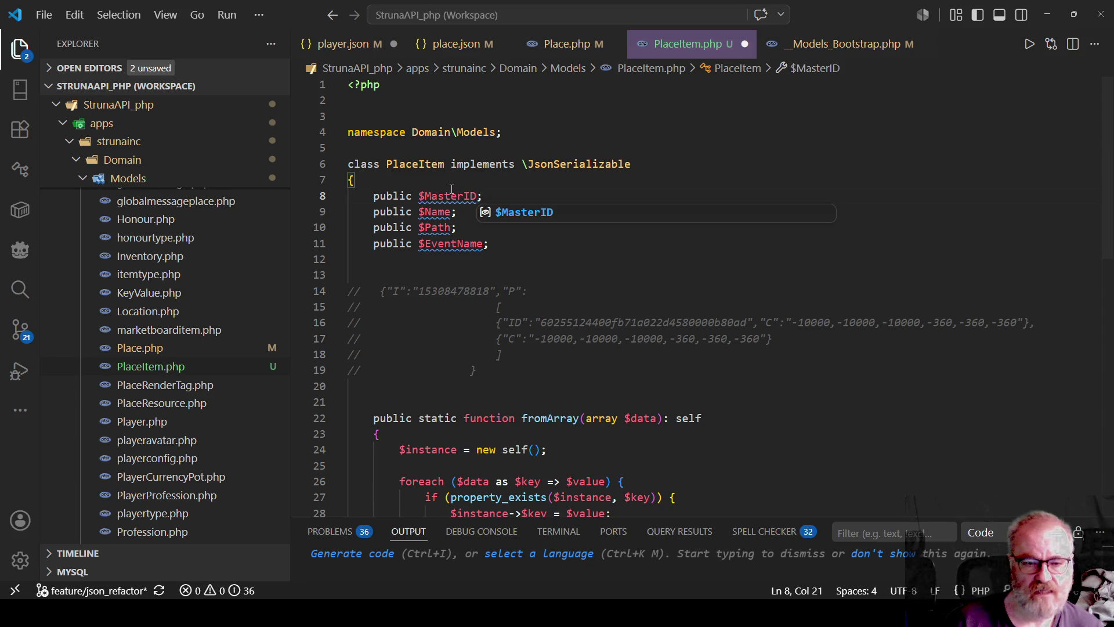
Rename the $Name property to $Items
key("Escape")
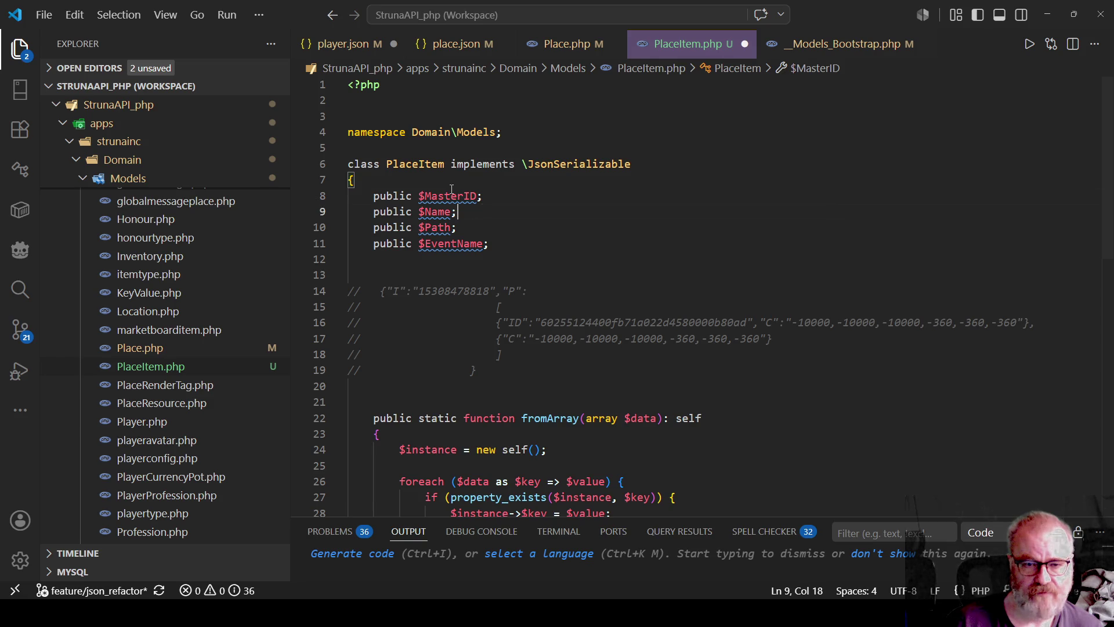
key("Down")
key("Left")
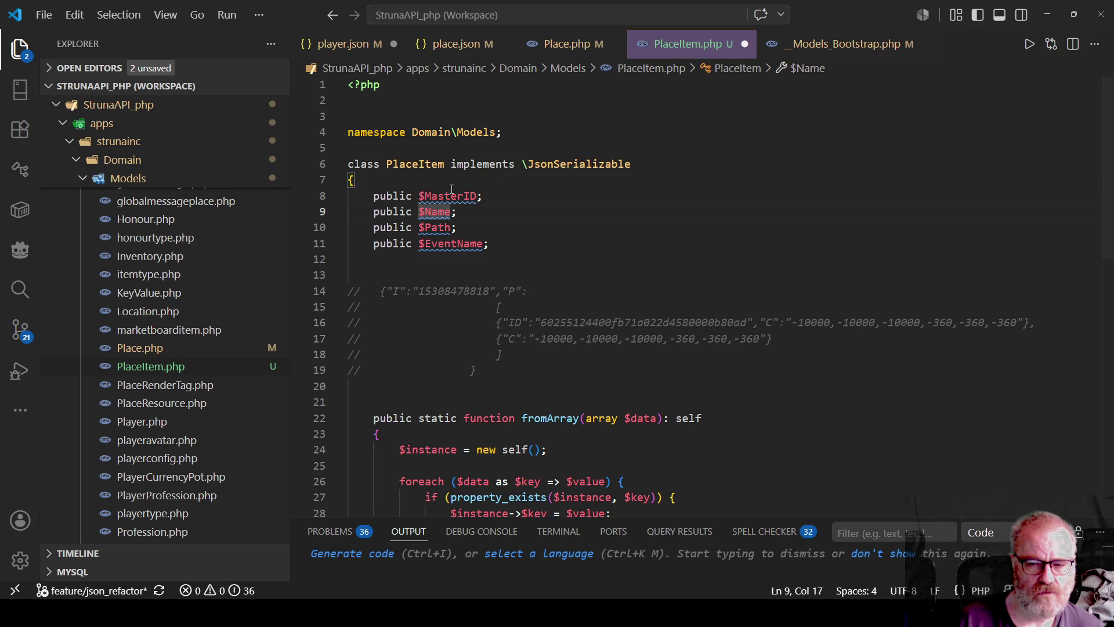
key("BackSpace")
key("BackSpace")
key("BackSpace")
type("IUte")
key("BackSpace")
key("BackSpace")
key("BackSpace")
type("tems")
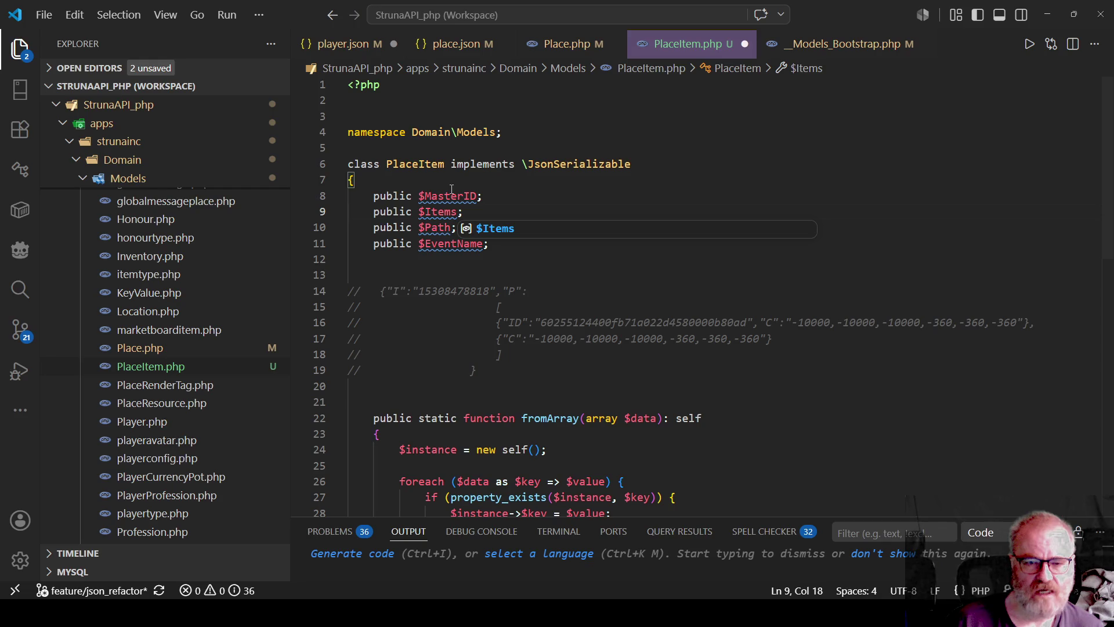
Delete the $Path and $EventName property lines
key("Escape")
key("Down")
key("Home")
key("shift+Down")
key("shift+Down")
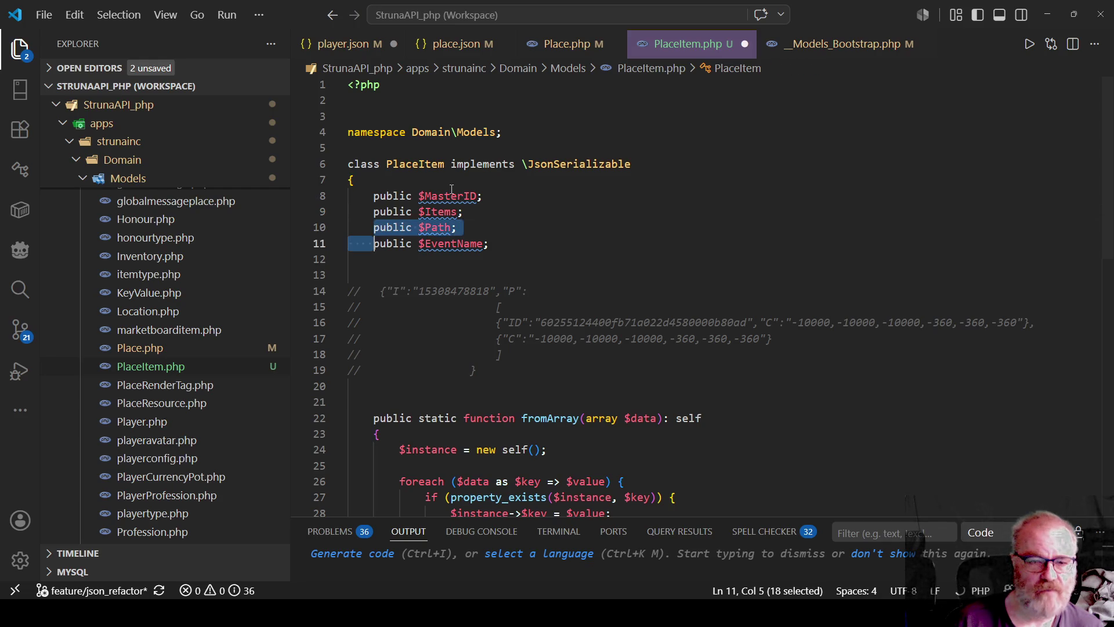
key("Delete")
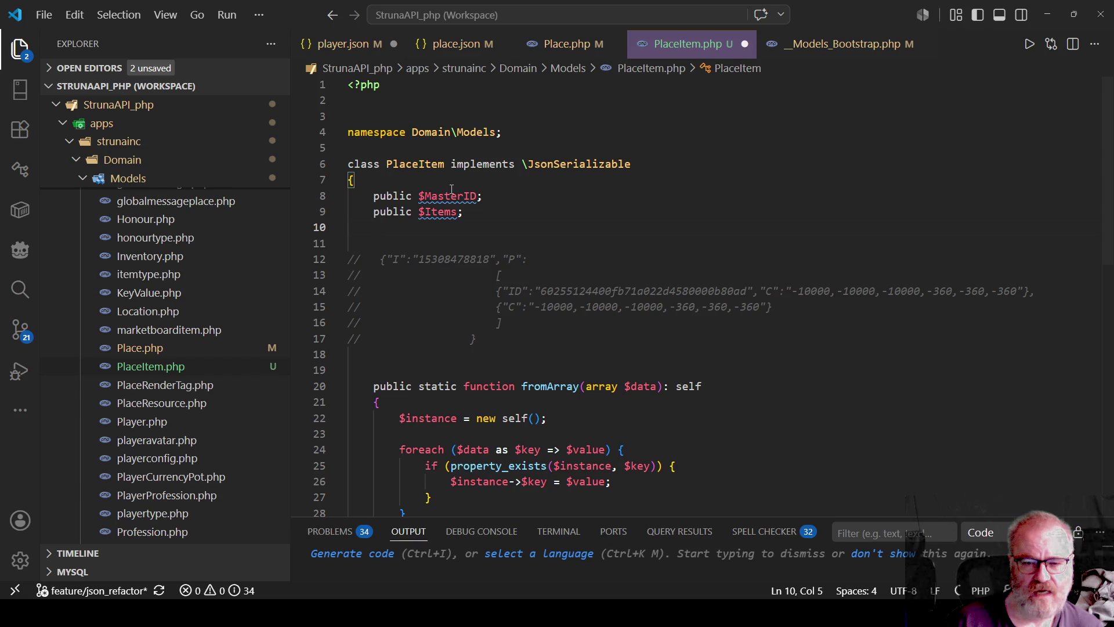
key("Up")
key("ctrl+Right")
key("ctrl+Right")
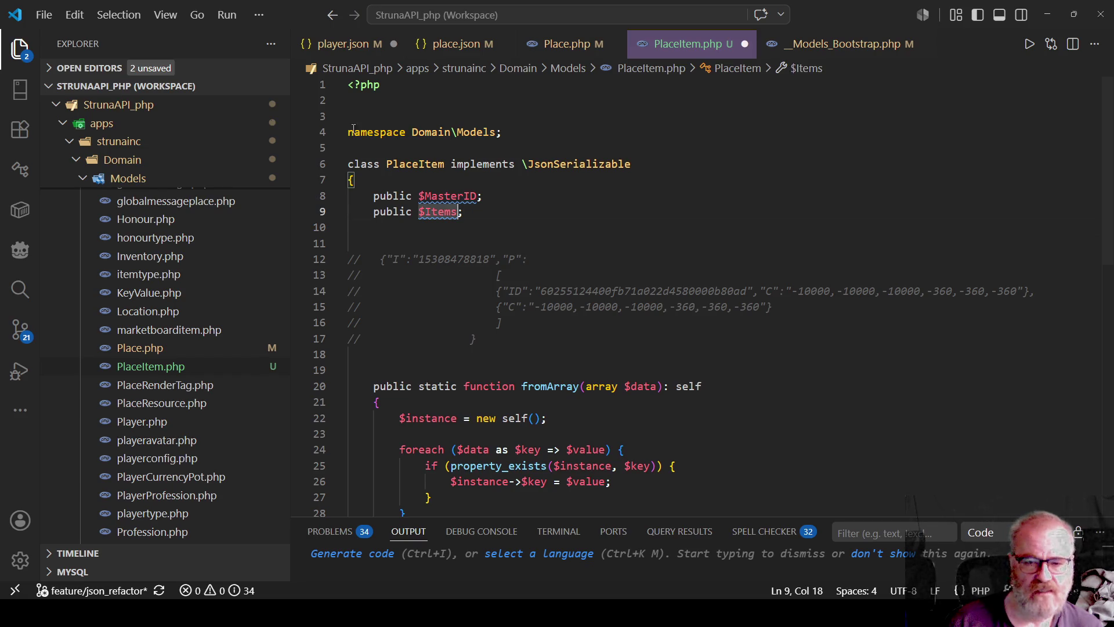
mouse_move(503, 290)
left_mouse_down()
mouse_move(348, 291)
mouse_move(1019, 293)
mouse_move(1010, 301)
left_mouse_up()
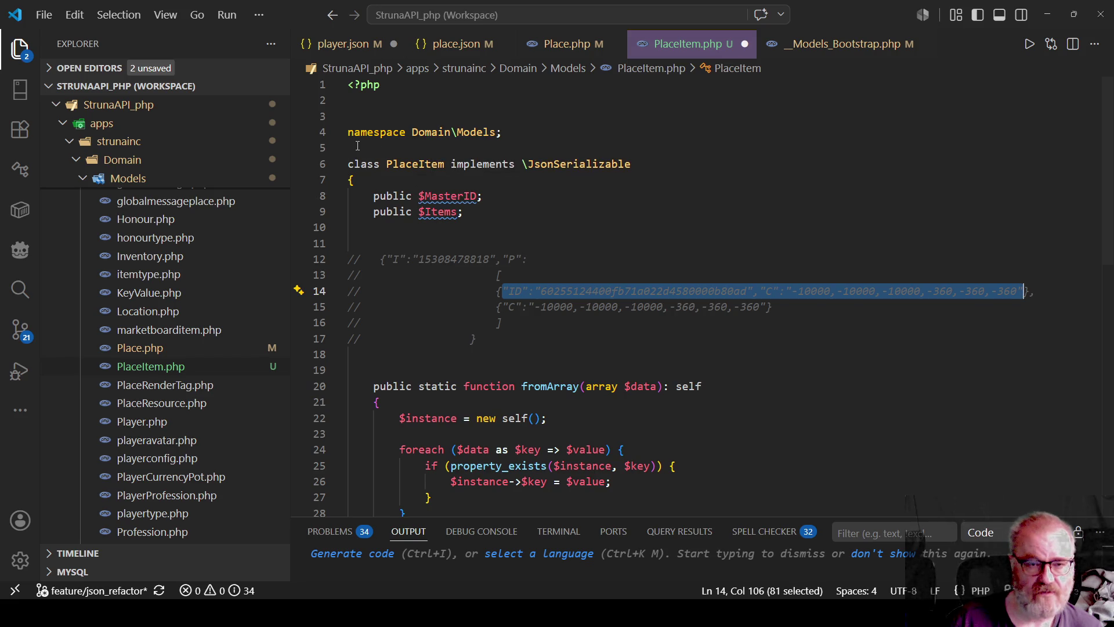
Add an empty PlaceItemDetail class above the PlaceItem class
left_click_drag(357, 146, 362, 184)
left_click(383, 145)
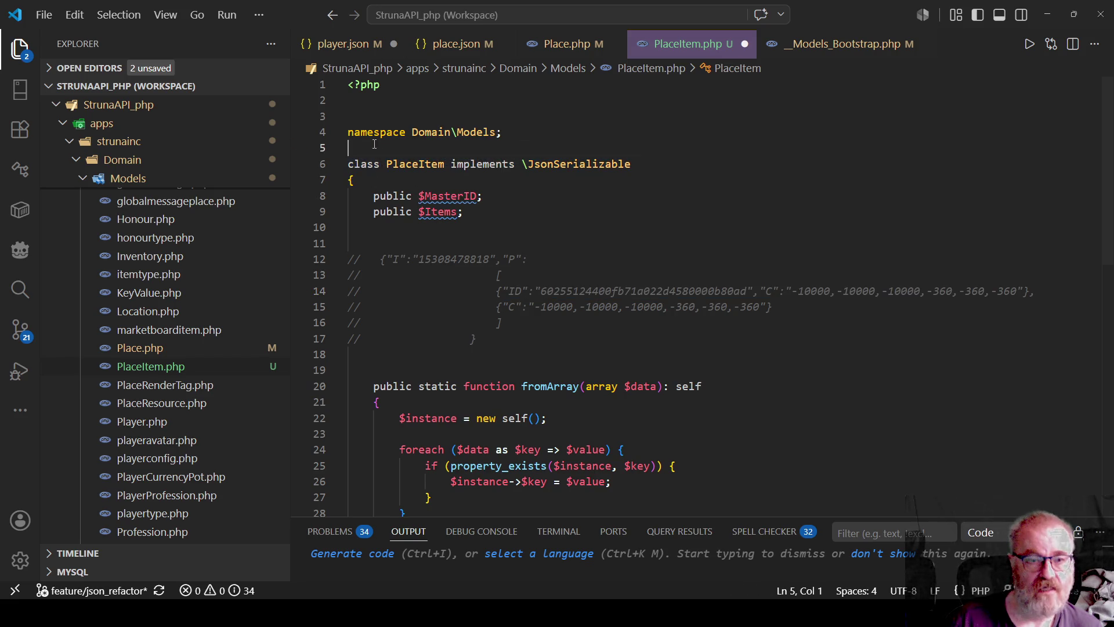
key("Return")
key("Up")
key("ctrl+v")
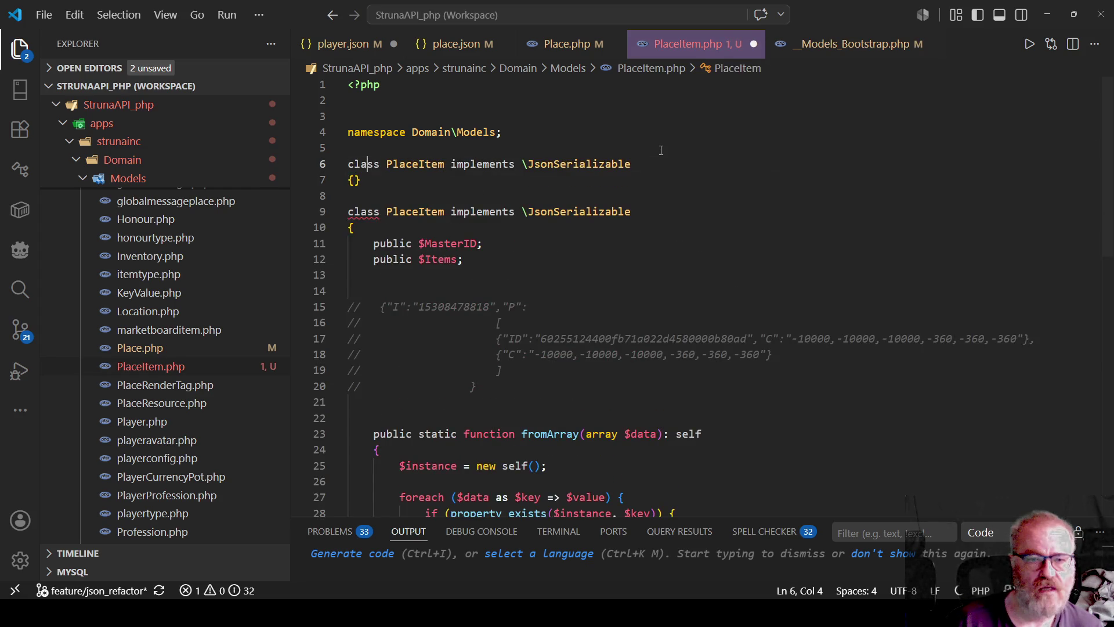
key("Right")
key("Right")
key("Right")
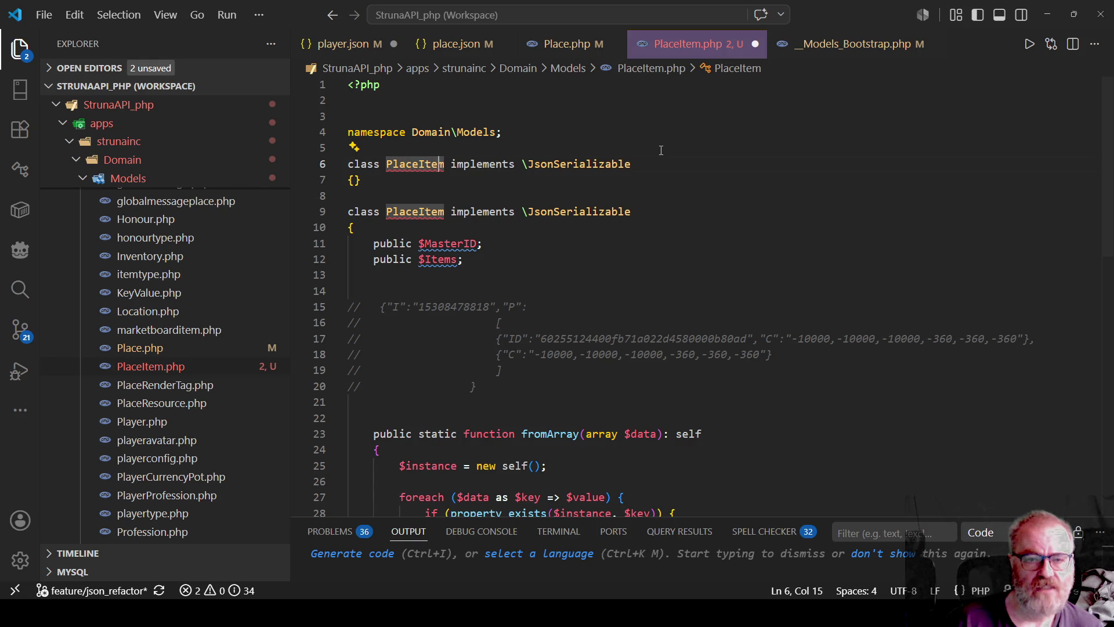
type("Detail")
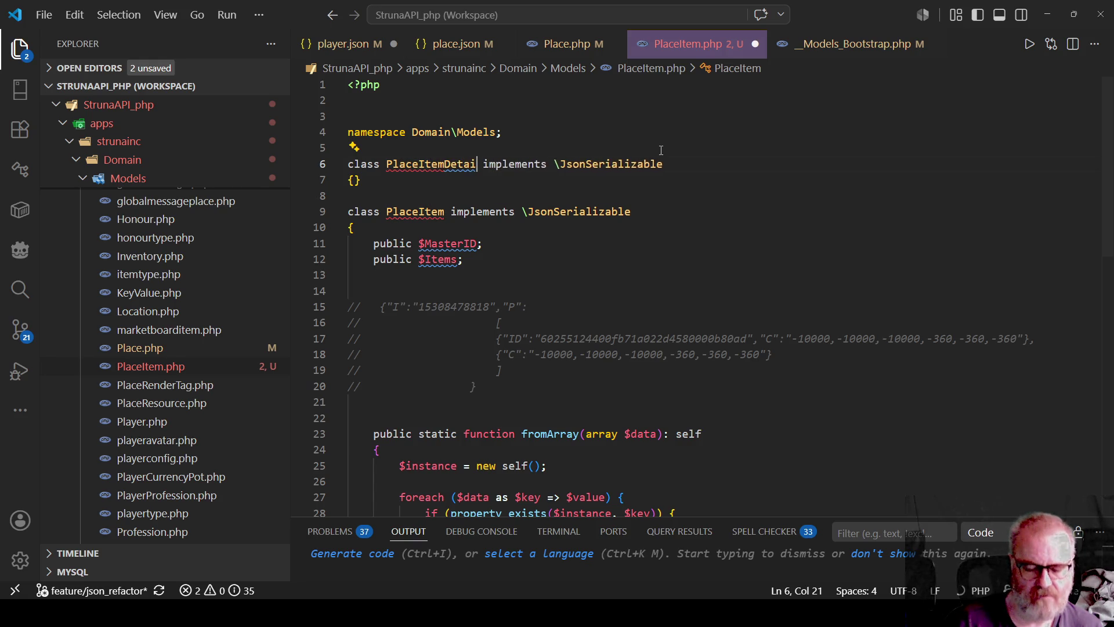
Select the empty PlaceItemDetail class lines and delete them
mouse_move(436, 164)
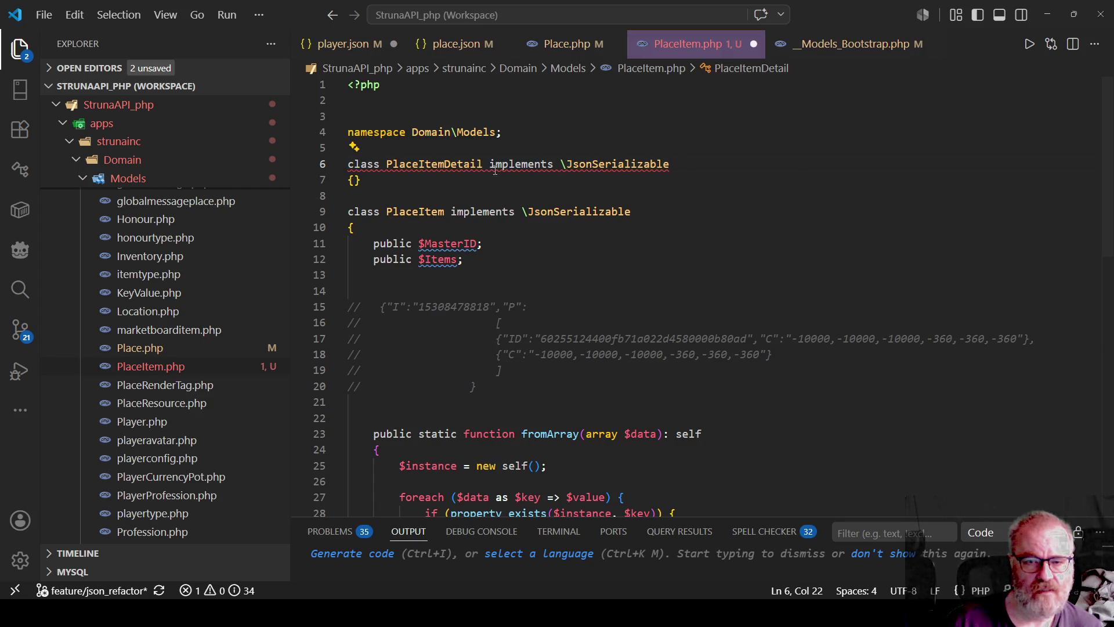
key("ctrl+d")
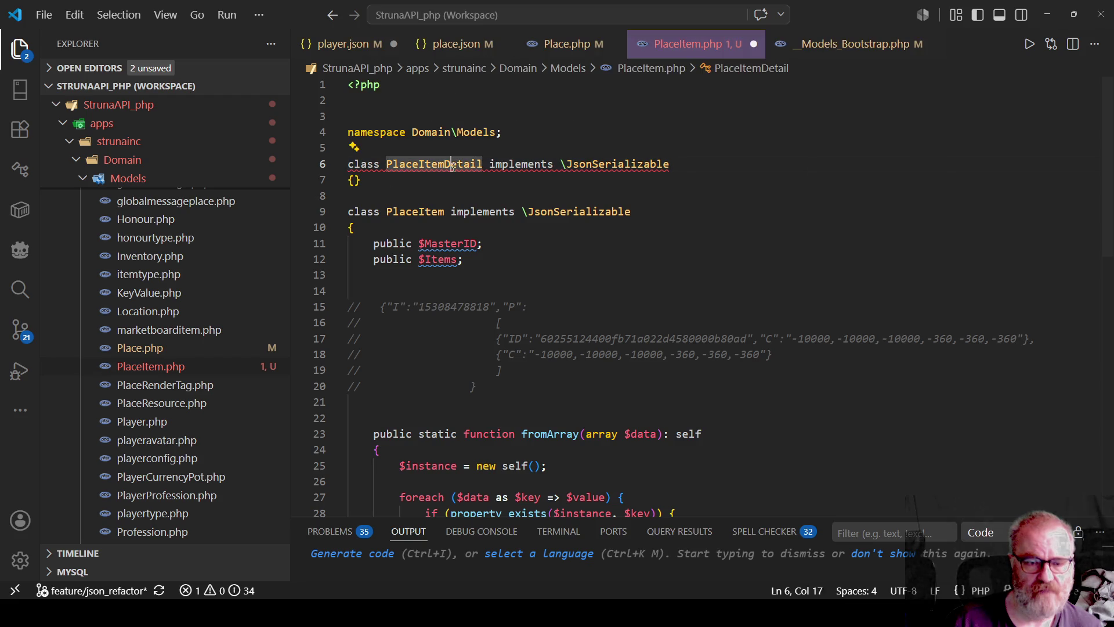
left_click_drag(385, 189, 341, 166)
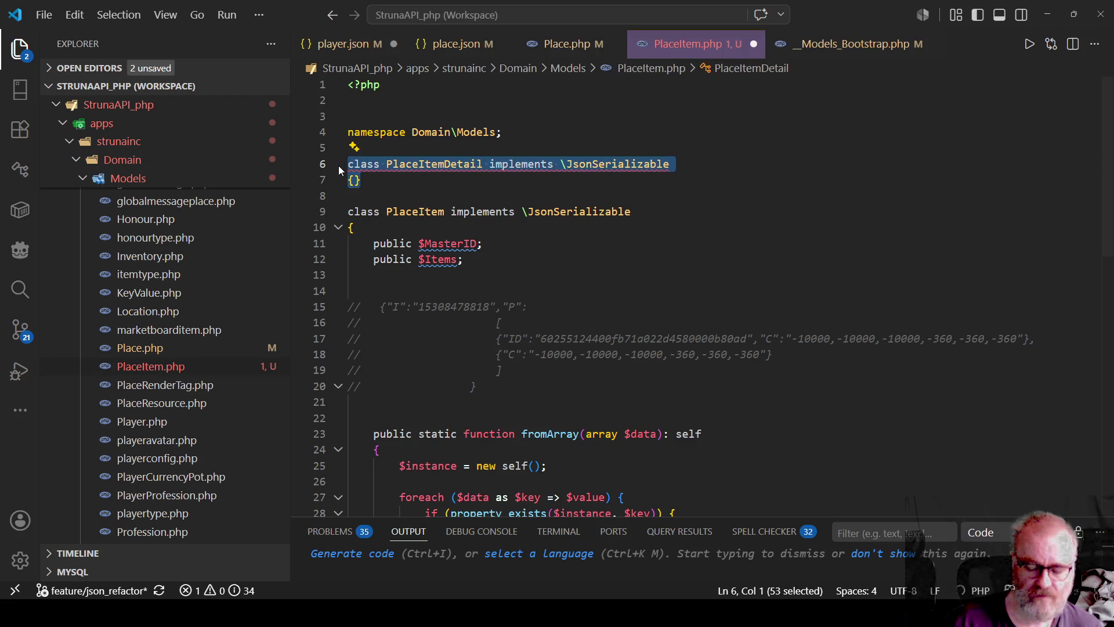
key("Delete")
Copy PlaceItem.php and paste it into the Models folder as PlaceItem copy.php
scroll(230, 398, "up", 3)
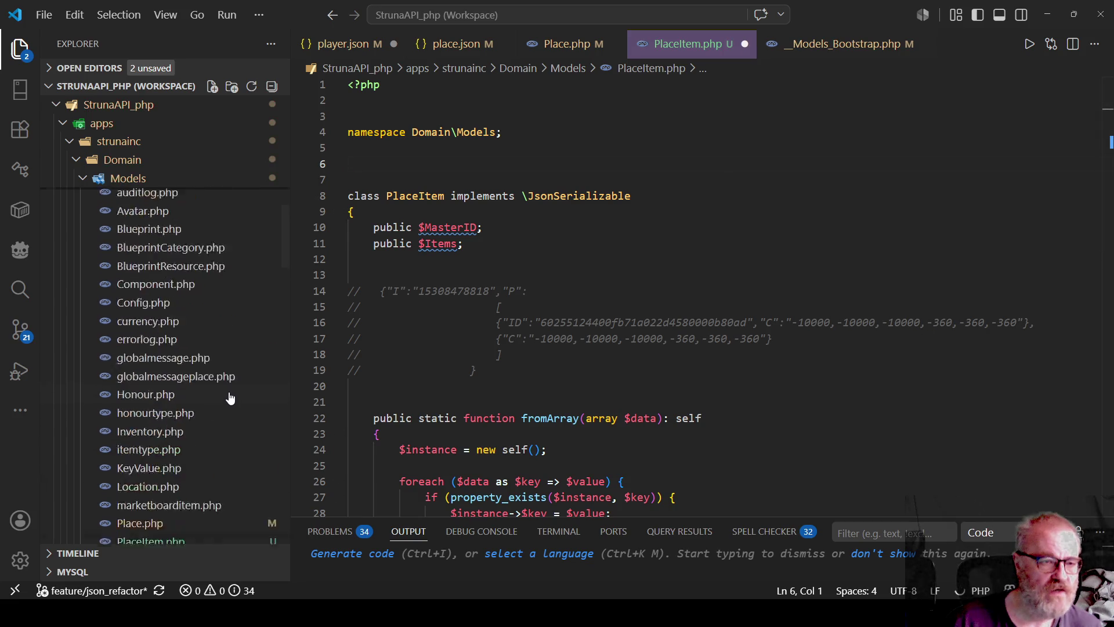
scroll(144, 219, "up", 2)
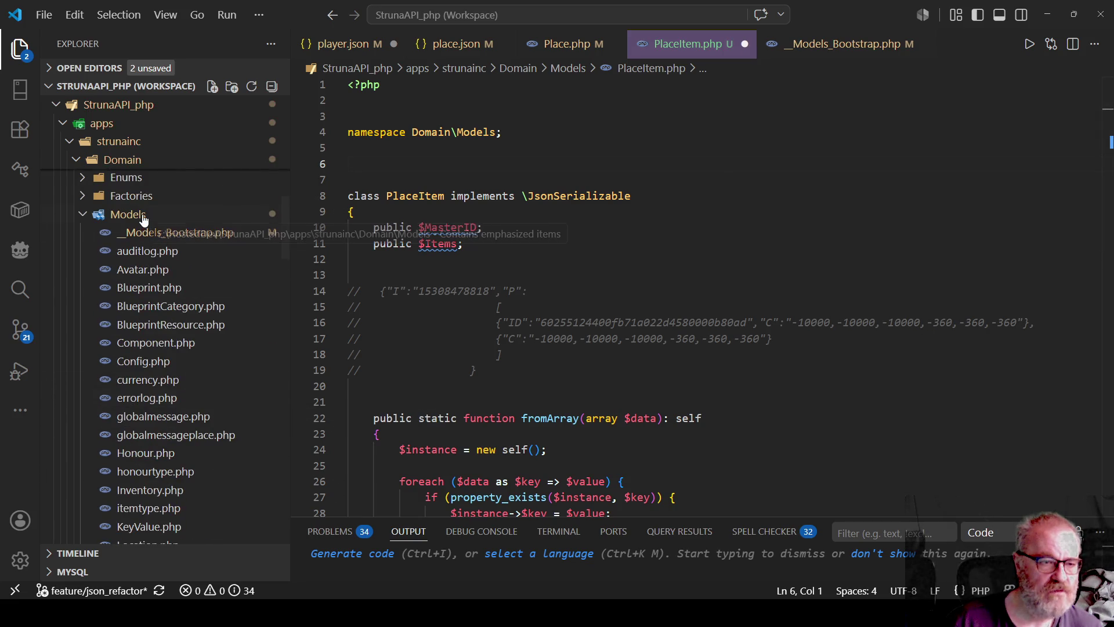
right_click(142, 214)
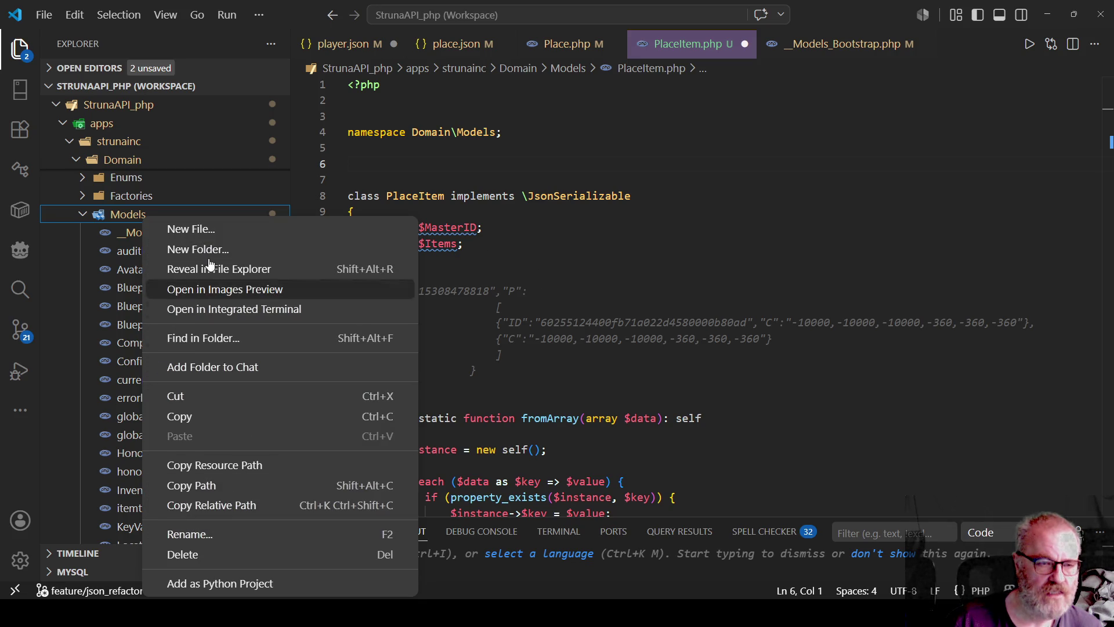
left_click(697, 285)
scroll(187, 295, "down", 3)
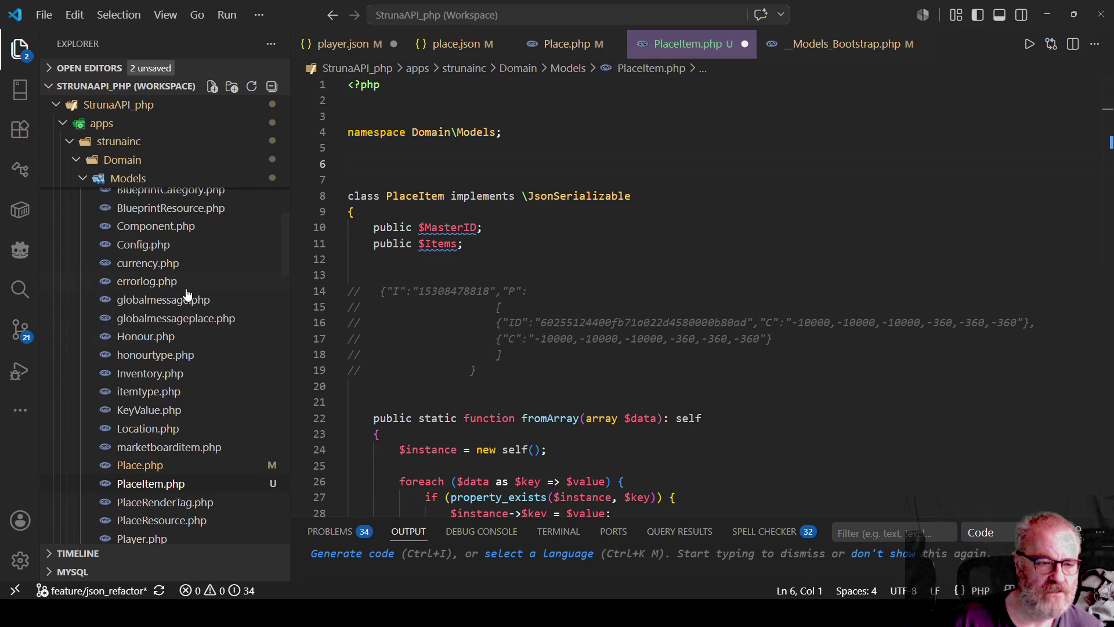
right_click(144, 485)
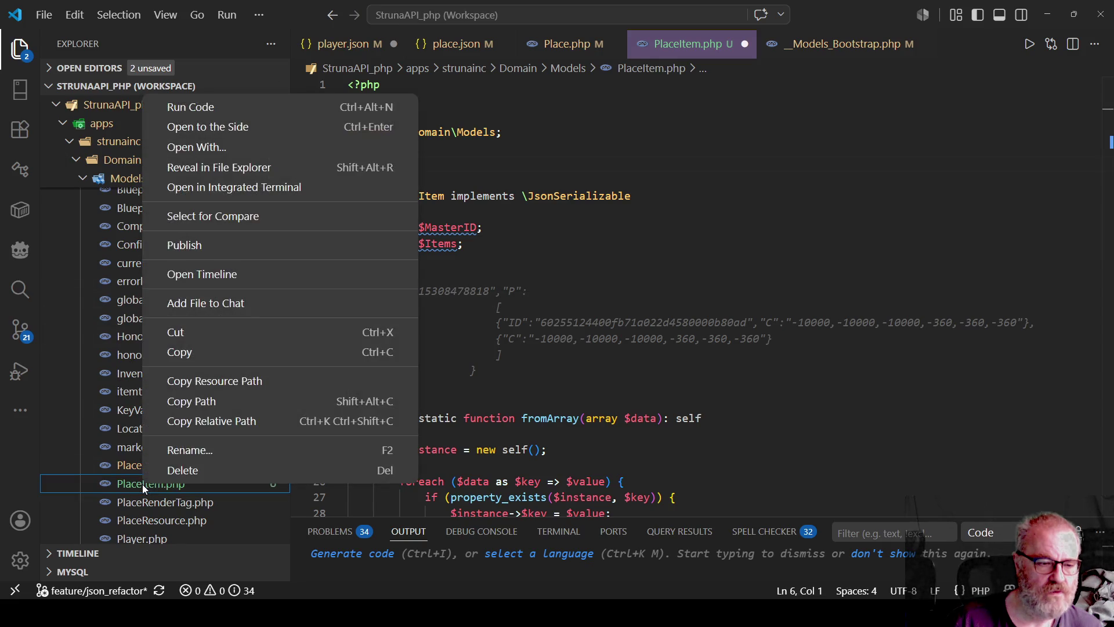
left_click(184, 351)
scroll(197, 346, "up", 4)
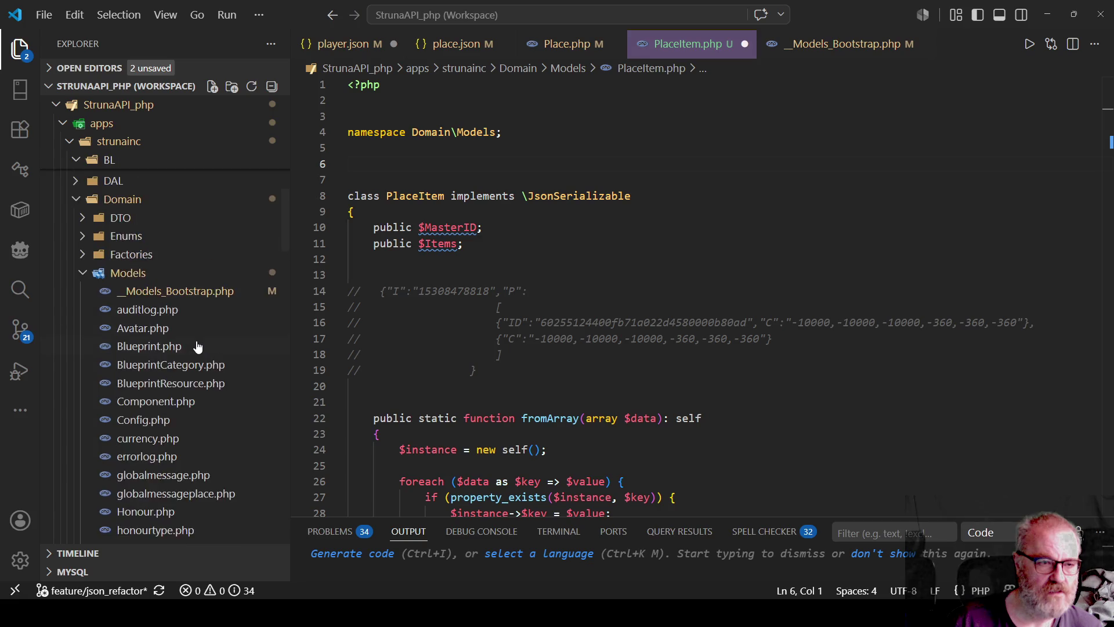
scroll(197, 346, "up", 3)
right_click(120, 391)
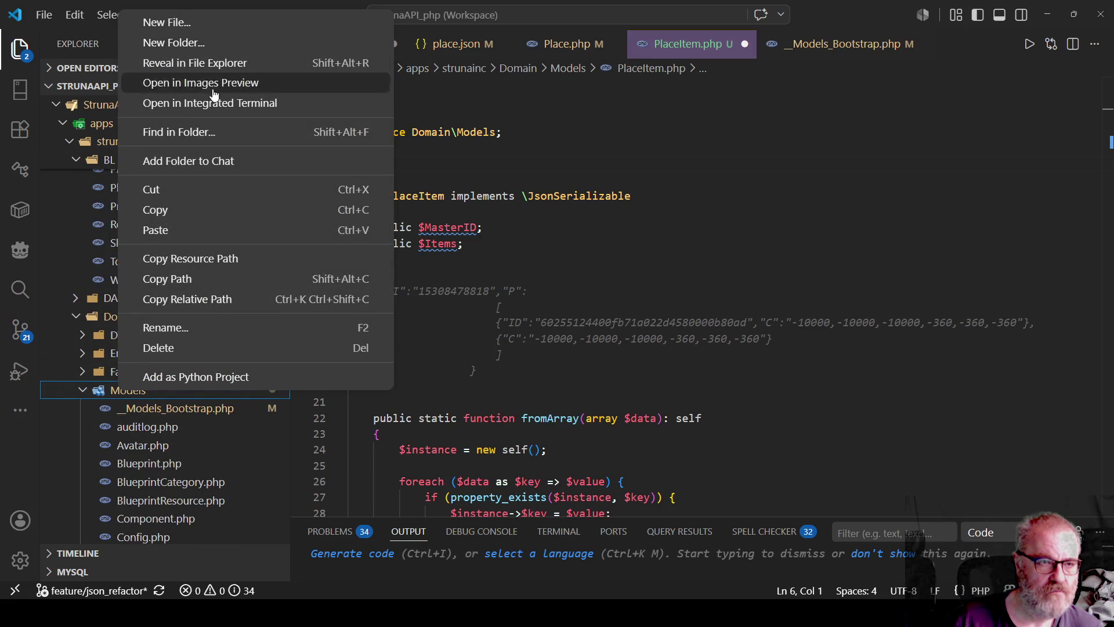
left_click(180, 230)
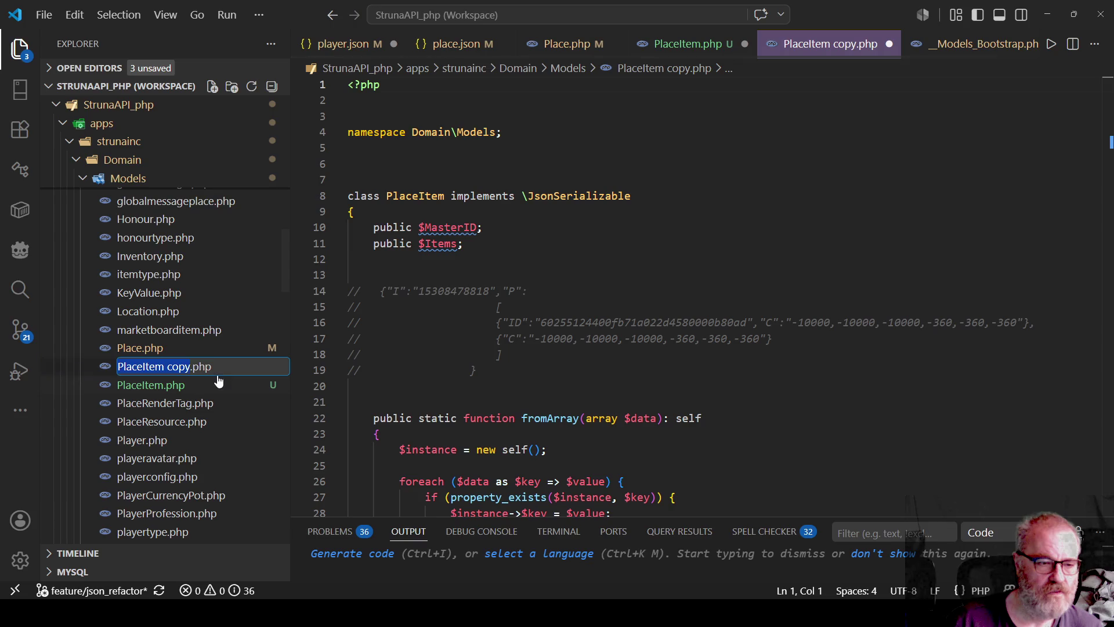
Rename the copied file to PlaceItemDetail.php
key("Right")
key("BackSpace")
key("BackSpace")
key("BackSpace")
type("detail")
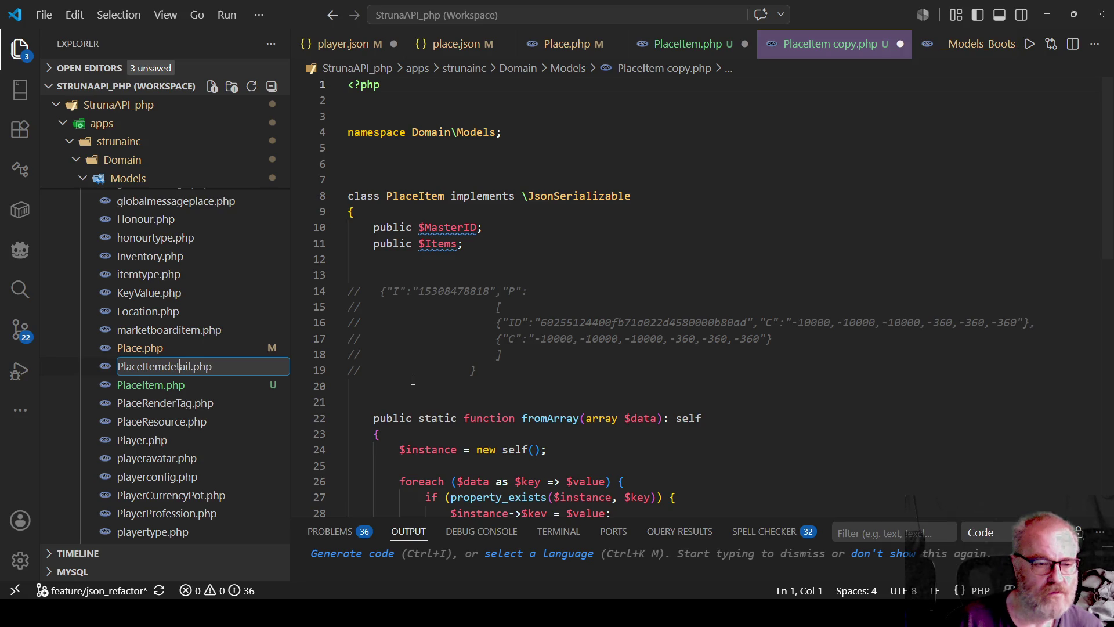
key("Delete")
type("D")
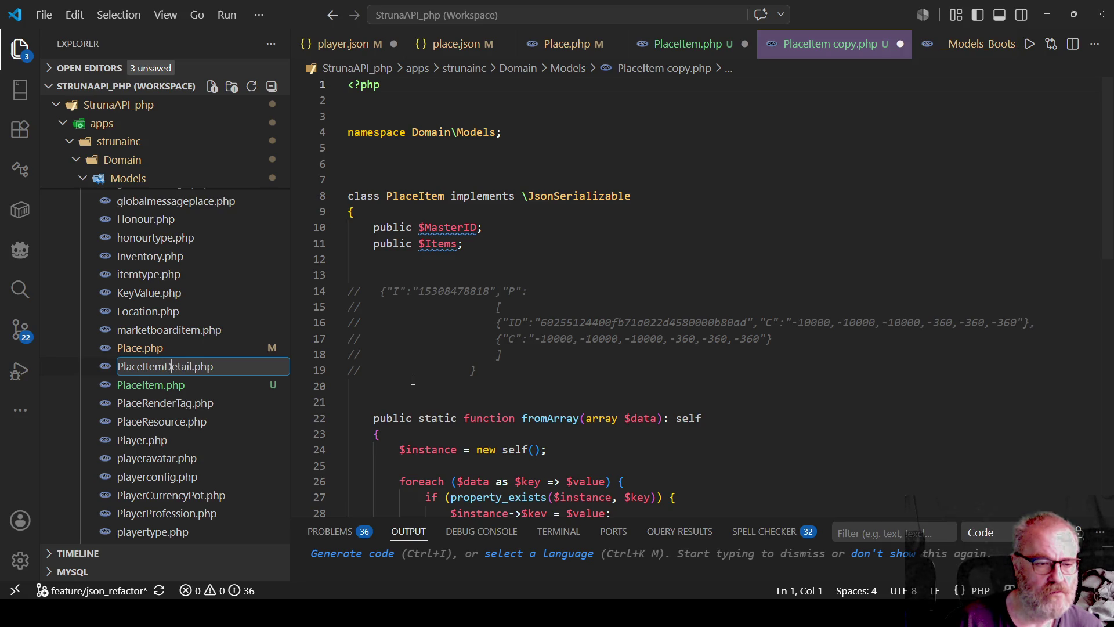
key("Return")
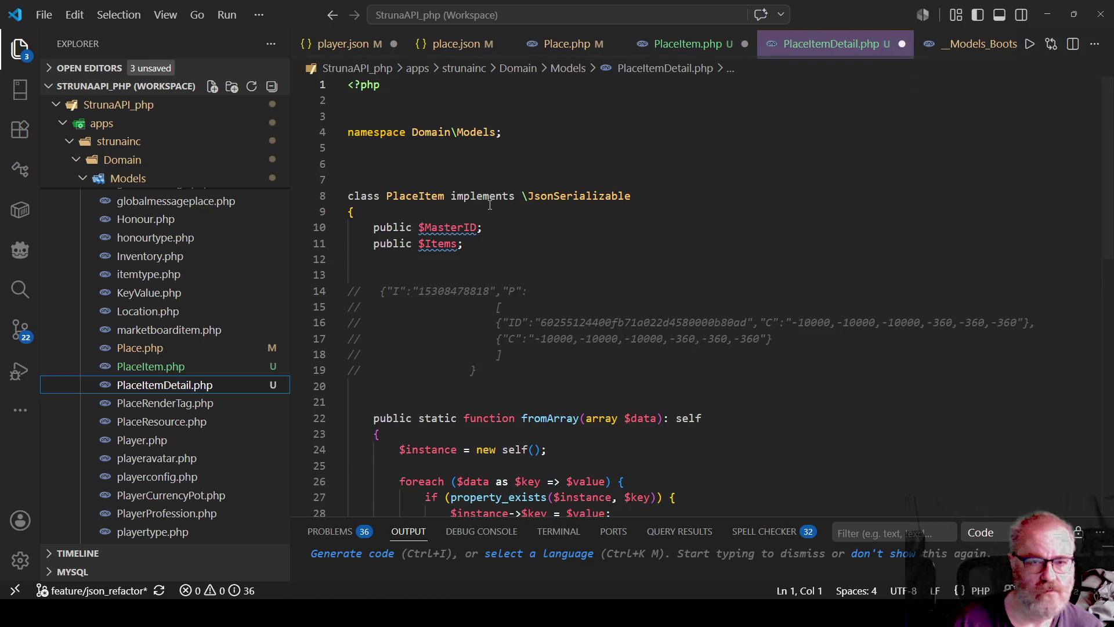
Rename the class on line 8 to PlaceItemDetail
key("ctrl+shift+e")
key("F2")
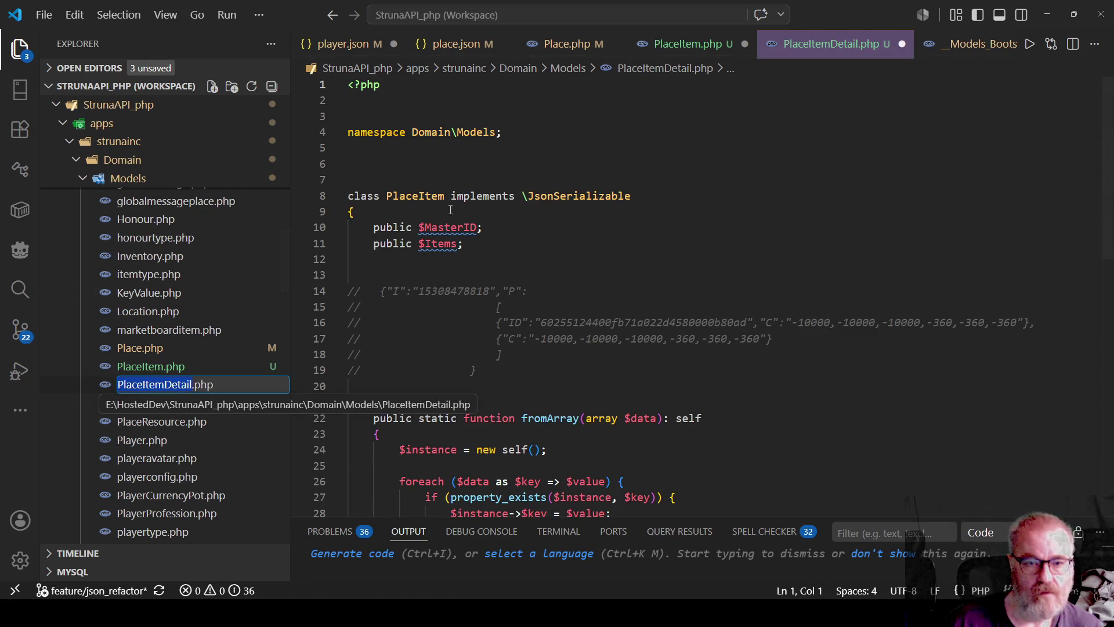
left_click(445, 195)
type("Detail")
left_click(598, 249)
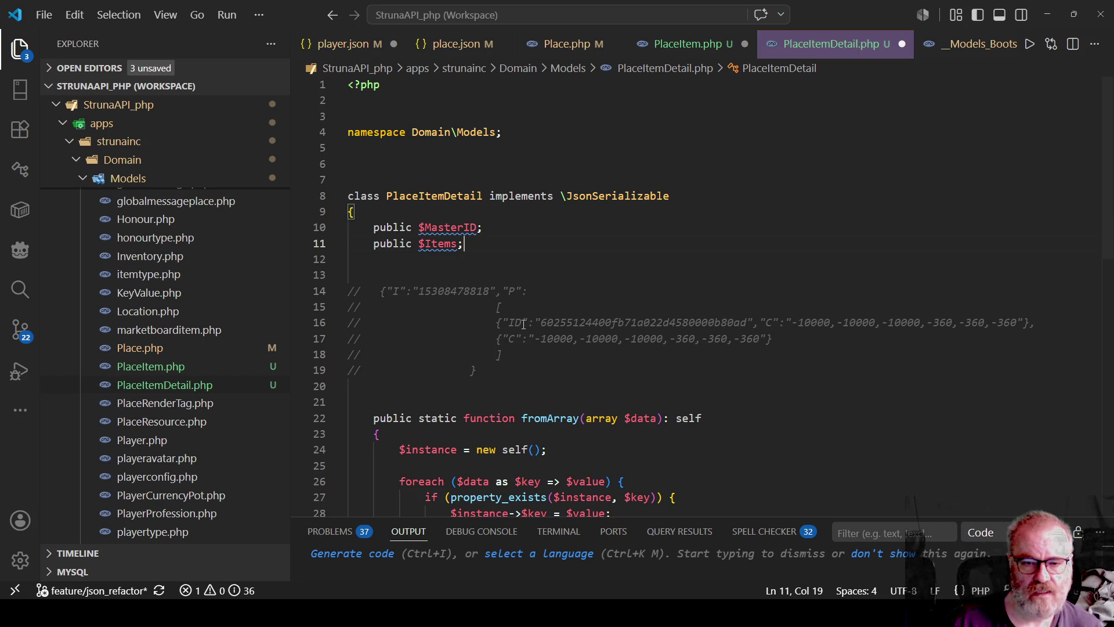
double_click(439, 245)
double_click(451, 228)
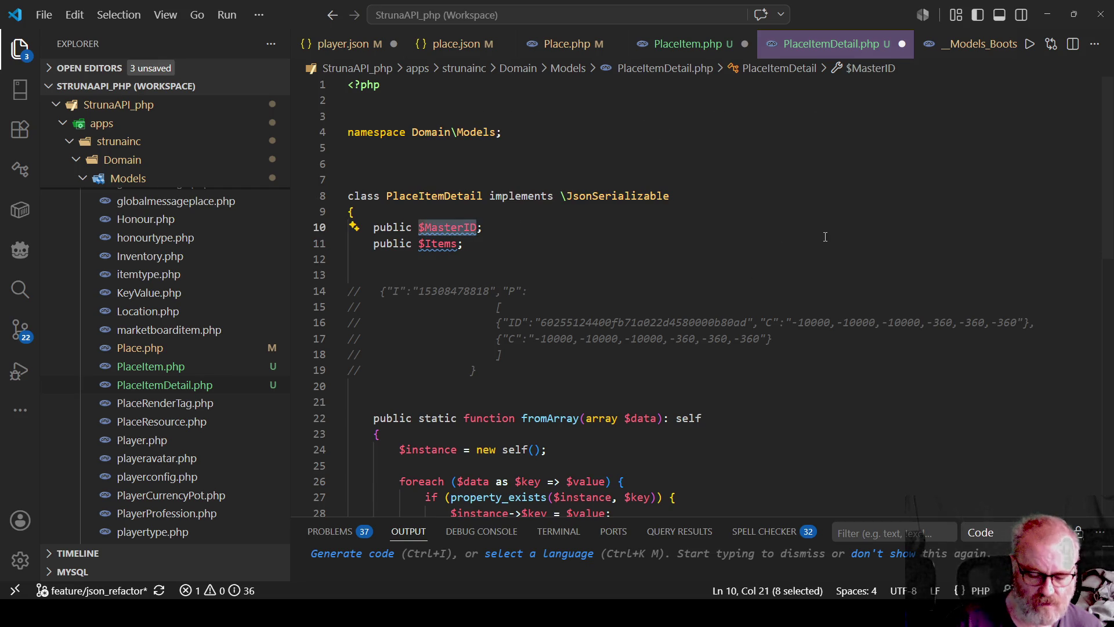
Rename PlaceItemDetail's properties to $UID and $CFrame
type("$UID")
key("Left")
key("Left")
key("Left")
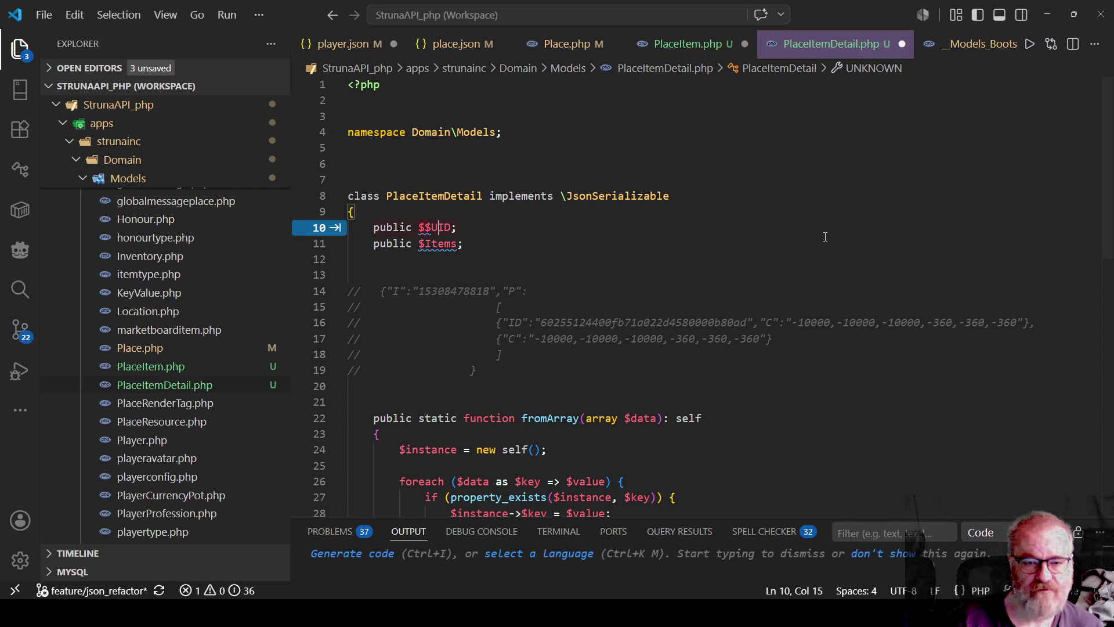
key("Delete")
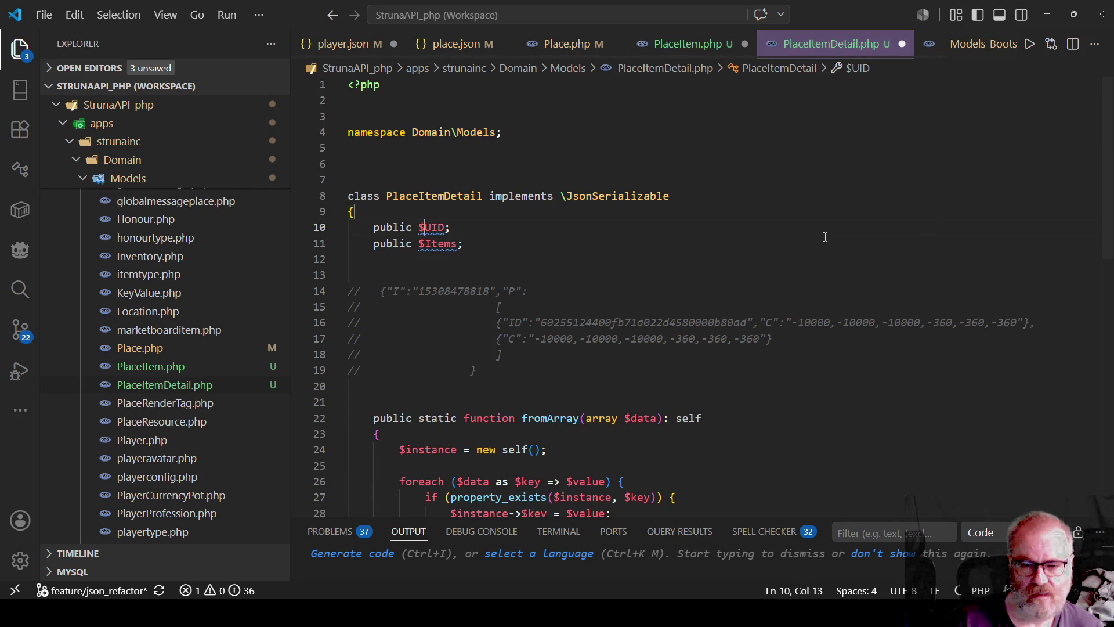
key("Down")
key("ctrl+shift+Right")
key("BackSpace")
type("CFrame")
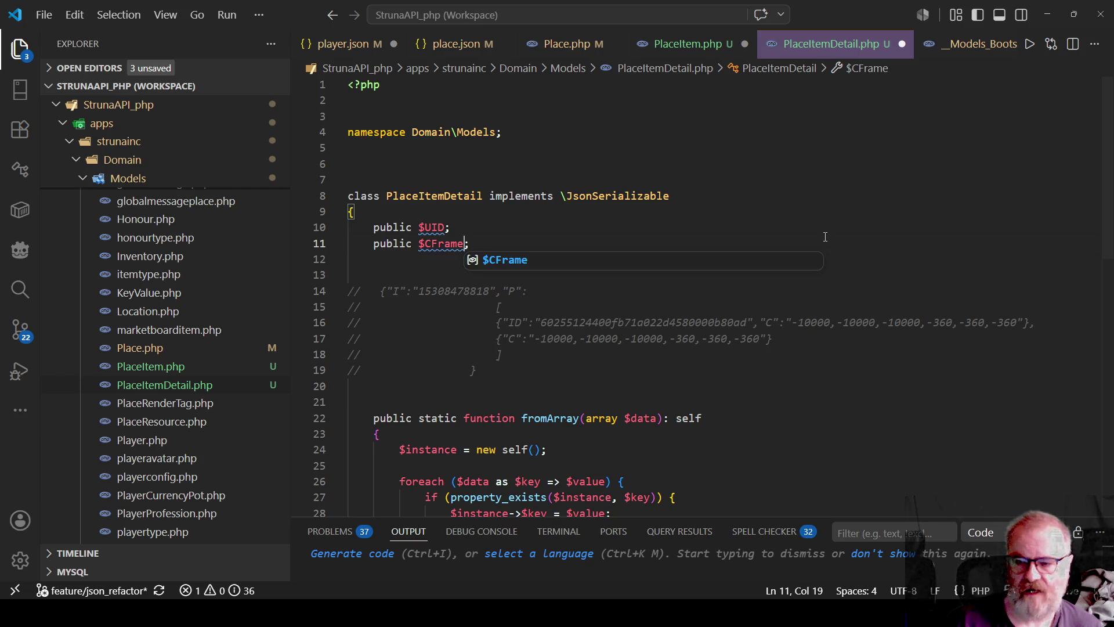
key("Escape")
key("Down")
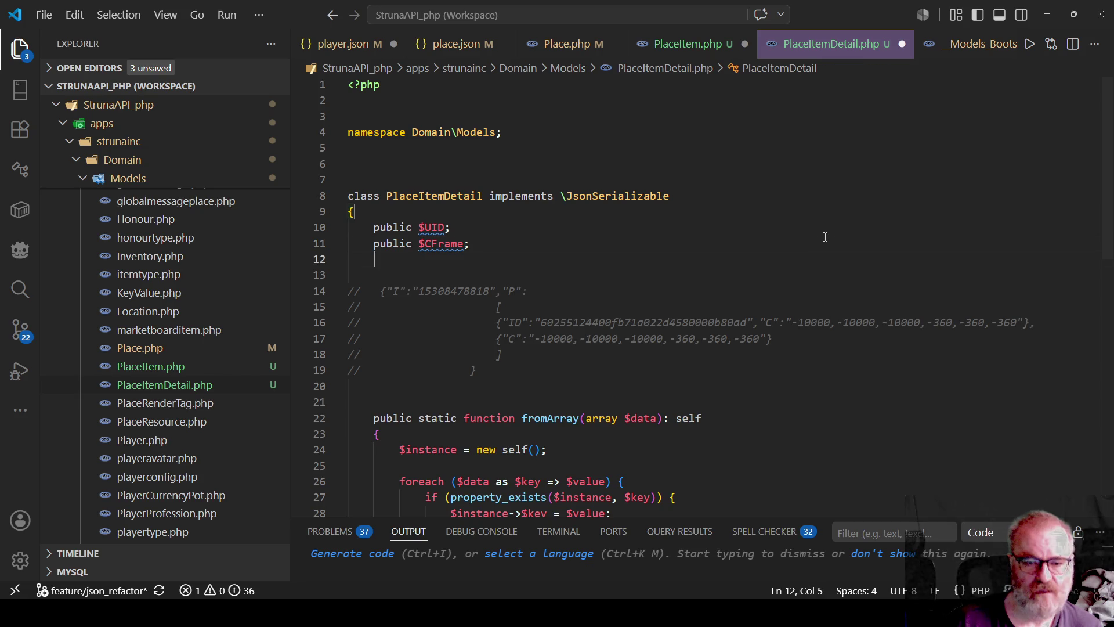
Trim the commented JSON example to a single sample line and save PlaceItemDetail.php
left_click_drag(445, 276, 503, 389)
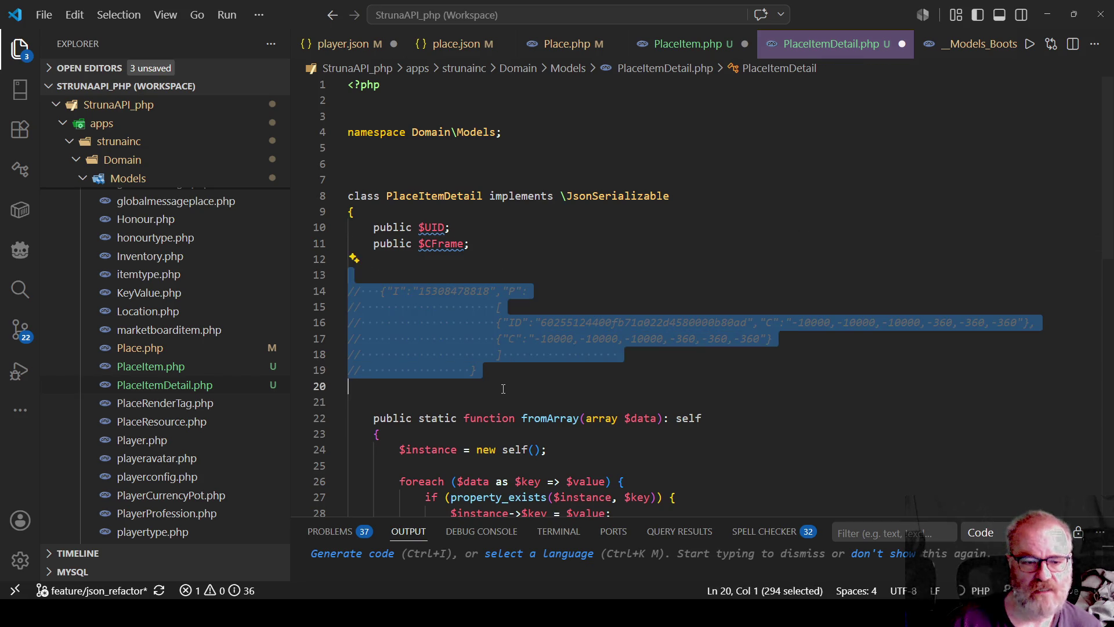
left_click(627, 246)
mouse_move(502, 308)
left_mouse_down()
mouse_move(348, 290)
mouse_move(348, 259)
left_mouse_up()
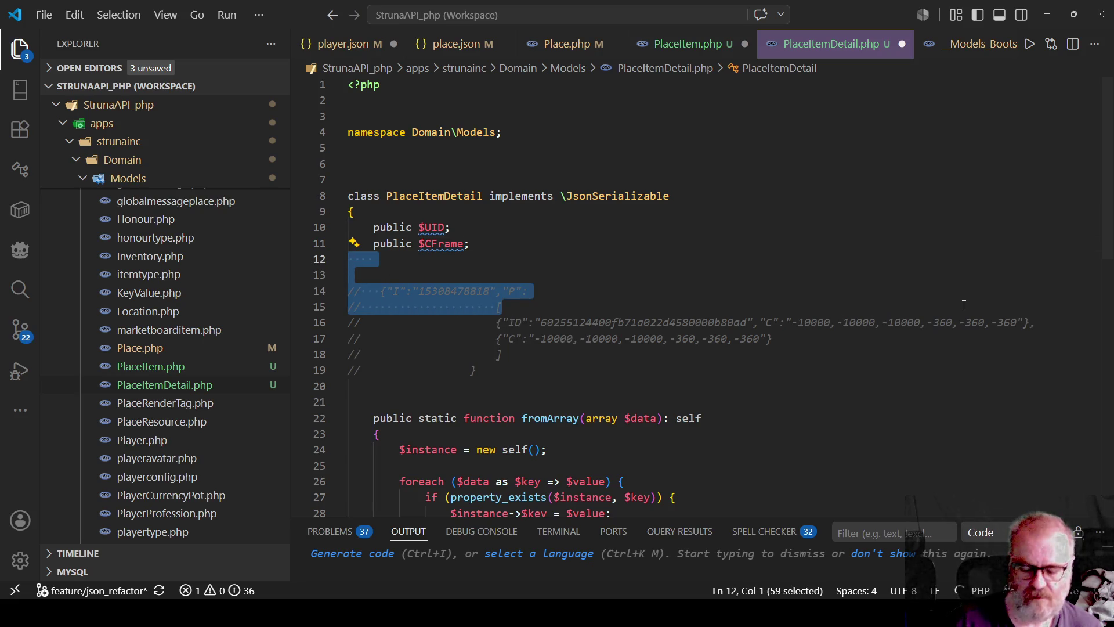
key("BackSpace")
key("Down")
key("Down")
key("shift+Down")
key("shift+Down")
key("shift+Down")
key("shift+Down")
key("BackSpace")
key("Up")
key("Right")
key("Right")
key("Delete")
key("Delete")
key("Delete")
key("Delete")
key("Delete")
key("ctrl+s")
Select the class name PlaceItemDetail and switch to __Models_Bootstrap.php
key("Up")
key("Up")
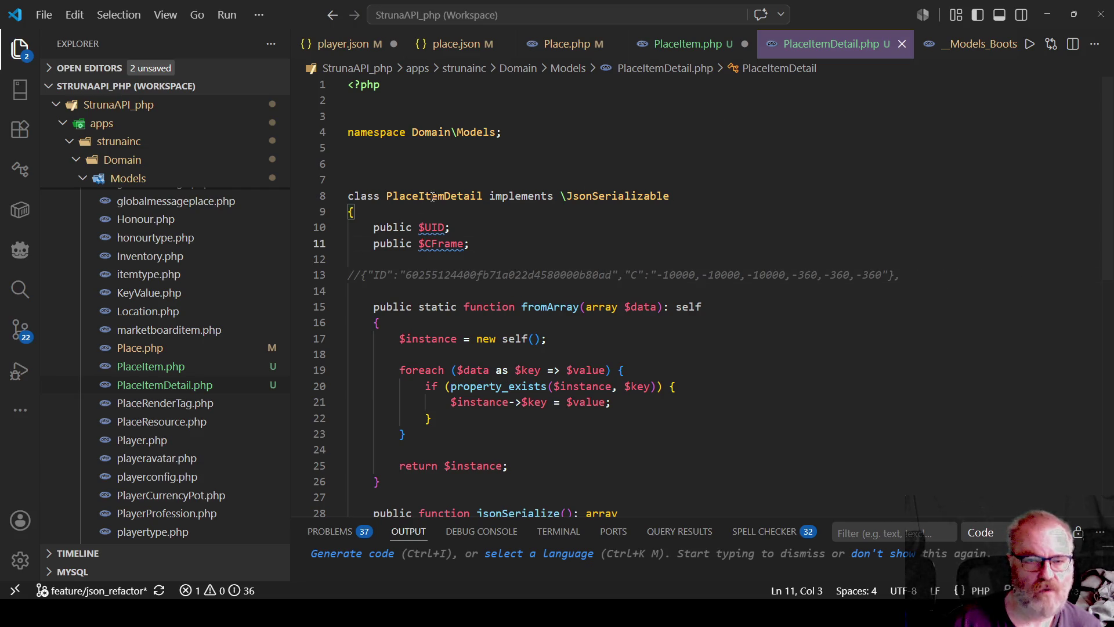
double_click(432, 196)
key("ctrl+c")
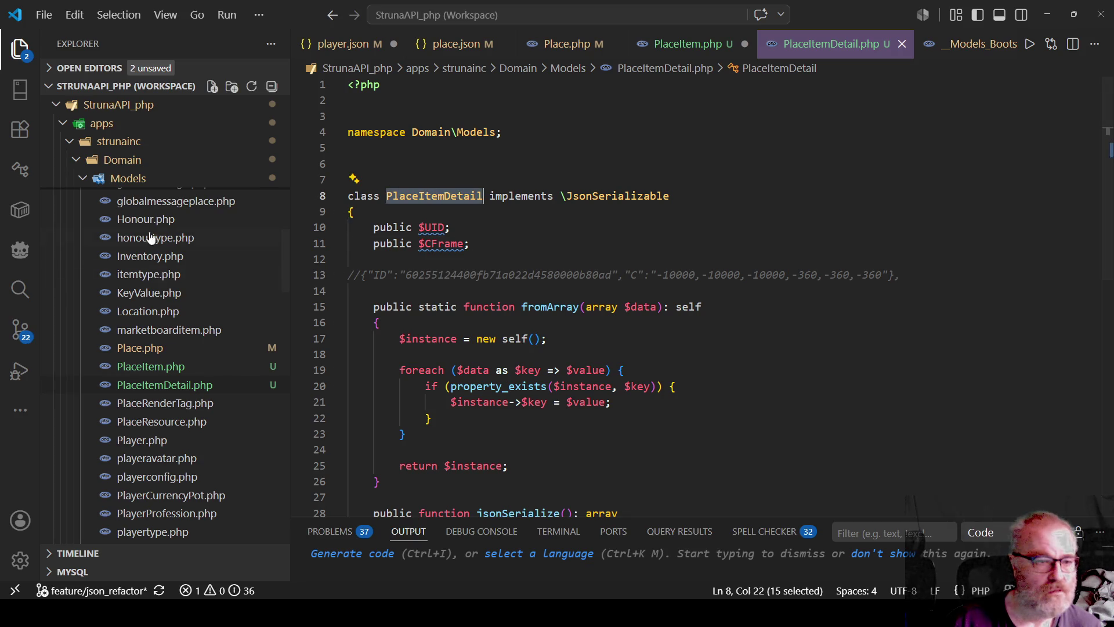
scroll(150, 238, "up", 10)
left_click(181, 291)
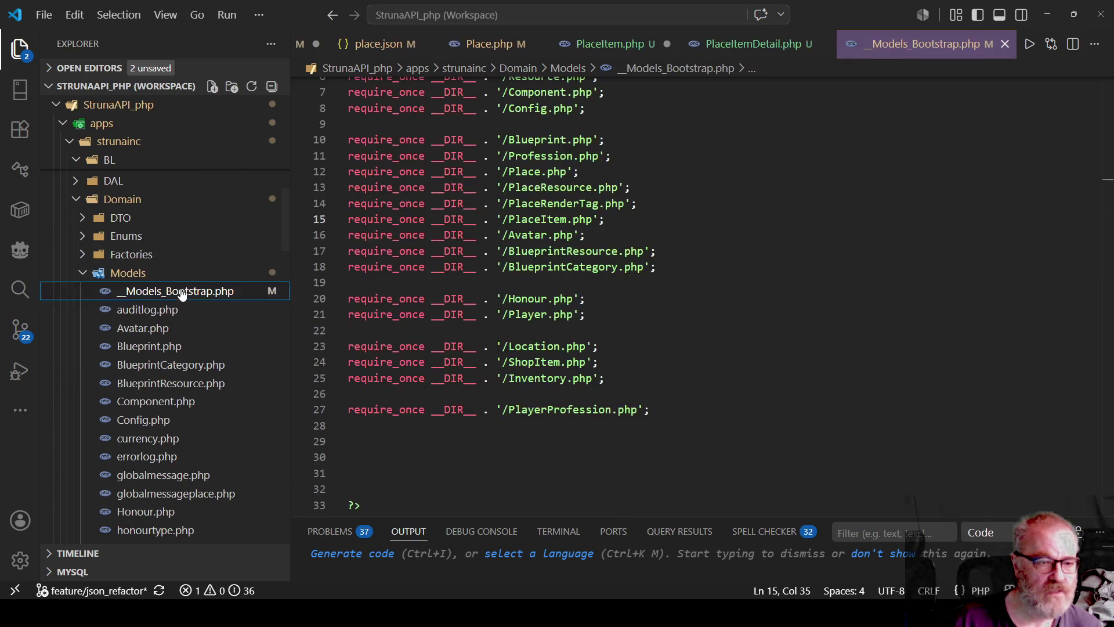
Duplicate line 15's PlaceItem.php require_once as PlaceItemDetail.php and save the bootstrap
left_click(181, 292)
key("End")
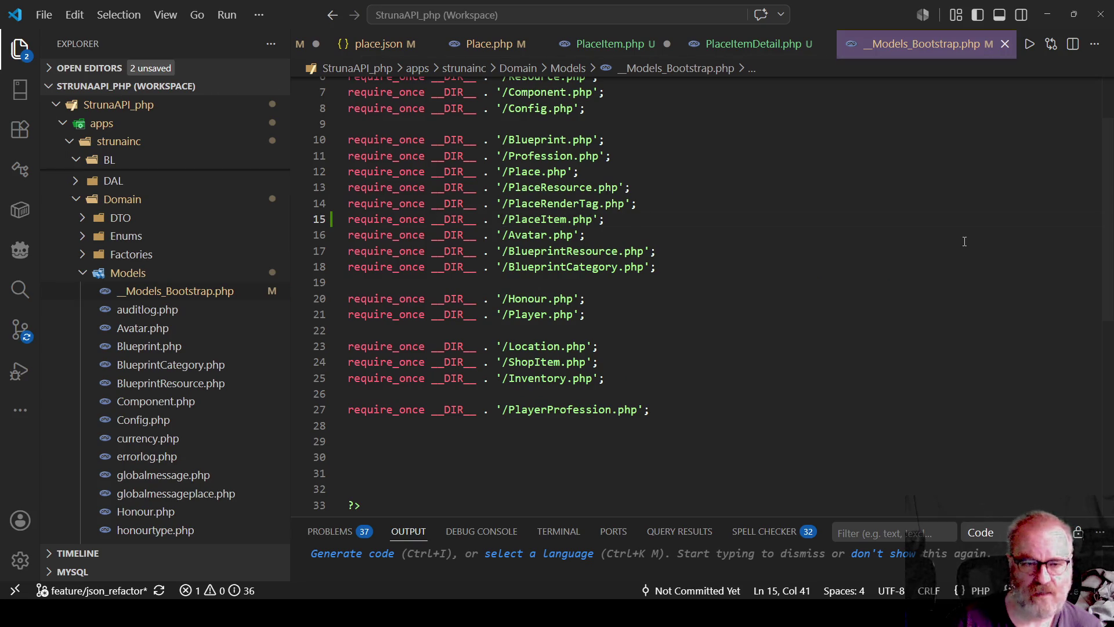
key("Return")
key("ctrl+v")
key("Up")
key("End")
key("shift+Home")
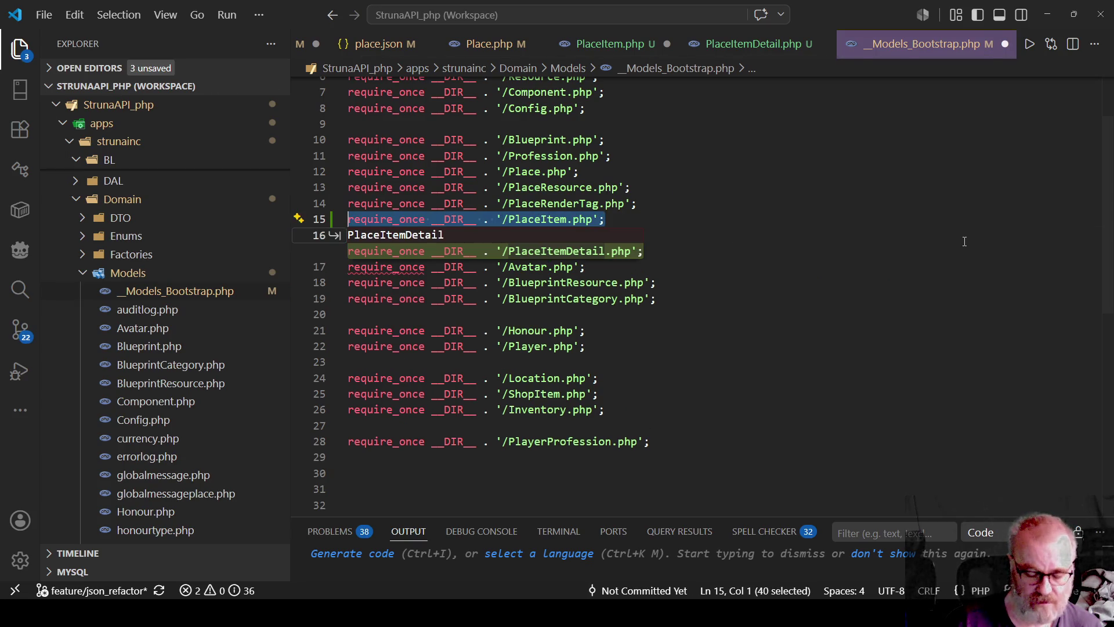
key("End")
key("shift+alt+Down")
key("Left")
key("Left")
key("Left")
key("Left")
type("Deta")
key("Tab")
key("Tab")
key("Tab")
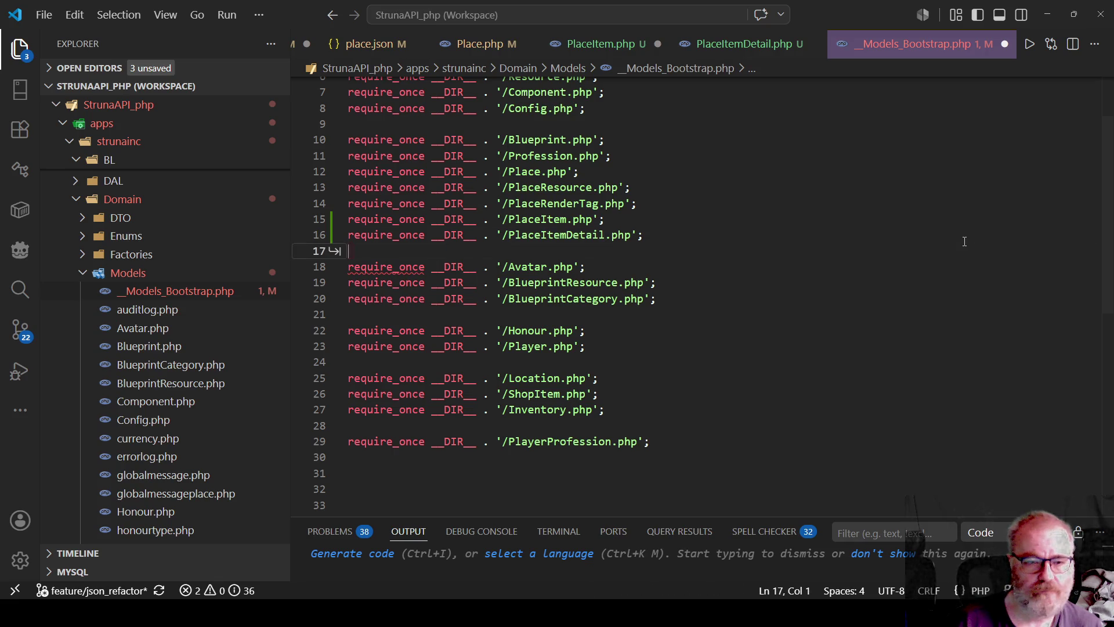
key("ctrl+s")
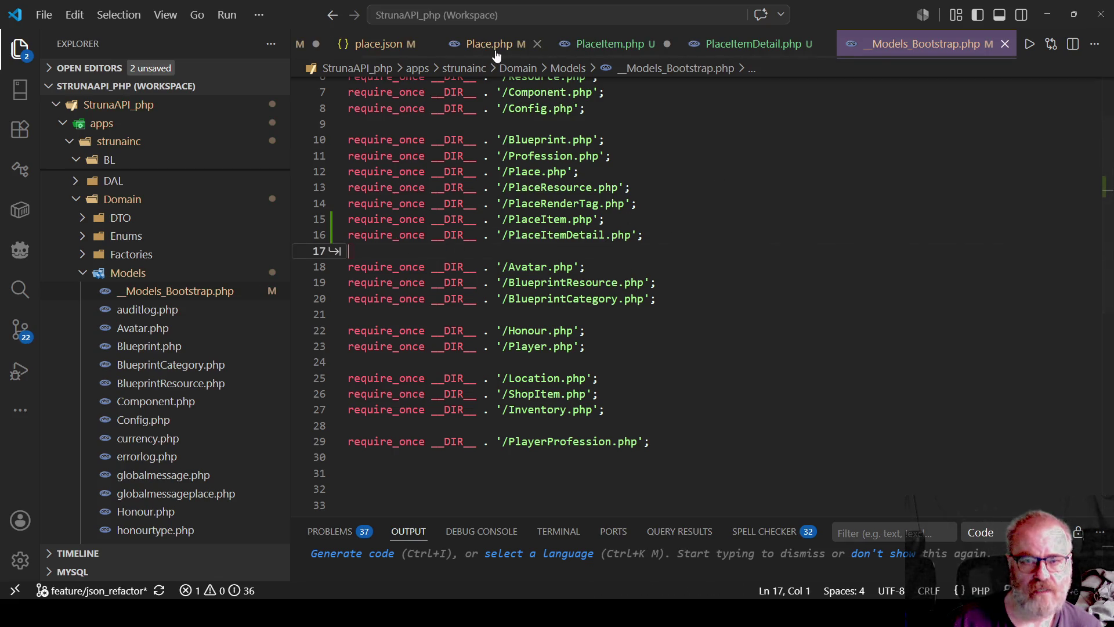
left_click(490, 44)
mouse_move(496, 434)
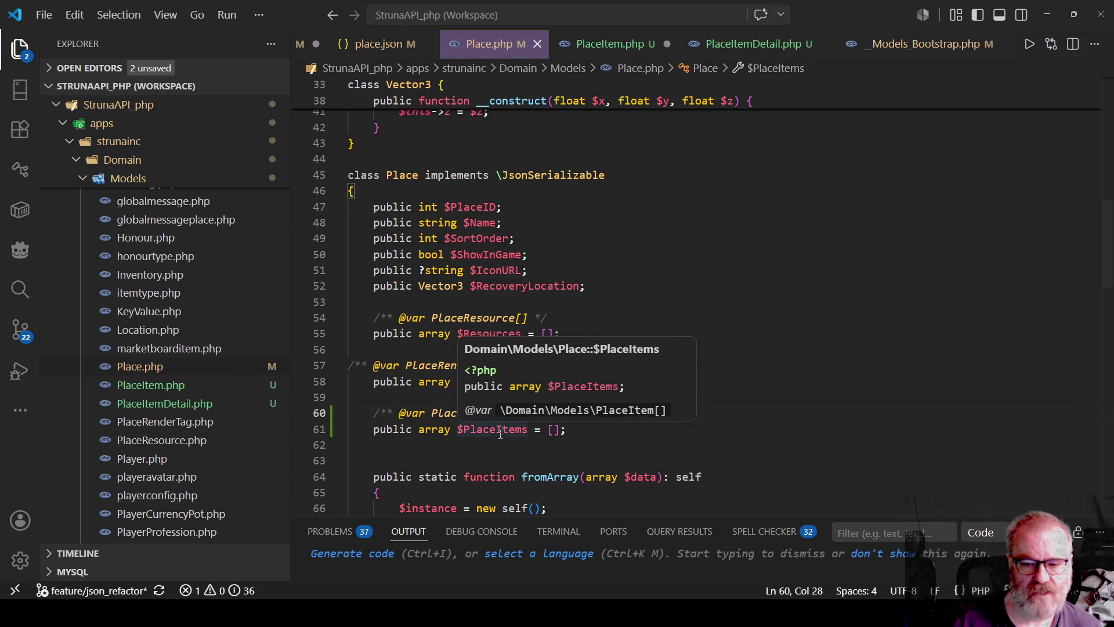
right_click(500, 434)
left_click(615, 65)
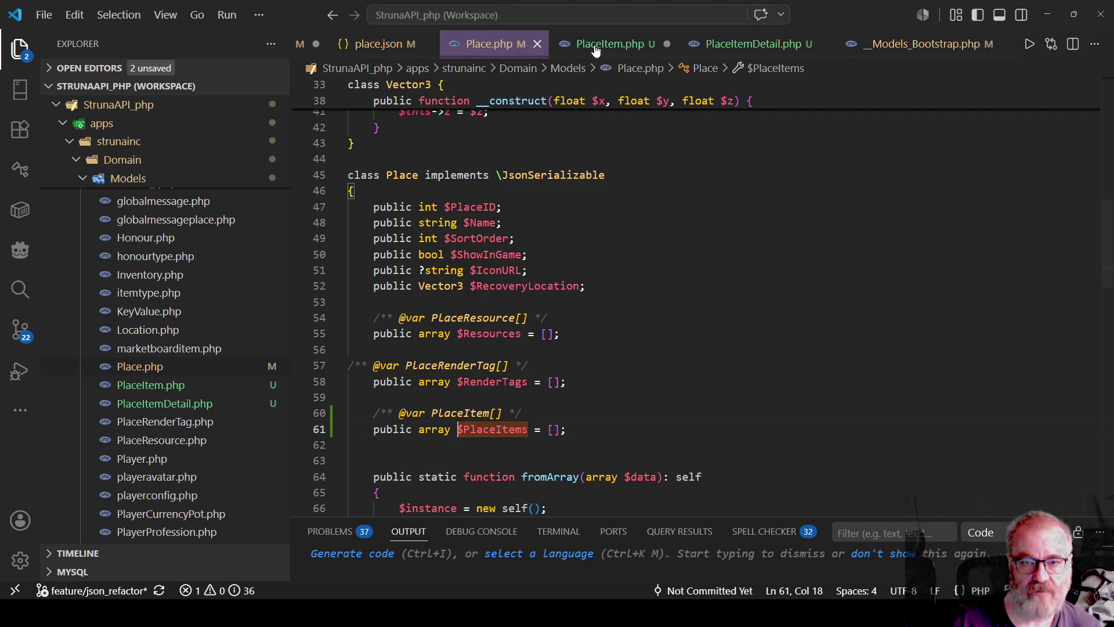
right_click(457, 413)
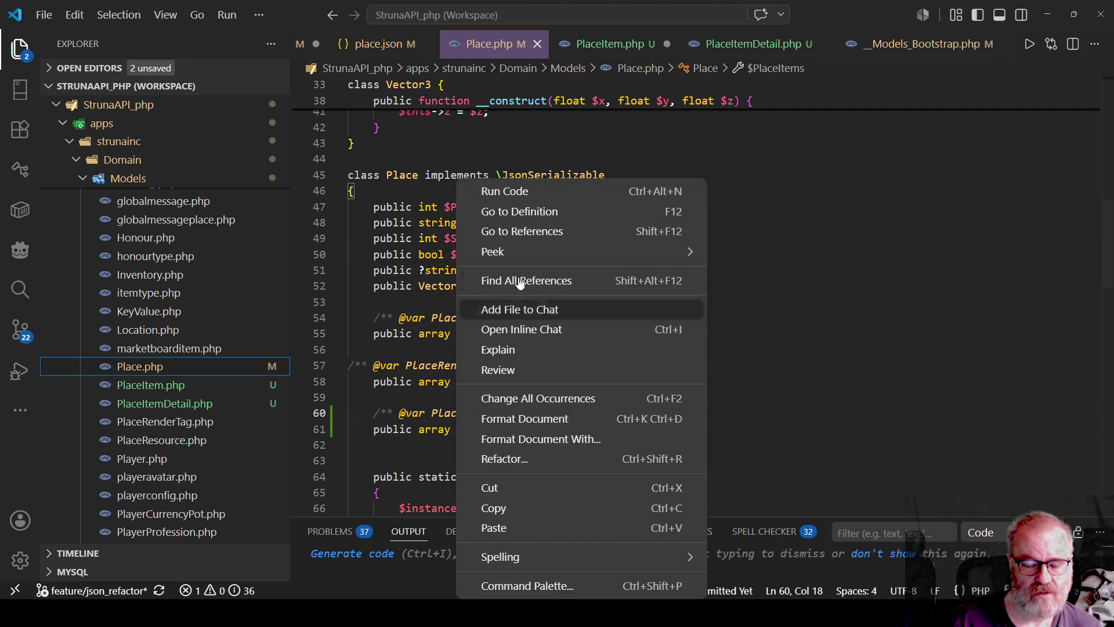
key("Escape")
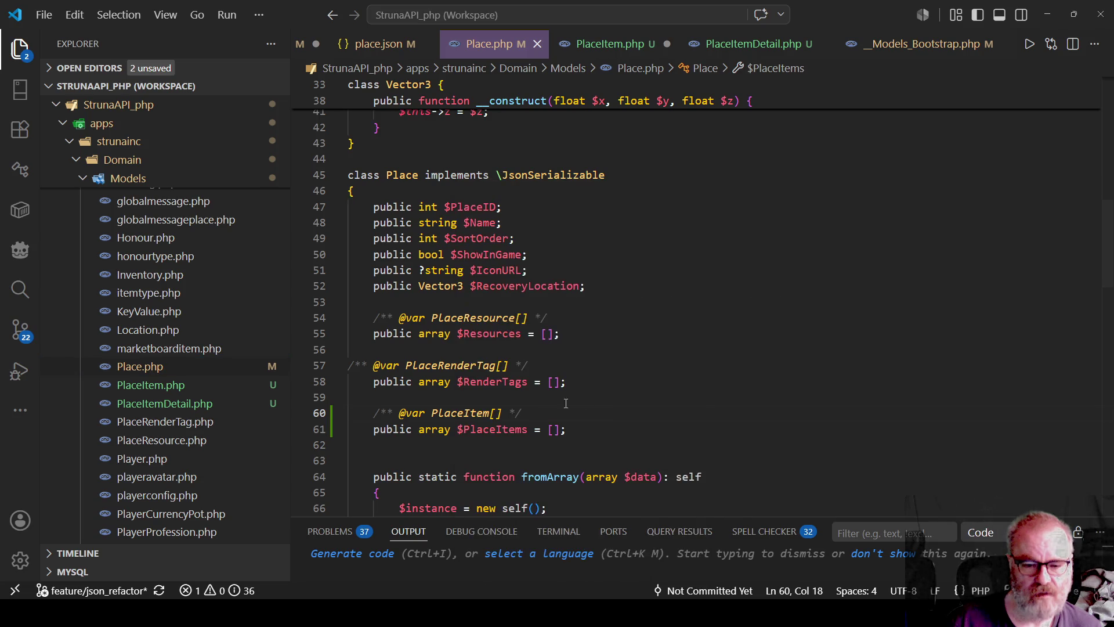
left_click_drag(549, 429, 562, 429)
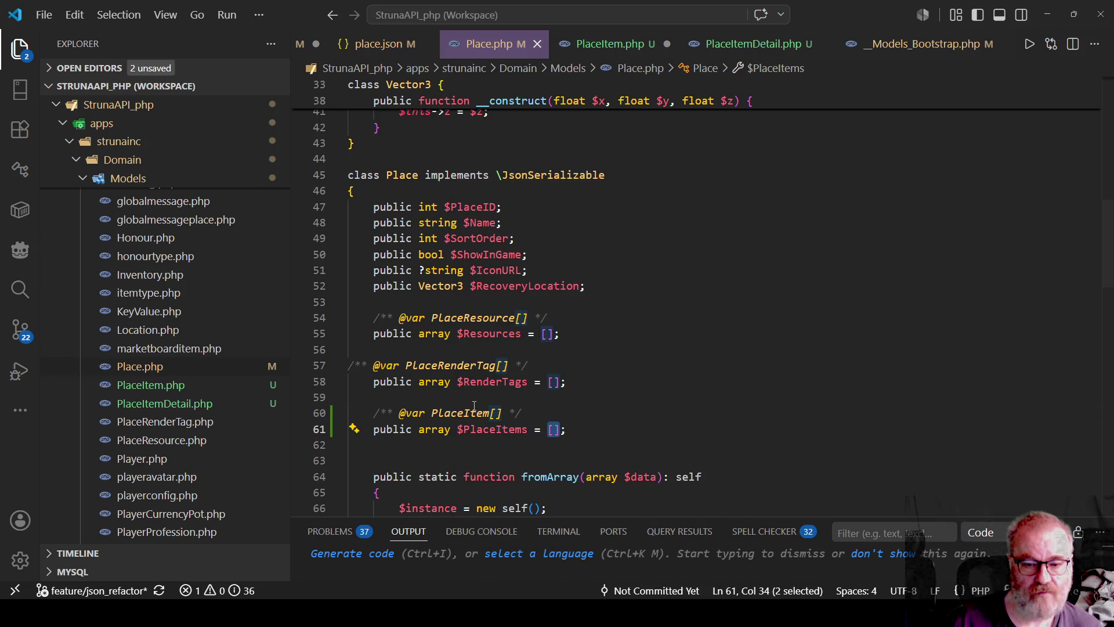
right_click(458, 413)
left_click(529, 210)
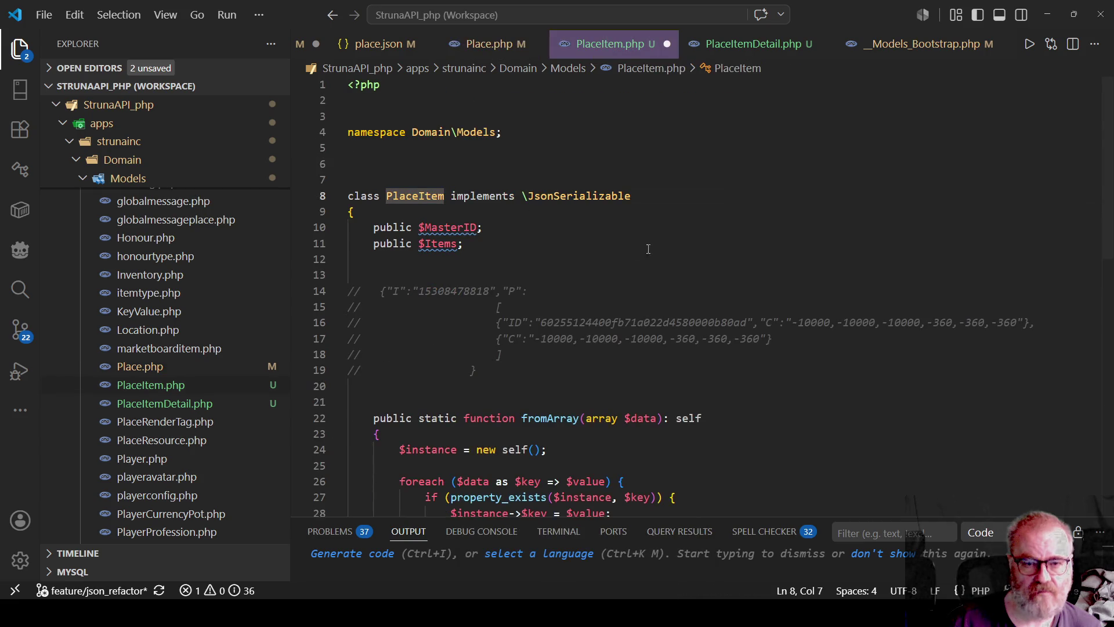
mouse_move(461, 225)
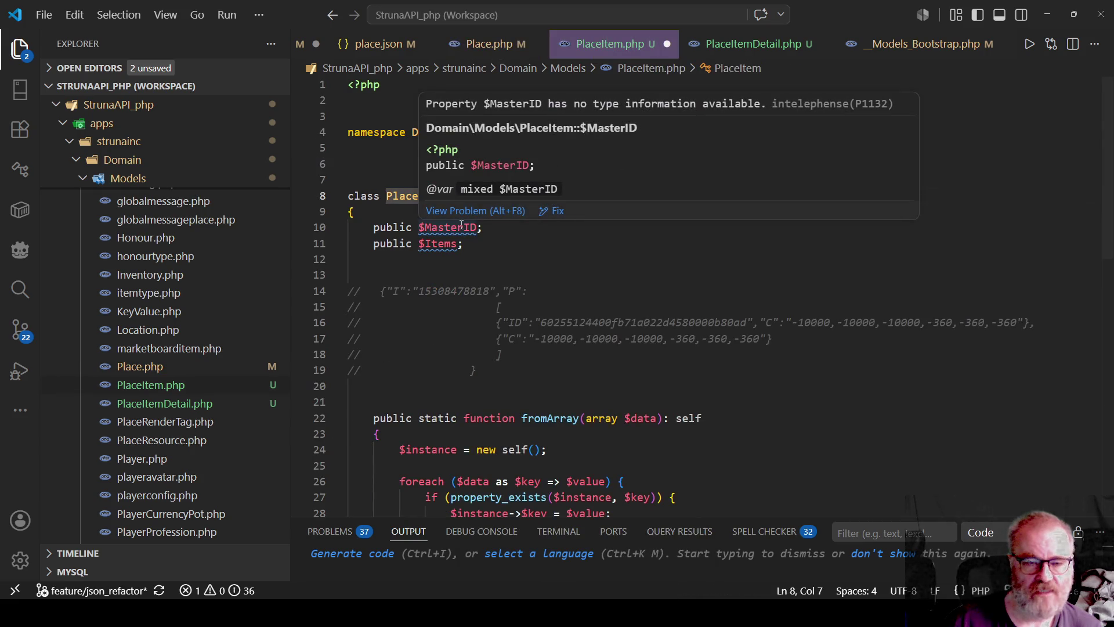
left_click(457, 244)
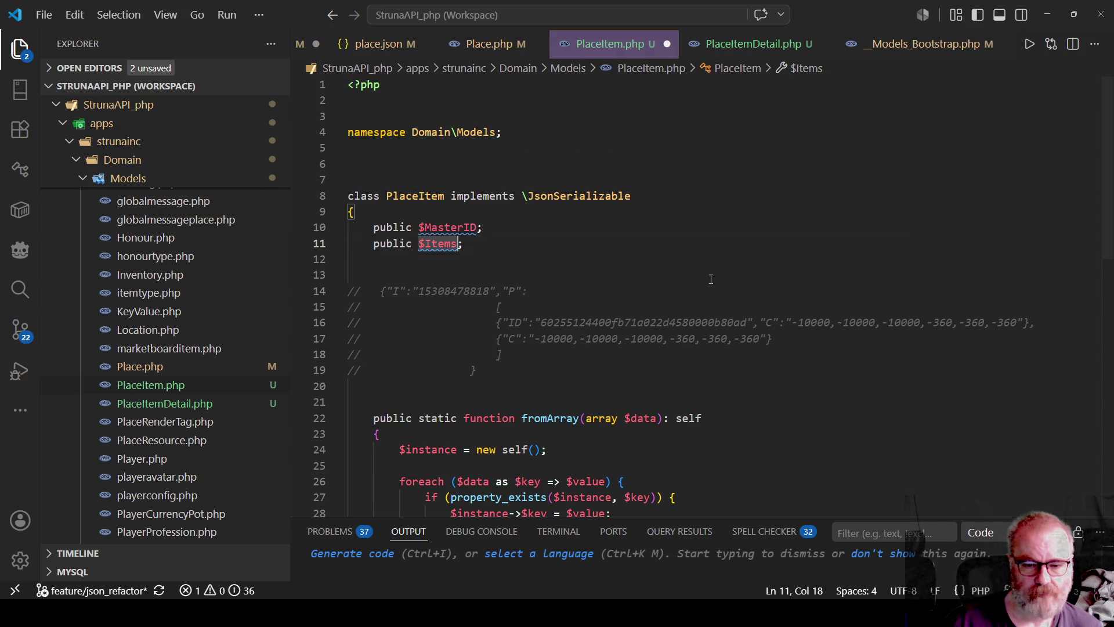
mouse_move(466, 248)
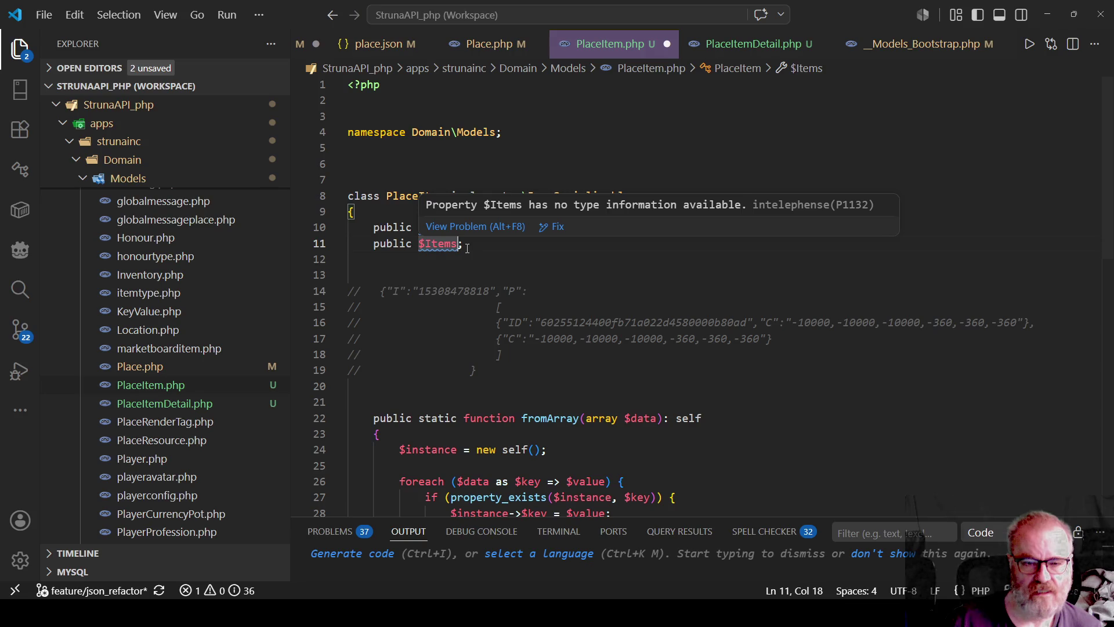
left_click(414, 244)
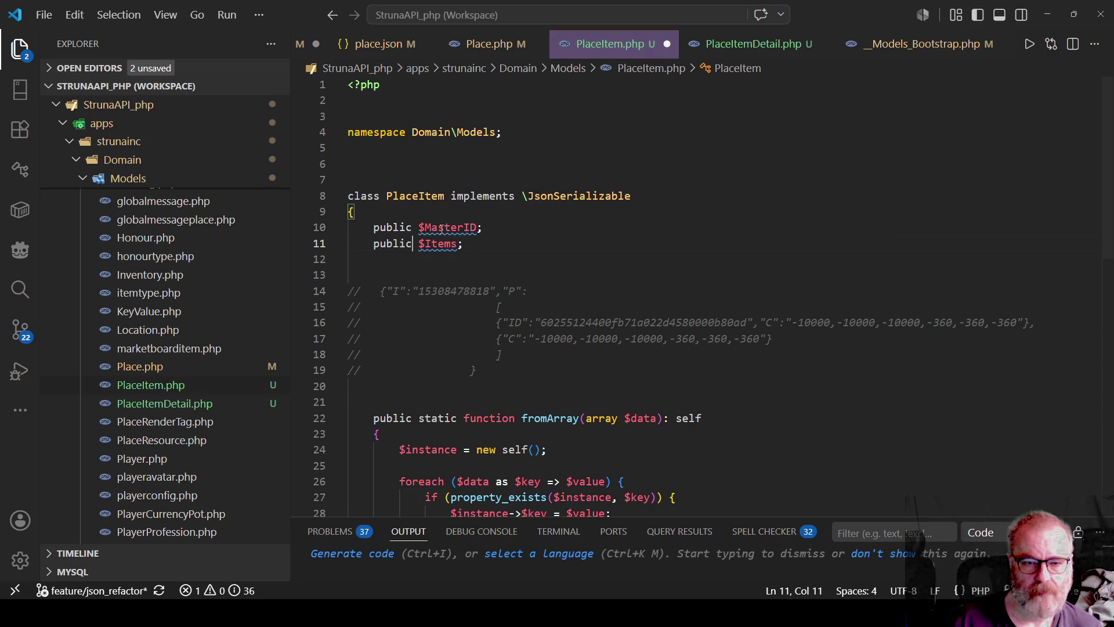
mouse_move(442, 229)
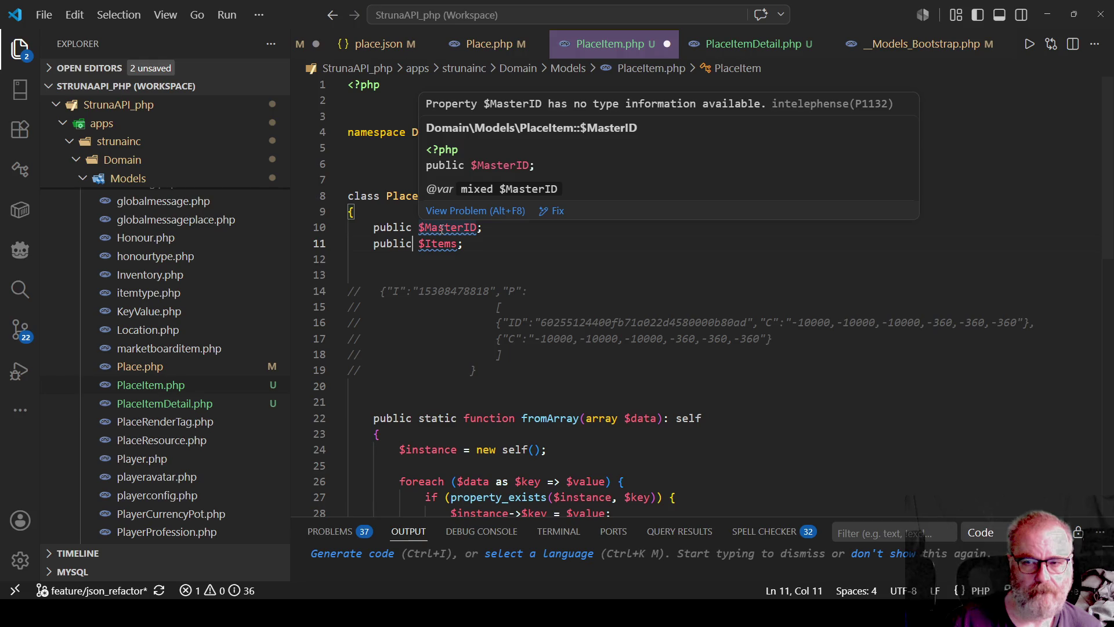
left_click(505, 233)
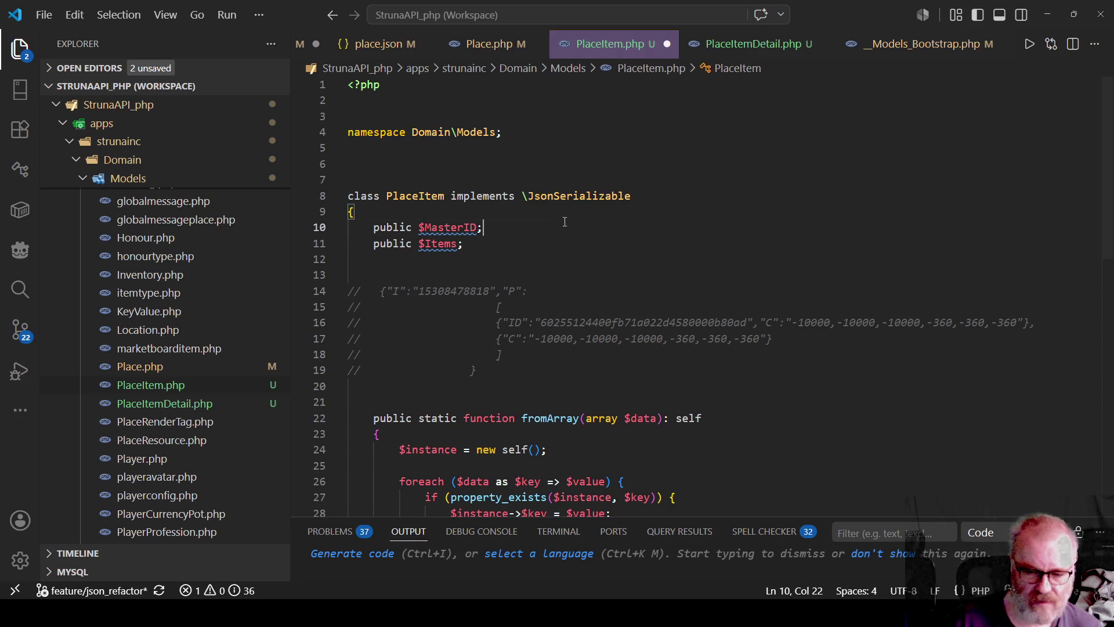
left_click(486, 45)
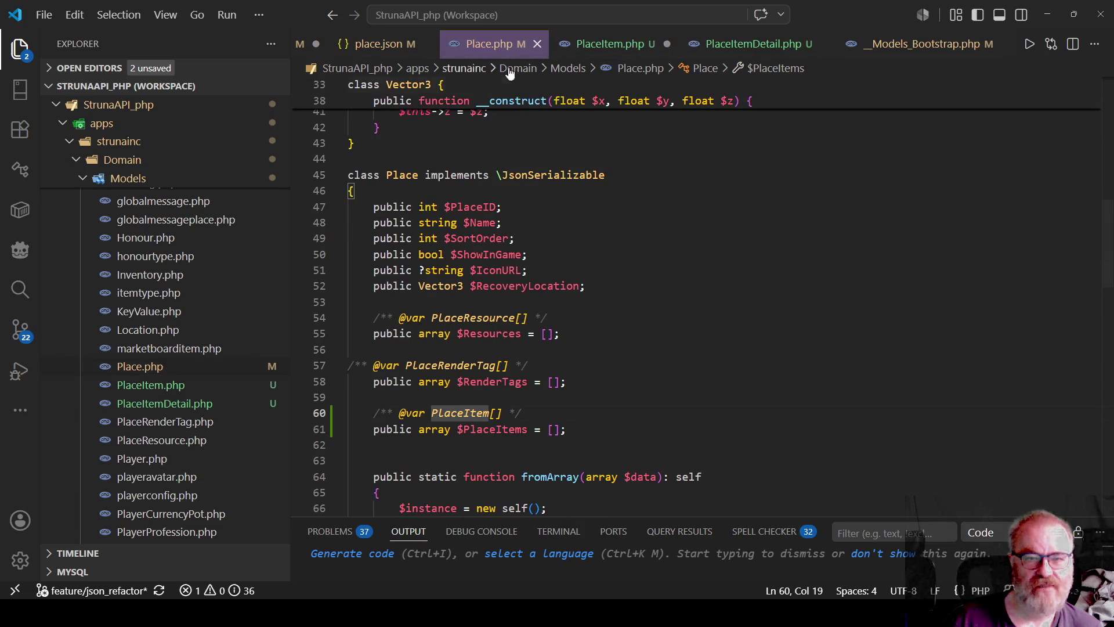
left_click(632, 44)
Type $MasterID as string and prefix $Items with PlaceItemDetail
left_click(417, 229)
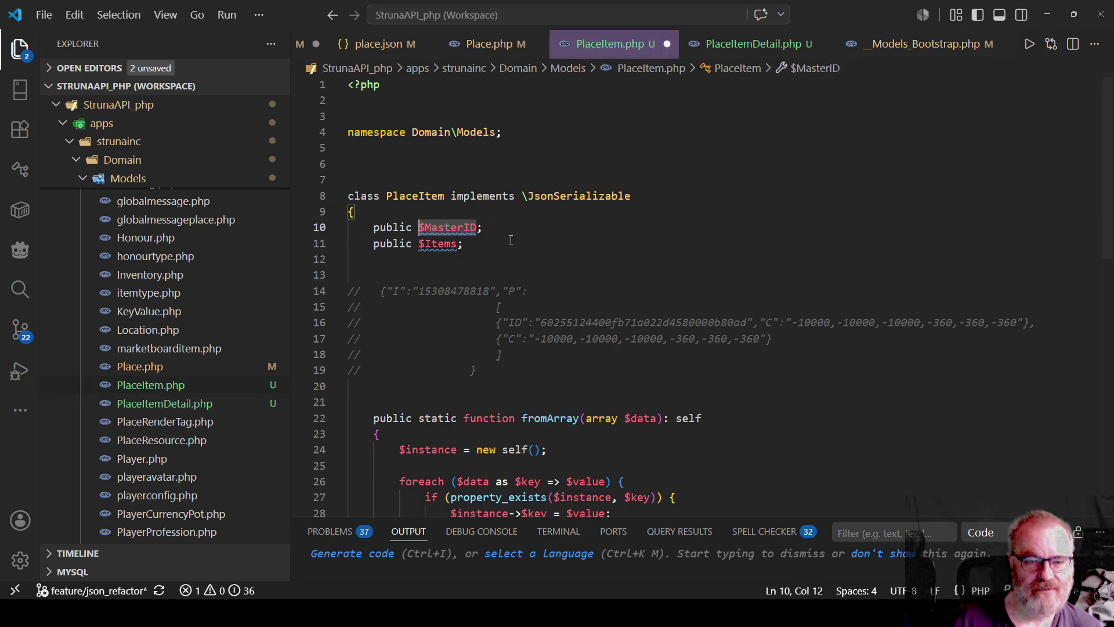
type("string")
key("Escape")
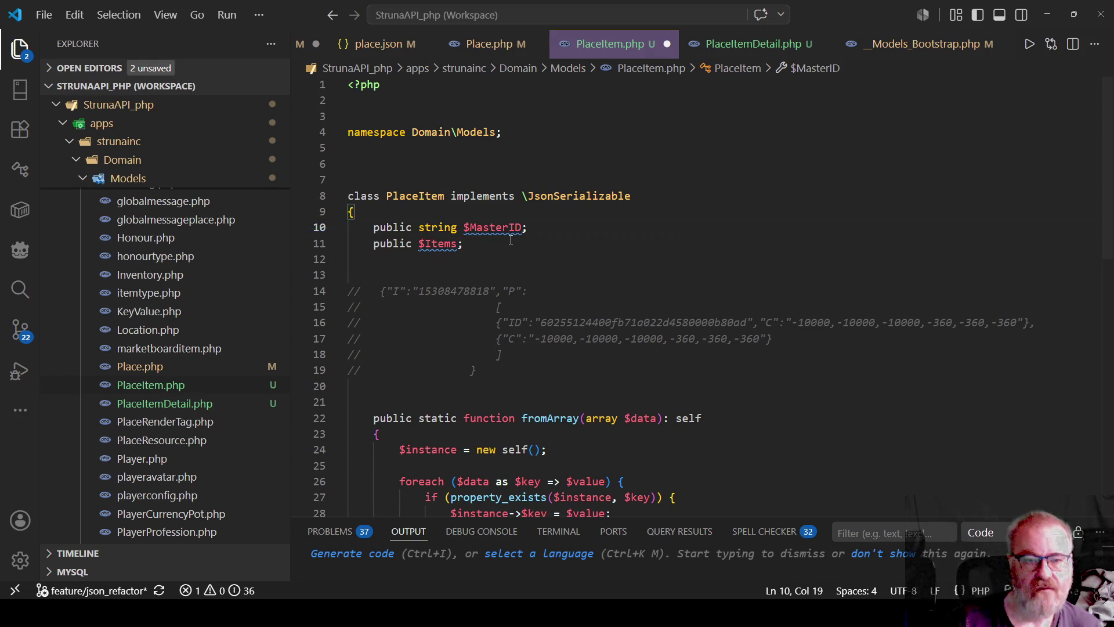
key("Down")
key("Left")
key("Left")
key("Left")
type("Place")
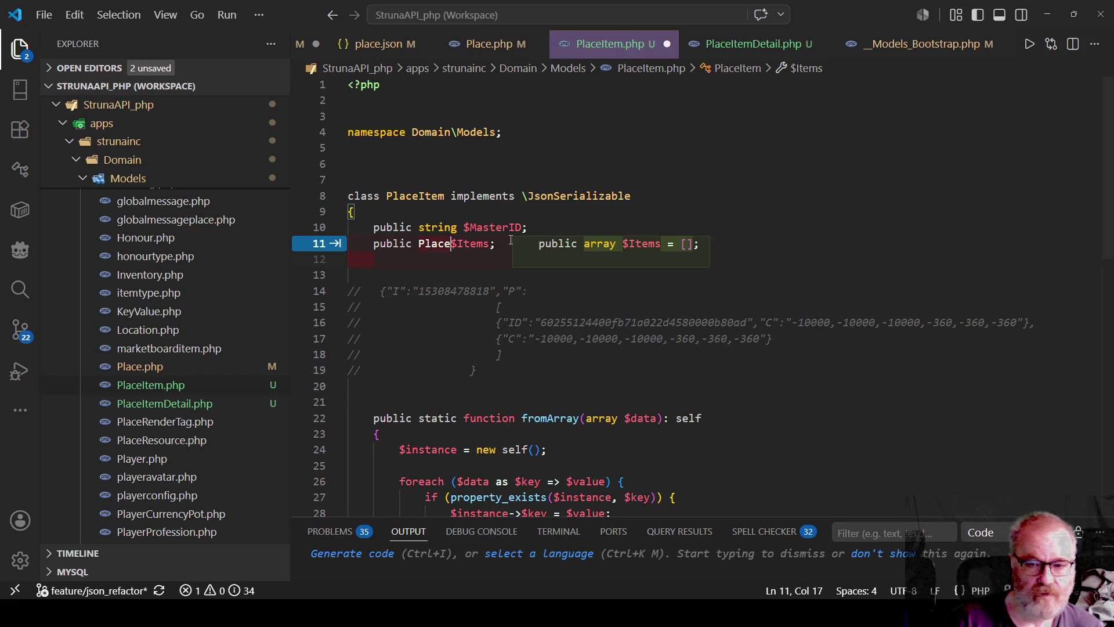
type("ItemDet")
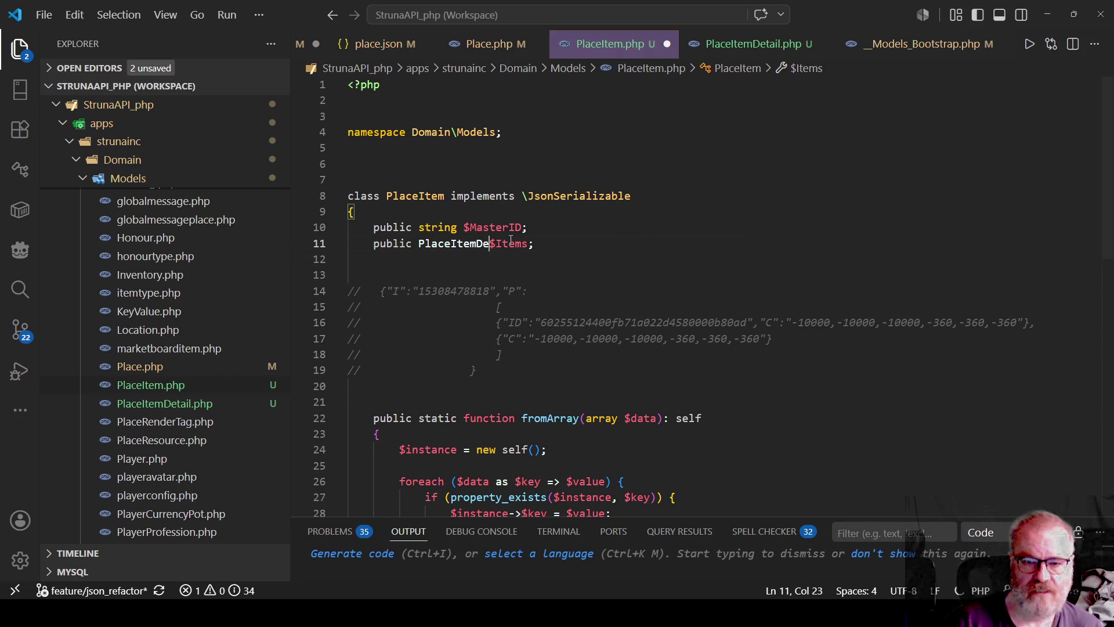
type("ail")
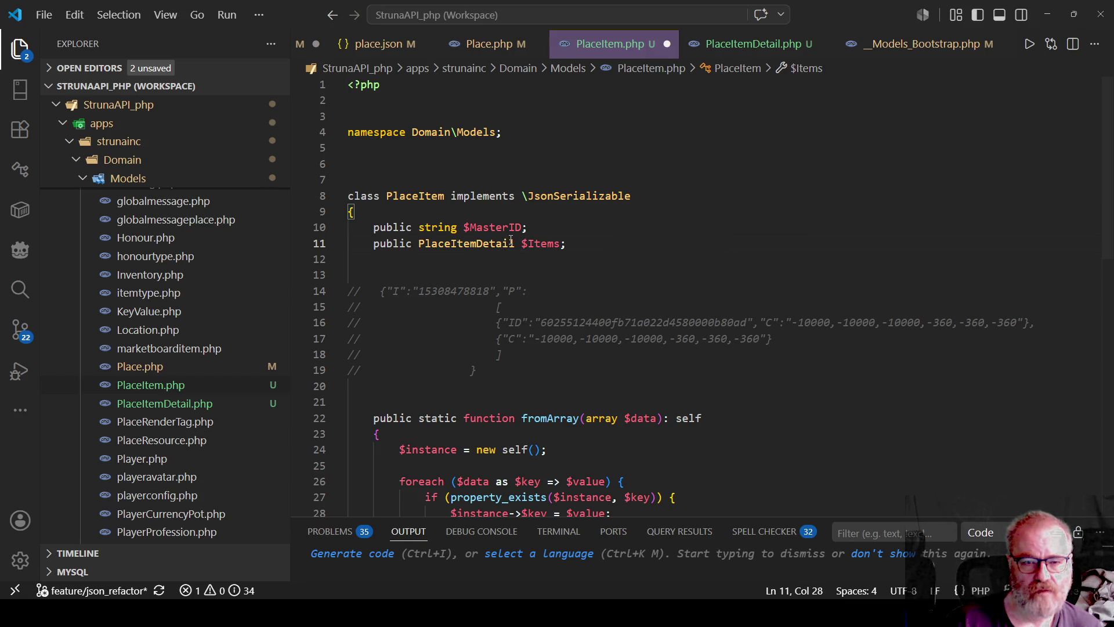
Add [] array brackets to the $Items declaration and save PlaceItem.php
left_click(511, 241)
type("[]")
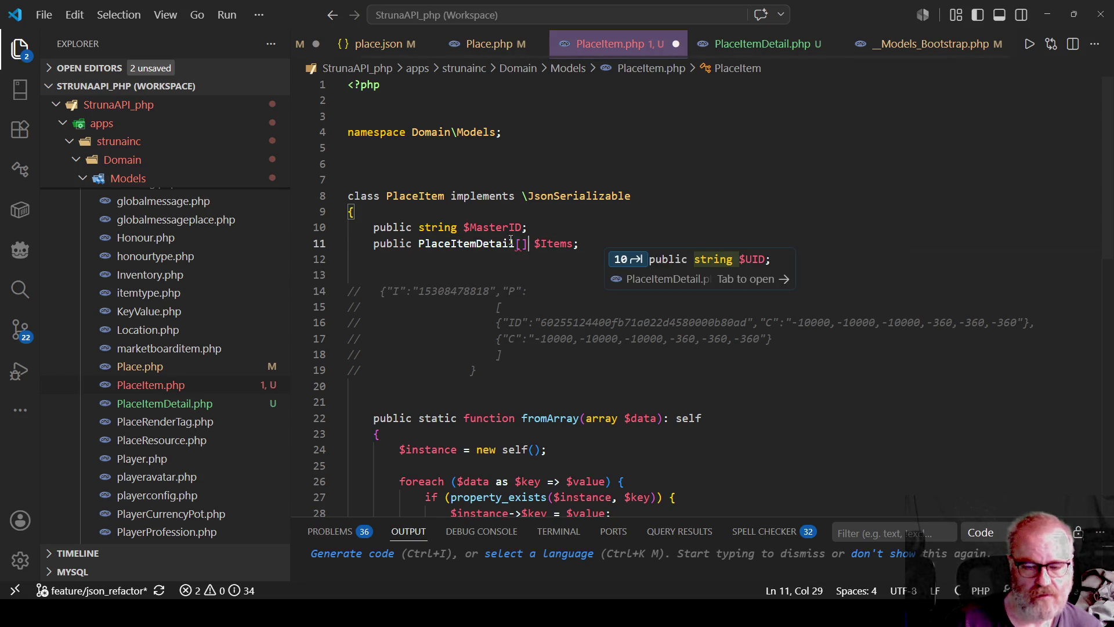
key("BackSpace")
key("BackSpace")
key("ctrl+Right")
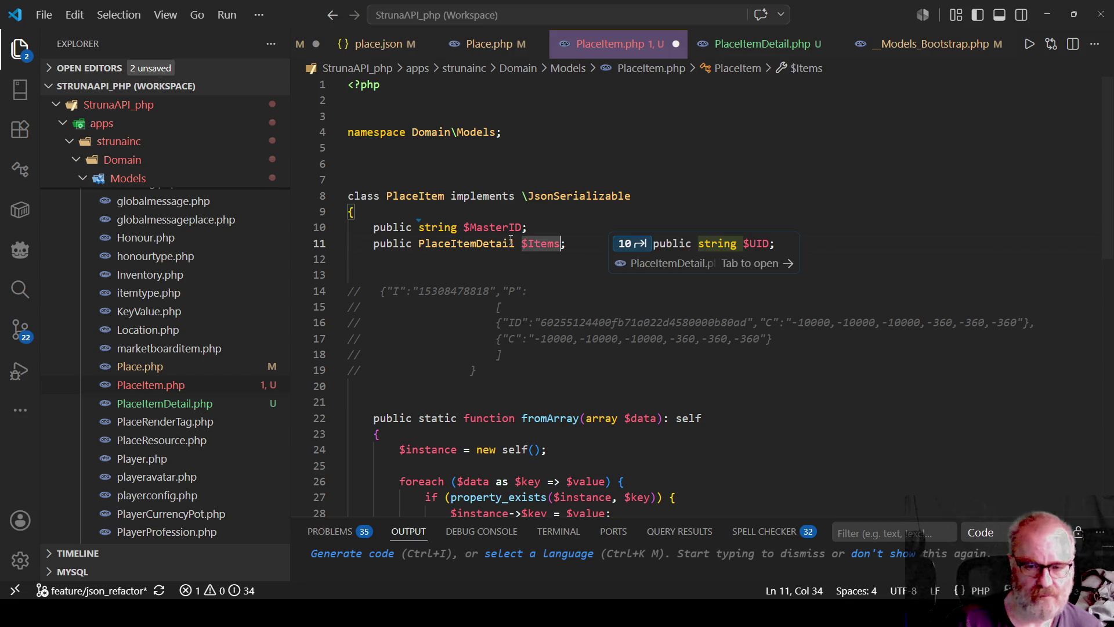
type("[]")
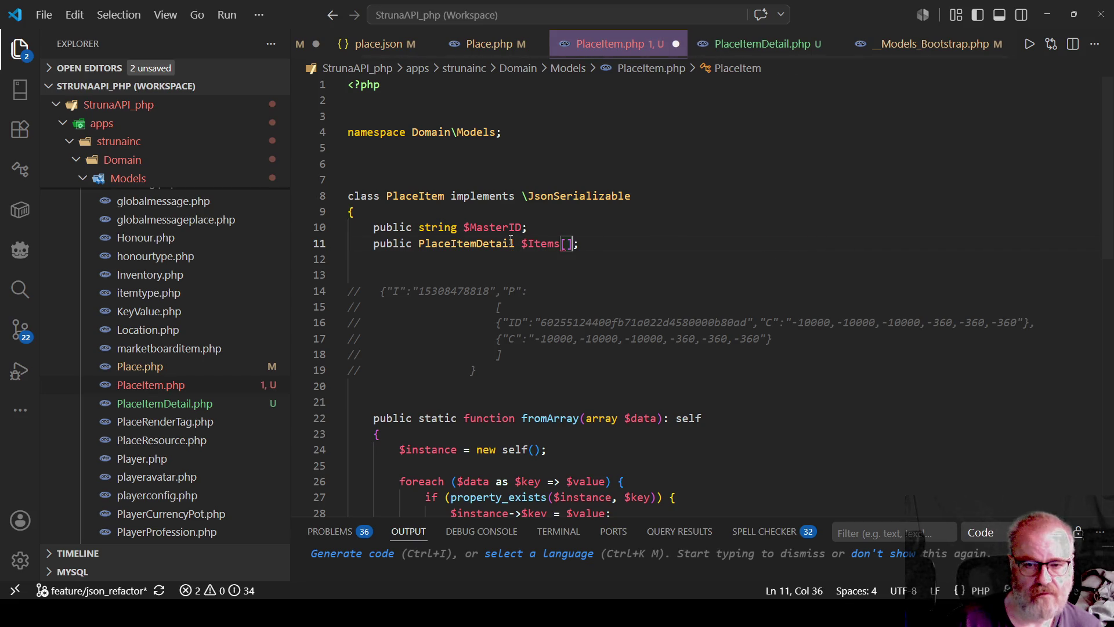
key("Down")
key("ctrl+s")
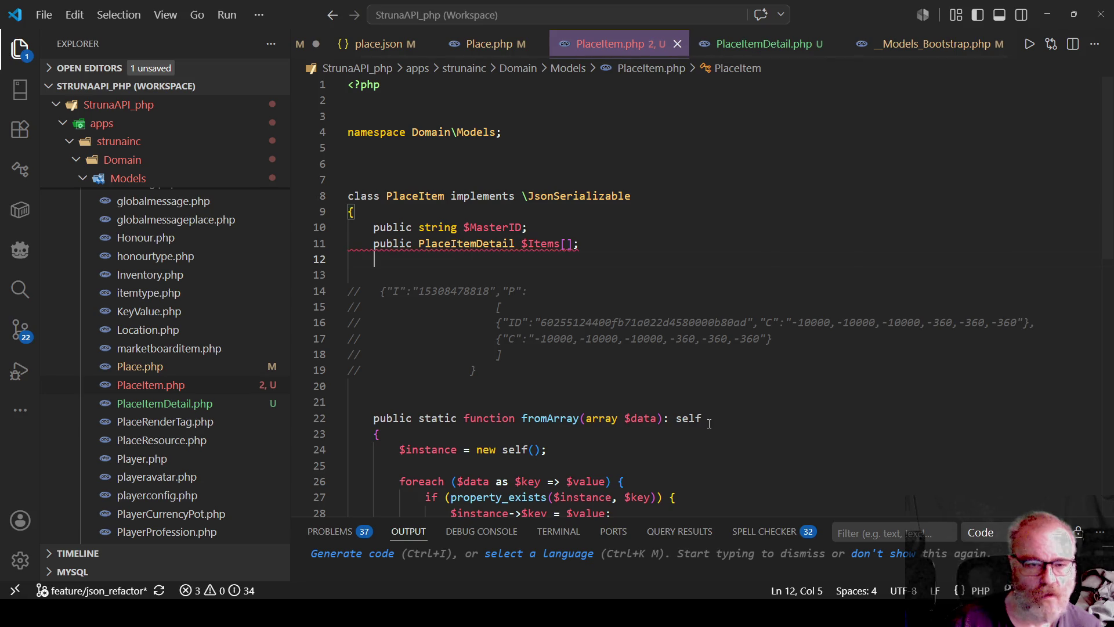
Remove the trailing semicolon and place [] right after PlaceItemDetail on line 11
mouse_move(513, 245)
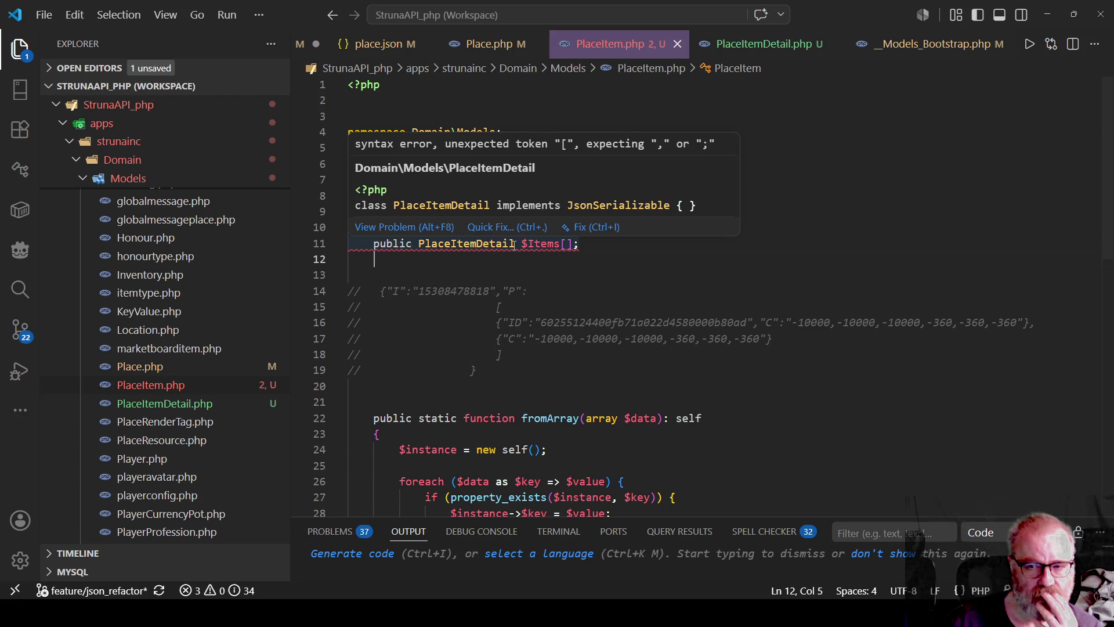
left_click(605, 247)
key("BackSpace")
key("BackSpace")
key("BackSpace")
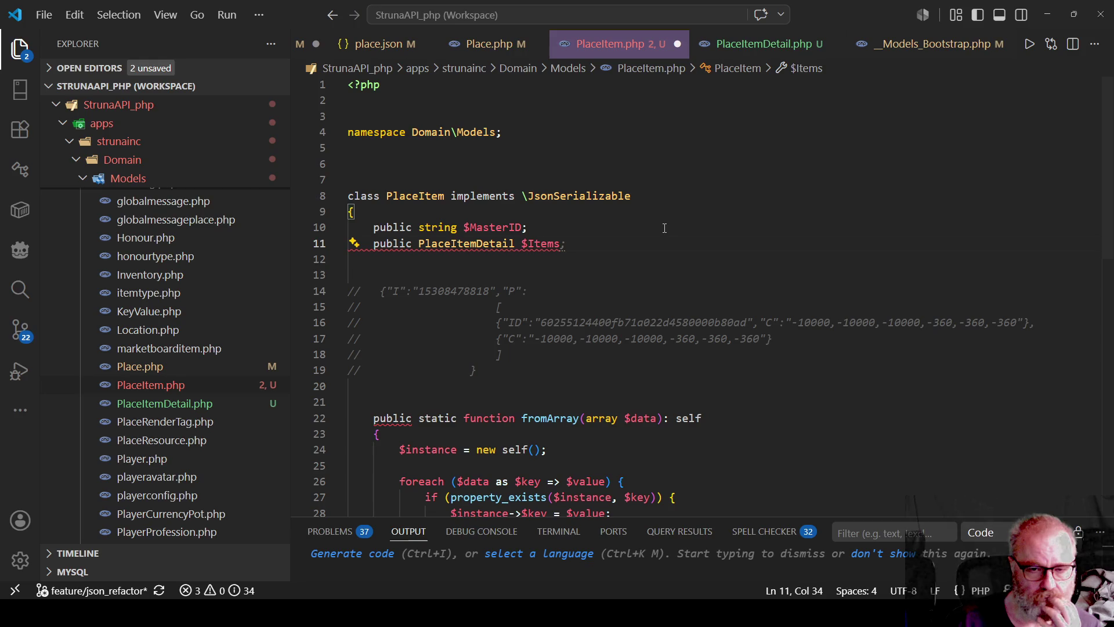
key("Left")
key("Left")
key("Left")
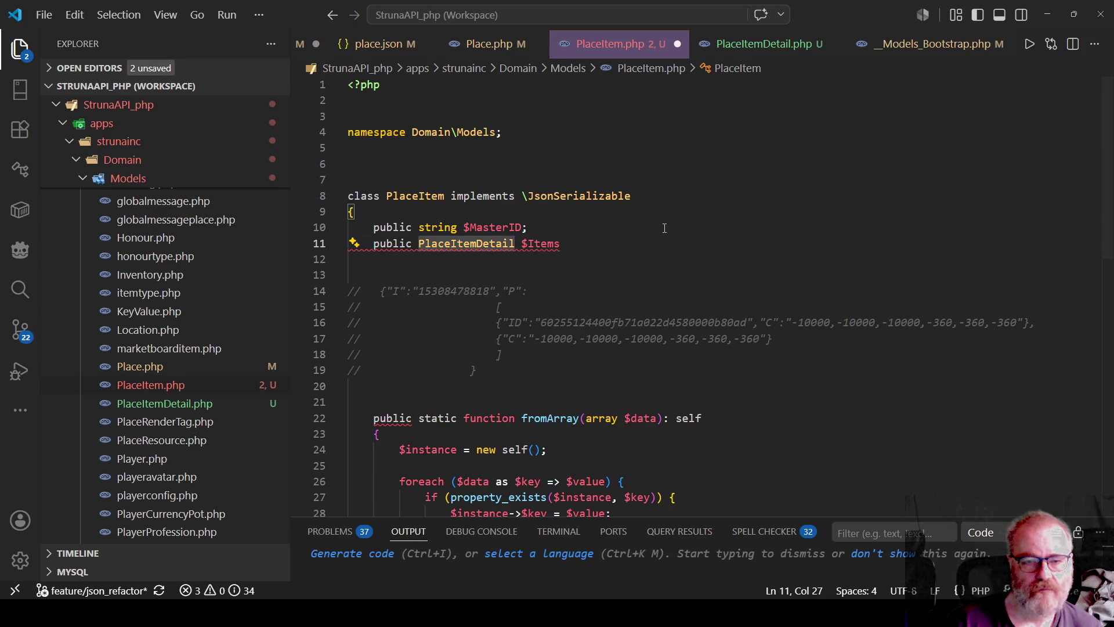
key("End")
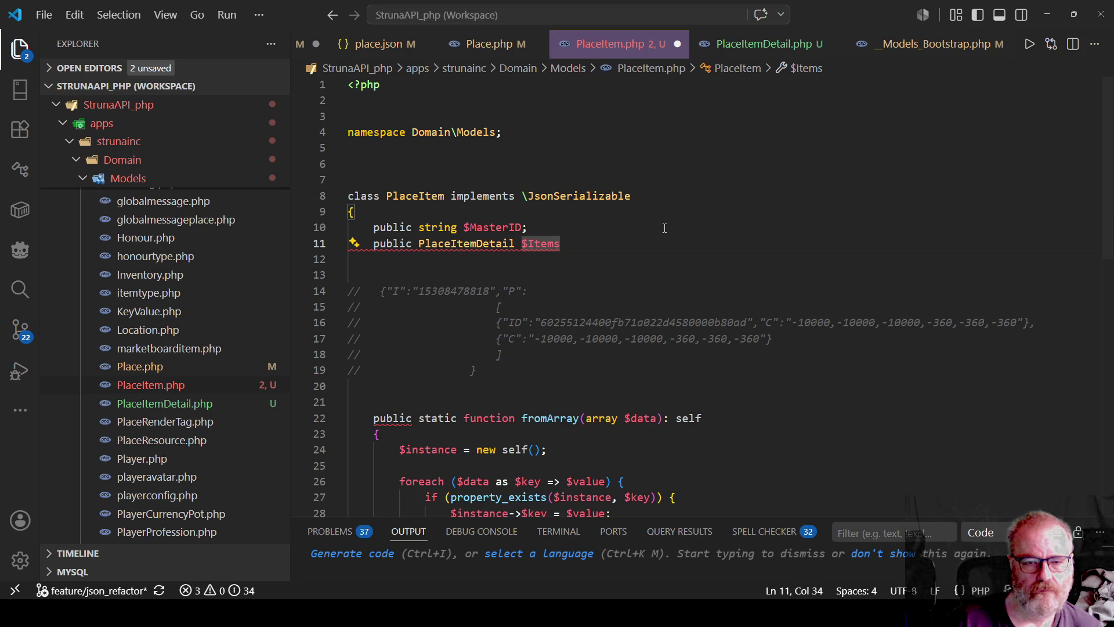
key("Left")
key("Left")
key("Left")
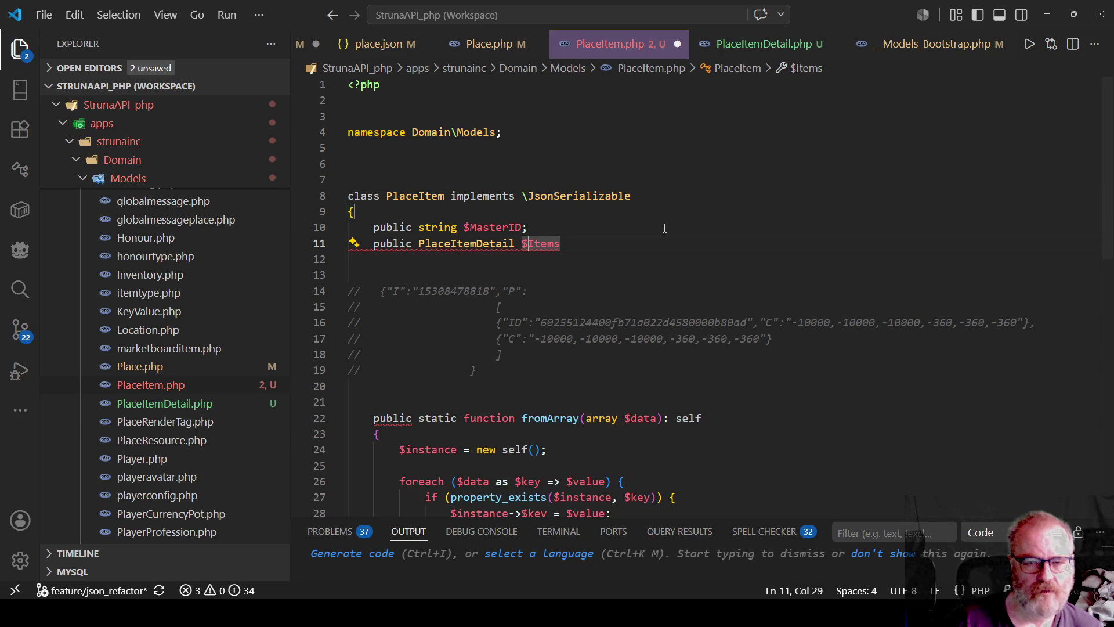
key("Right")
key("Right")
key("Right")
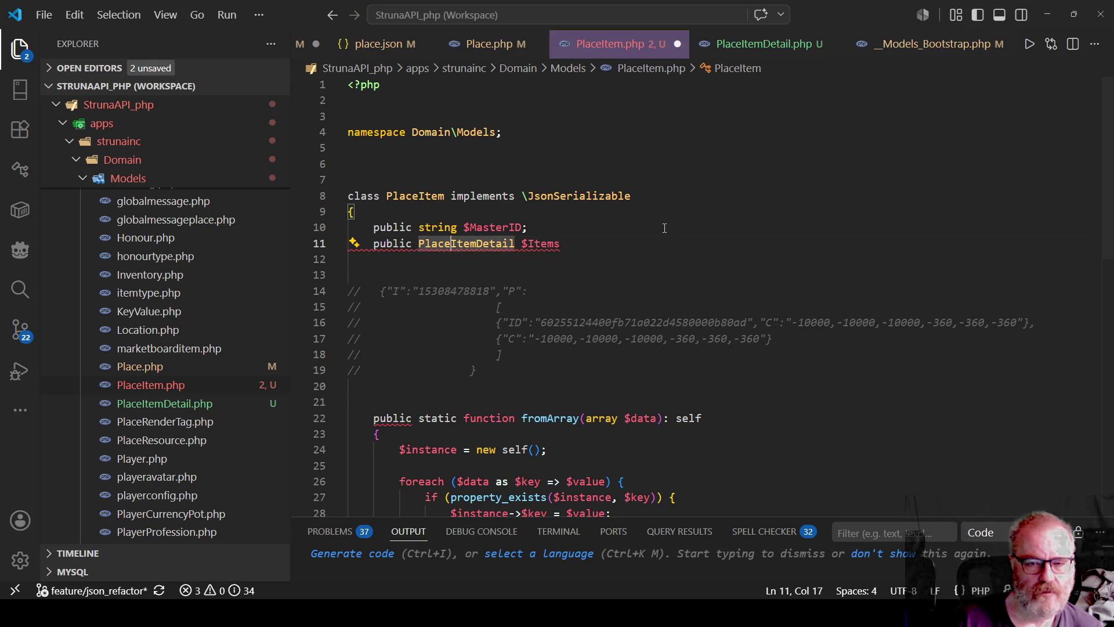
type("[]")
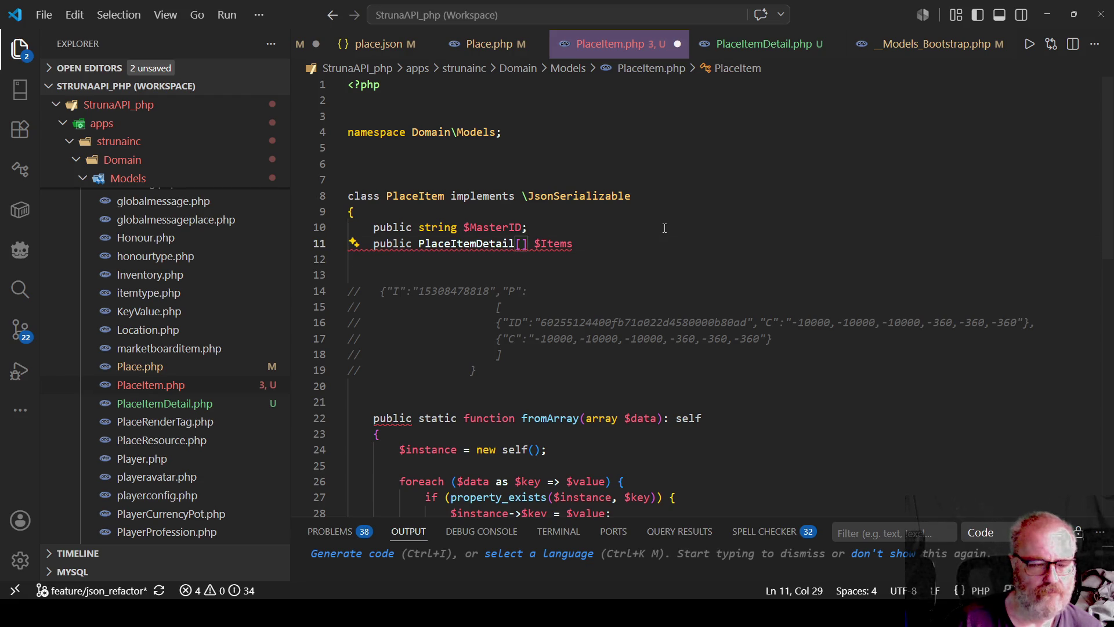
left_click(165, 383)
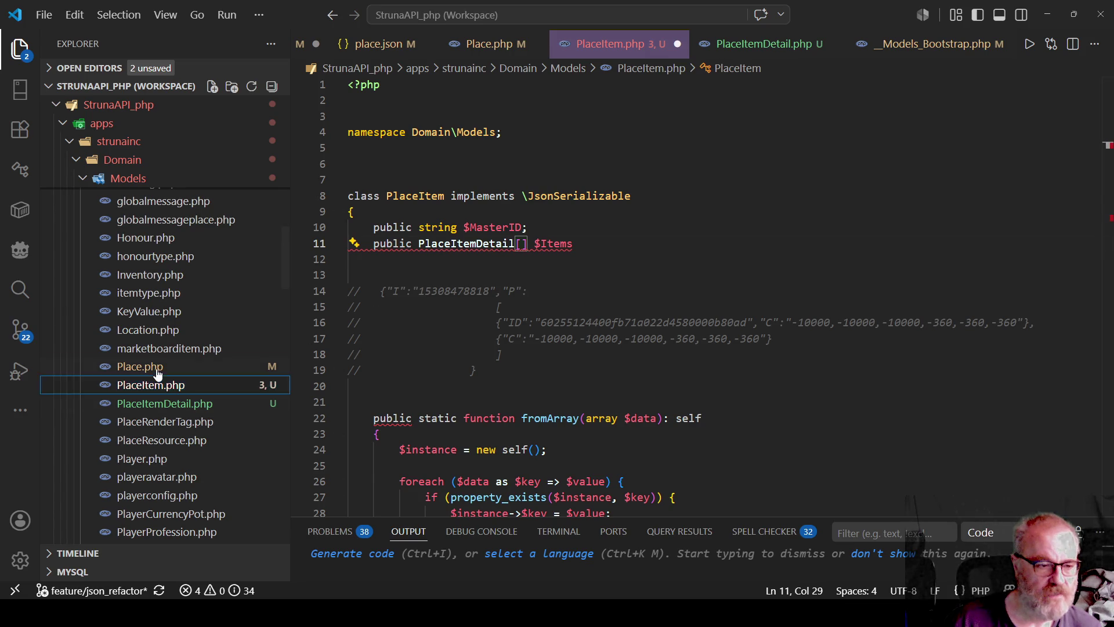
Select Place.php's PlaceItems lines, then cut PlaceItem's old $Items line and save
left_click(157, 372)
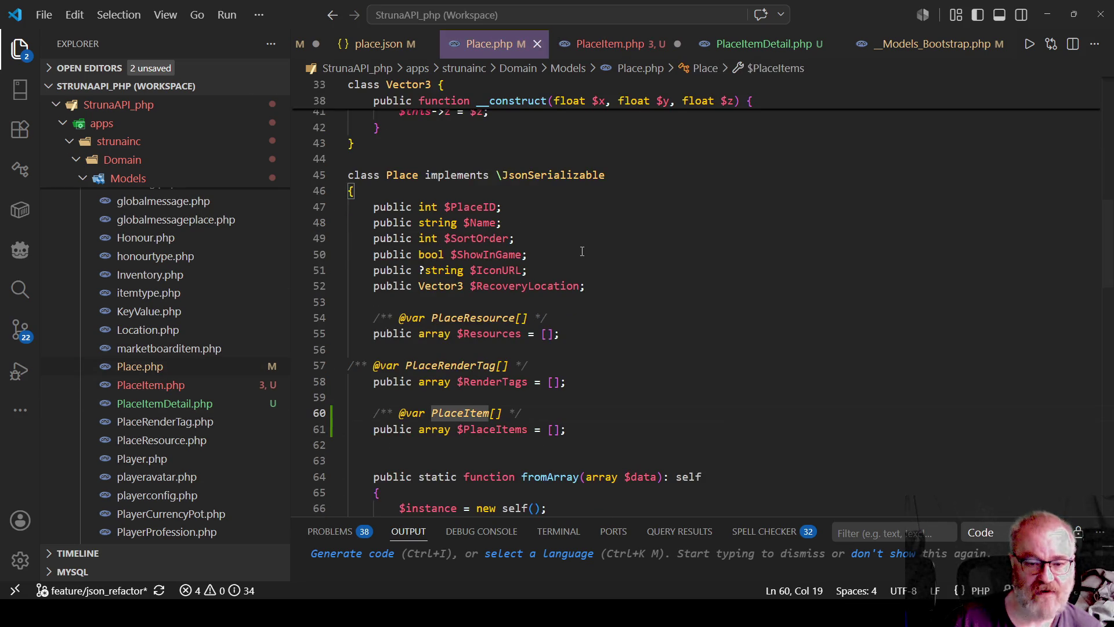
double_click(432, 335)
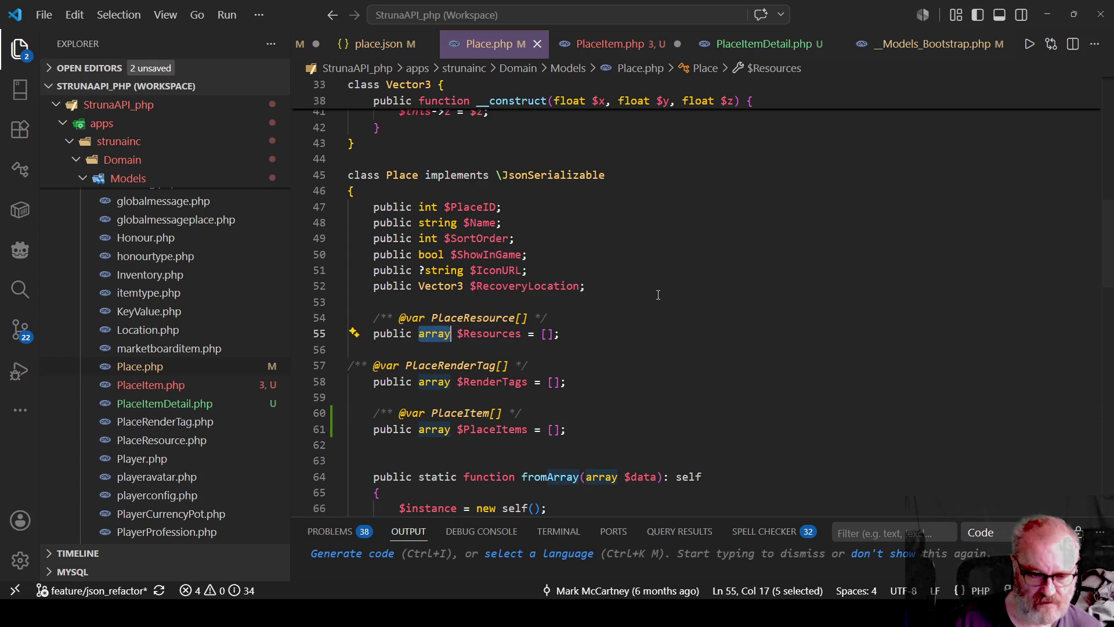
left_click_drag(567, 430, 360, 412)
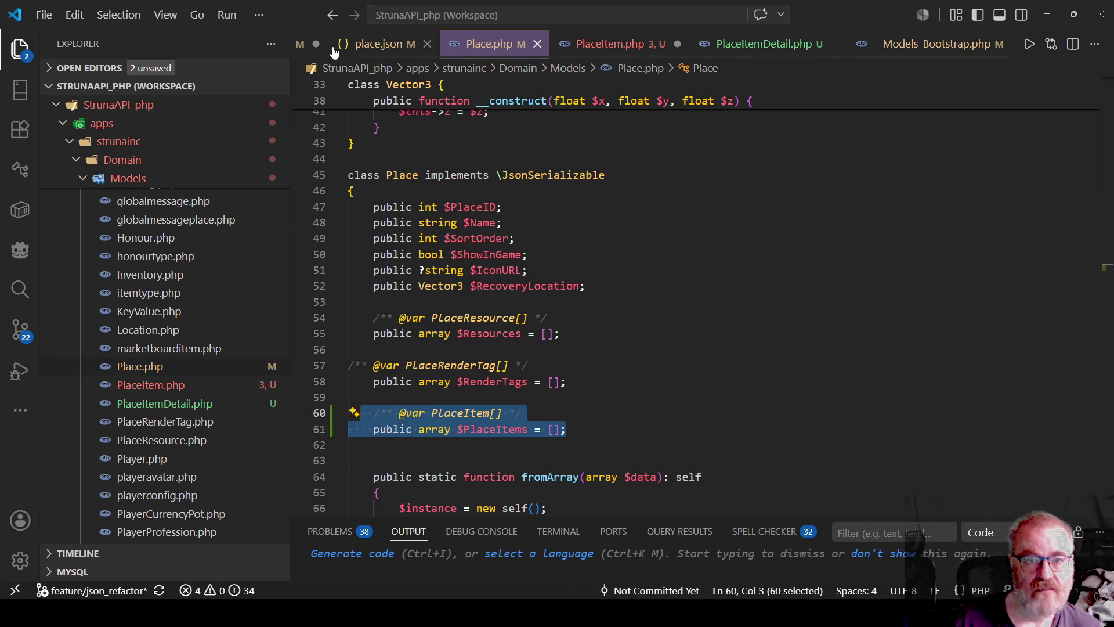
left_click(596, 51)
left_click_drag(573, 245, 358, 250)
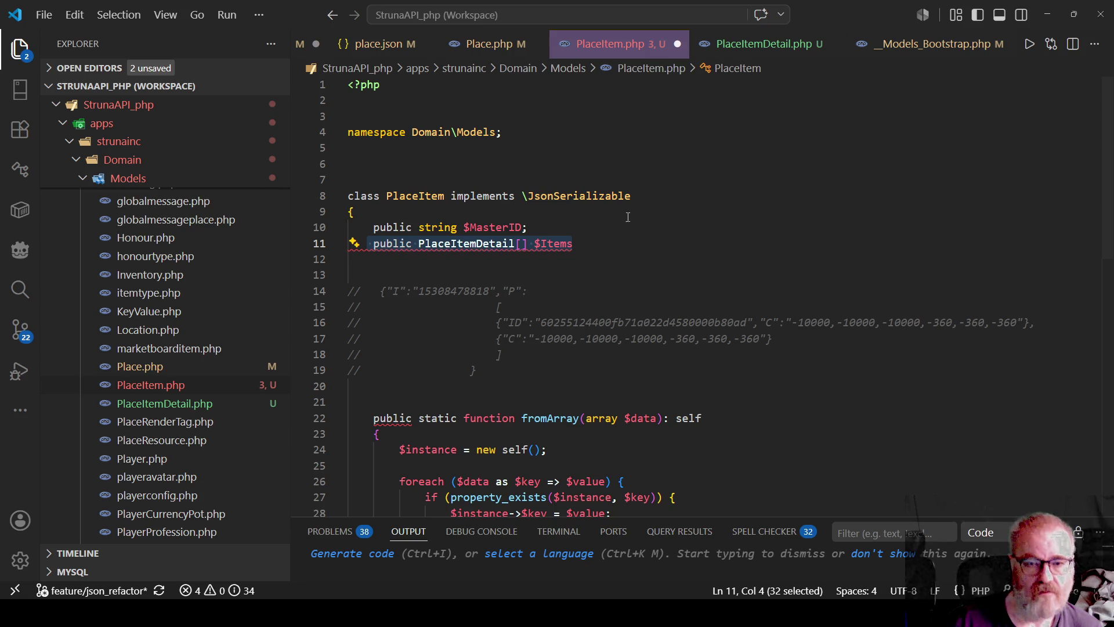
left_click_drag(573, 244, 301, 244)
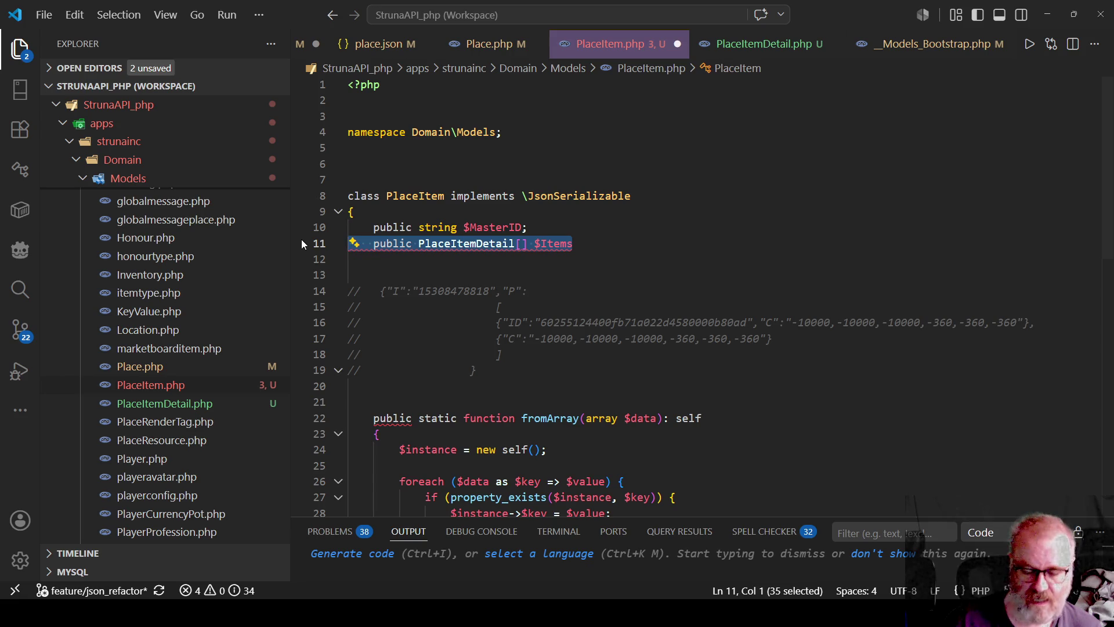
key("ctrl+x")
key("ctrl+s")
left_click(490, 44)
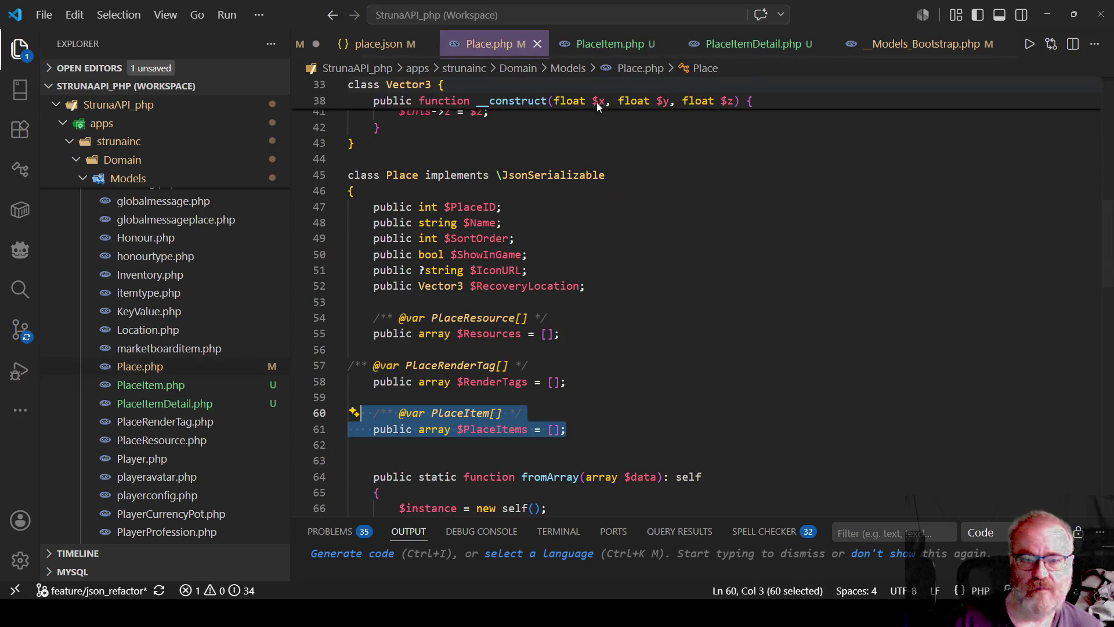
right_click(491, 429)
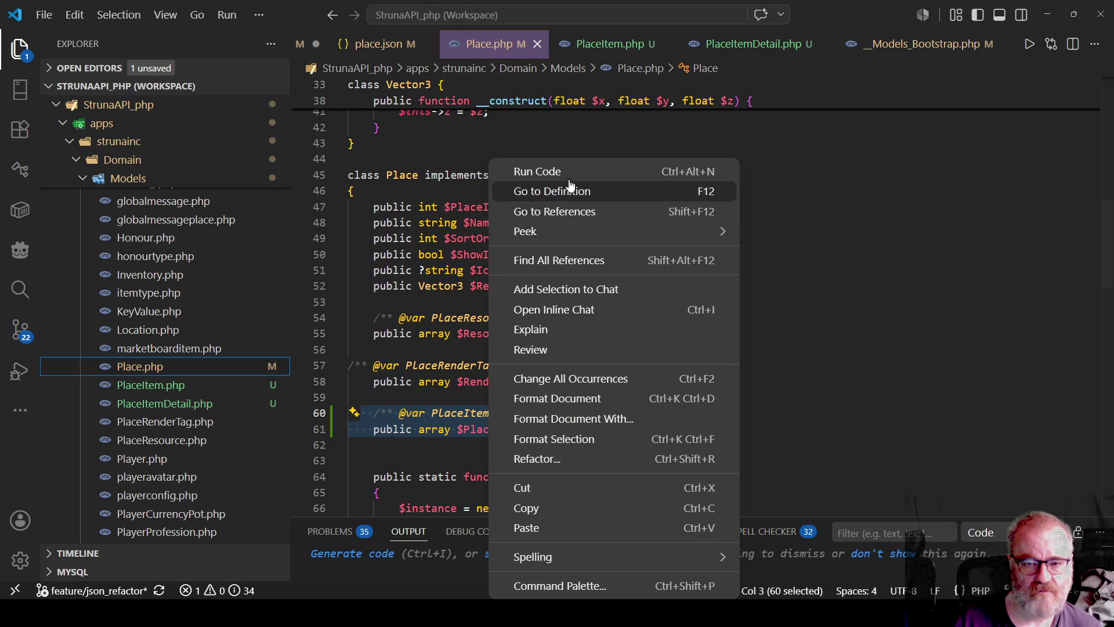
left_click(533, 508)
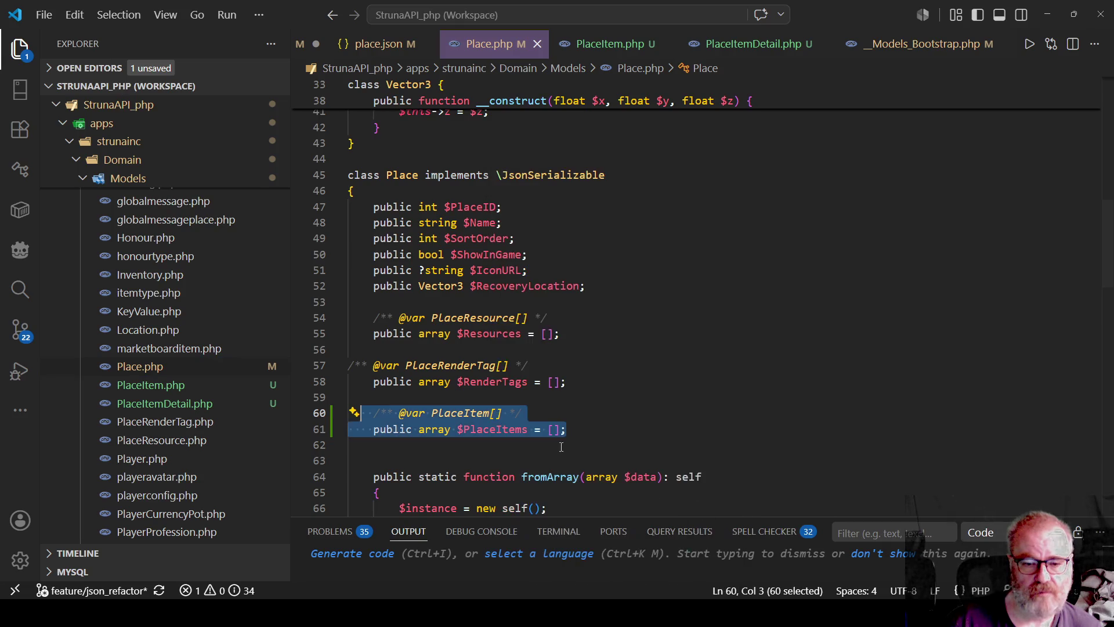
left_click(615, 44)
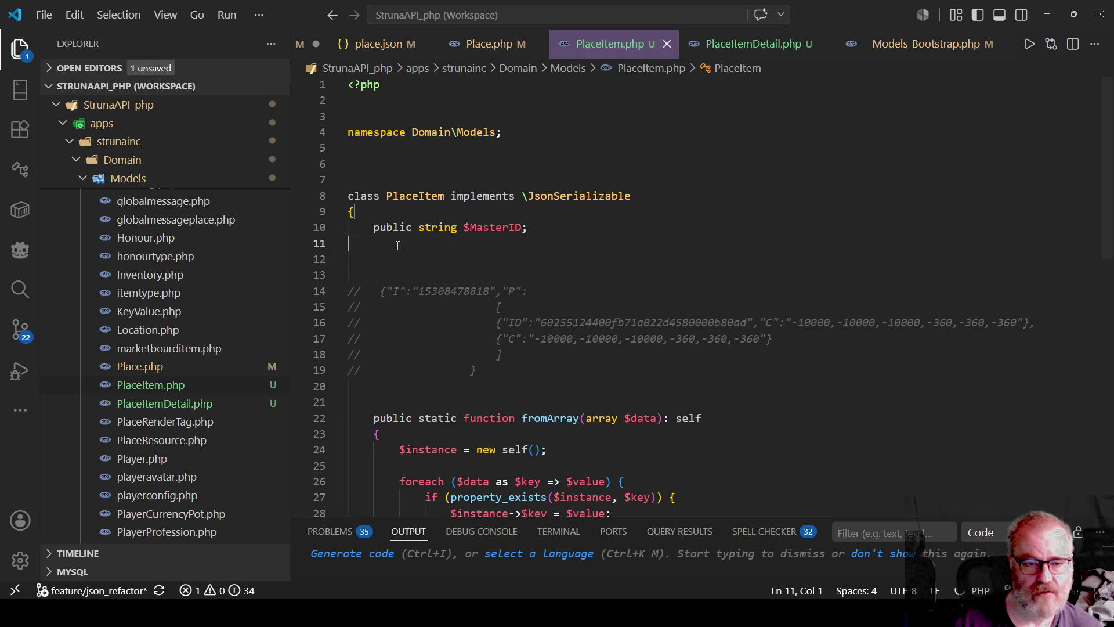
key("ctrl+v")
Change the annotation to PlaceItemDetail[], rename the property to $Items, and fix indentation
left_click(477, 243)
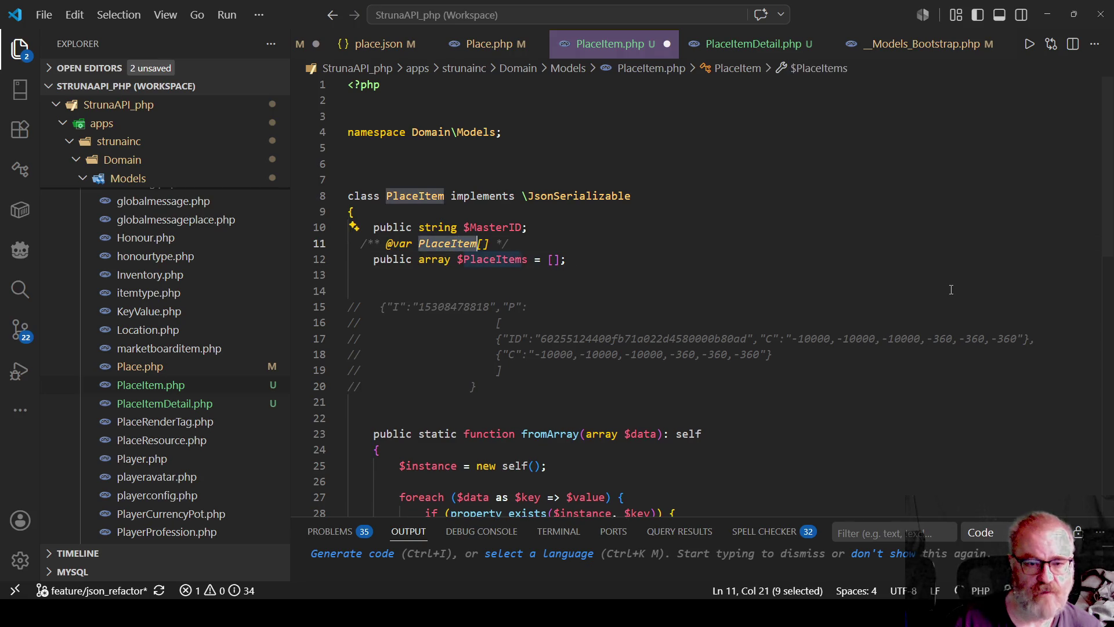
type("Detail")
type("ItemDetail")
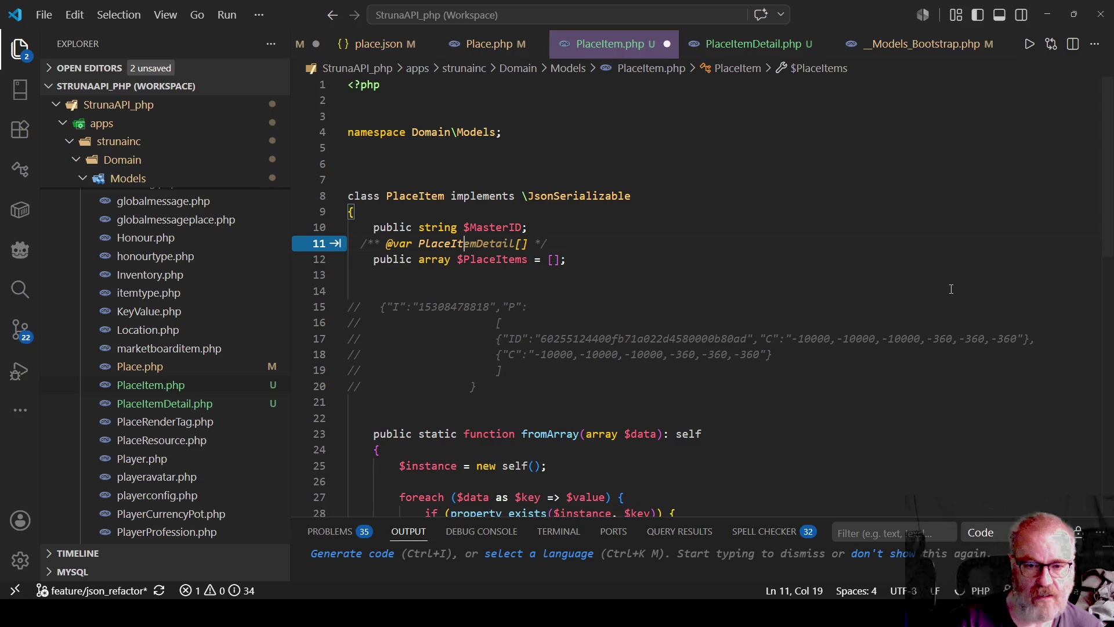
key("Down")
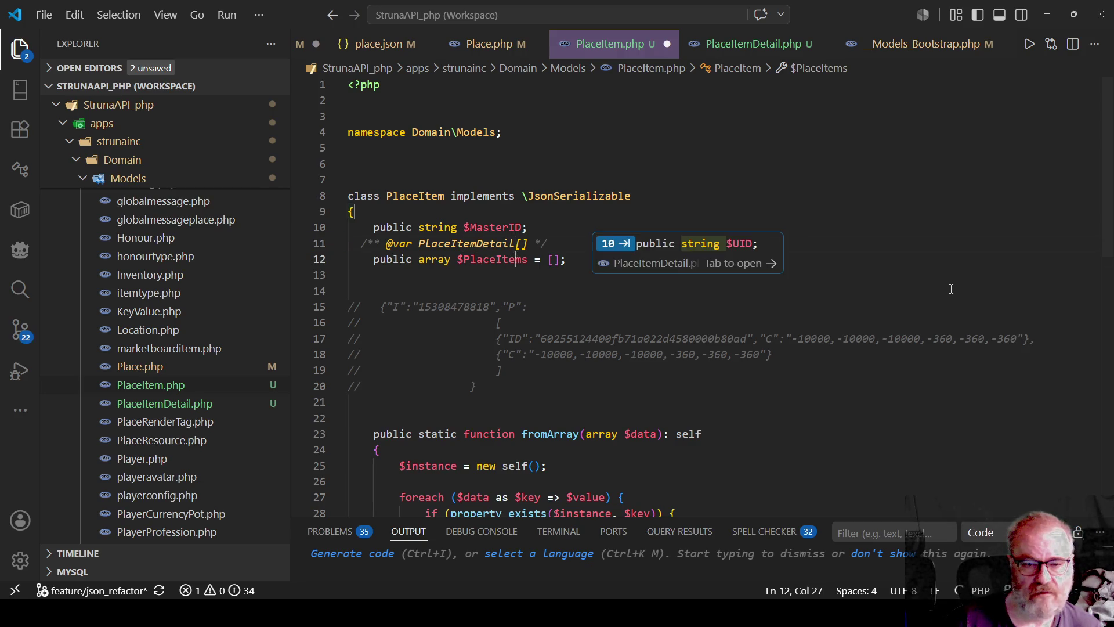
key("Left")
key("Left")
key("Left")
key("BackSpace")
key("BackSpace")
key("BackSpace")
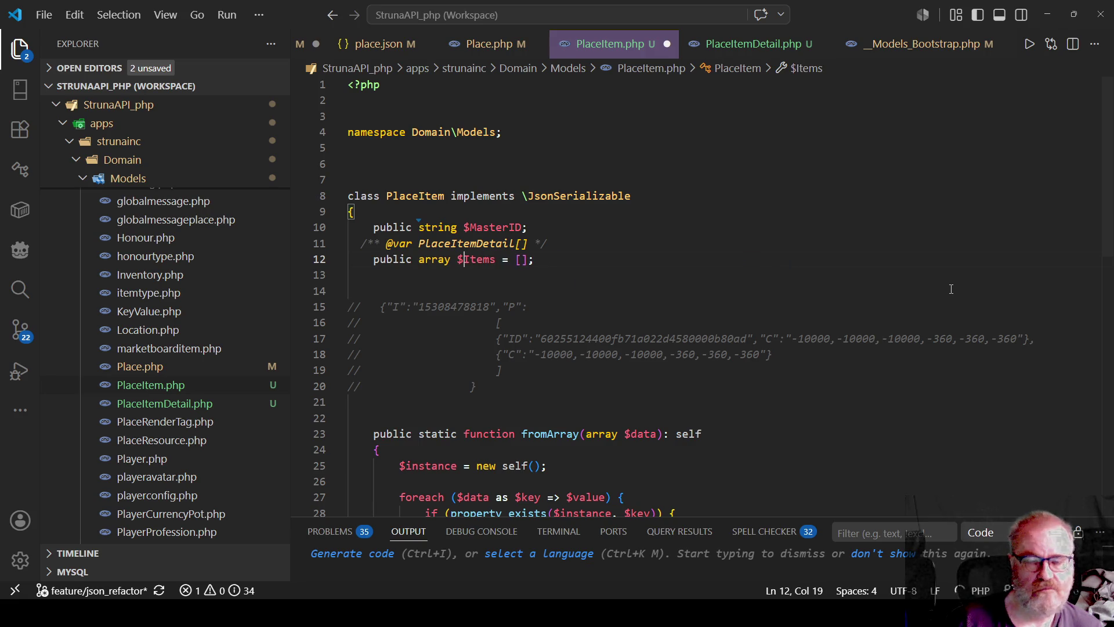
key("Up")
key("Home")
key("BackSpace")
key("BackSpace")
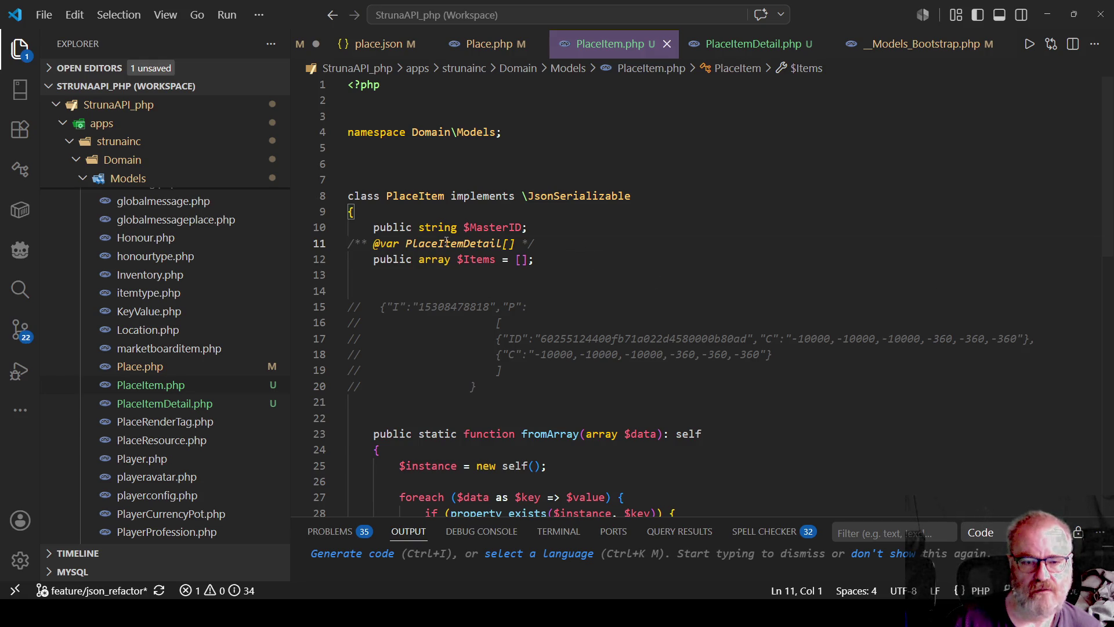
left_click(497, 230)
double_click(614, 339)
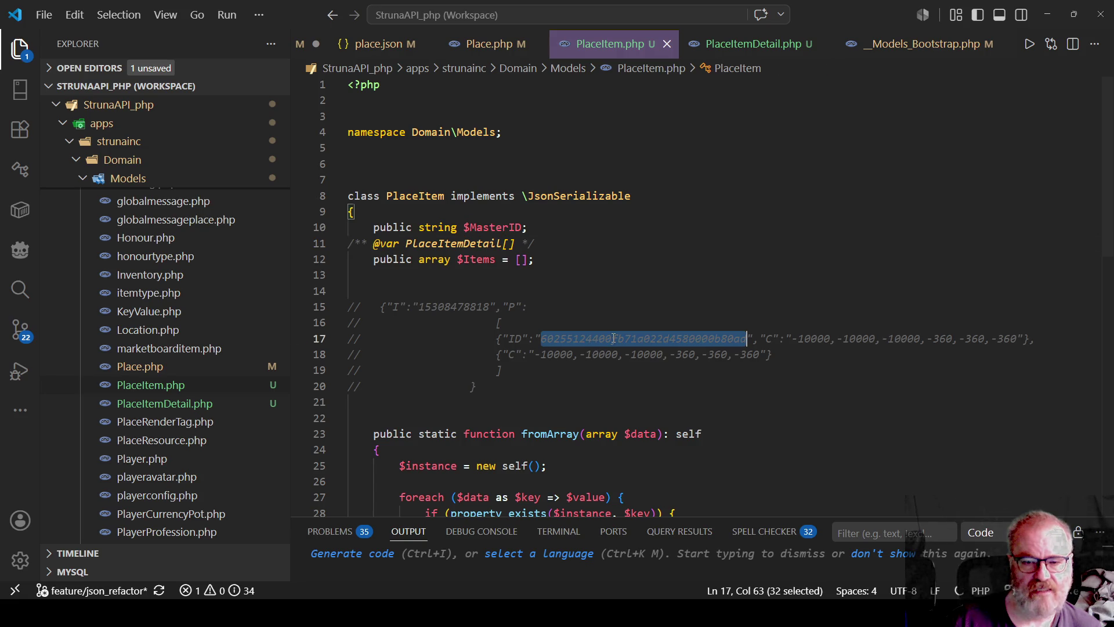
double_click(473, 260)
double_click(509, 228)
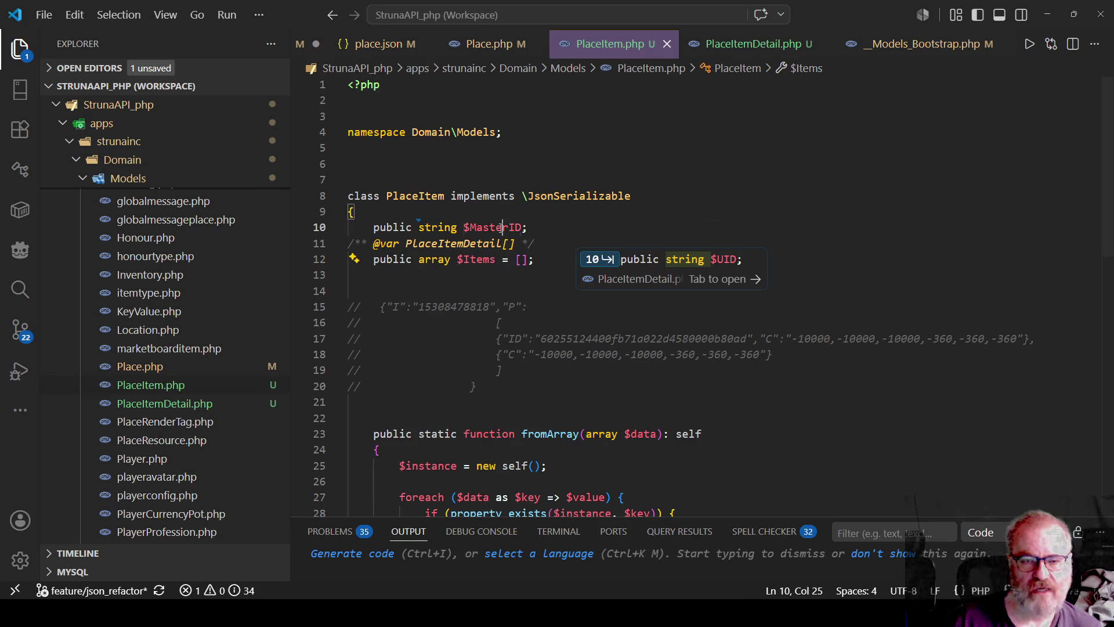
double_click(463, 307)
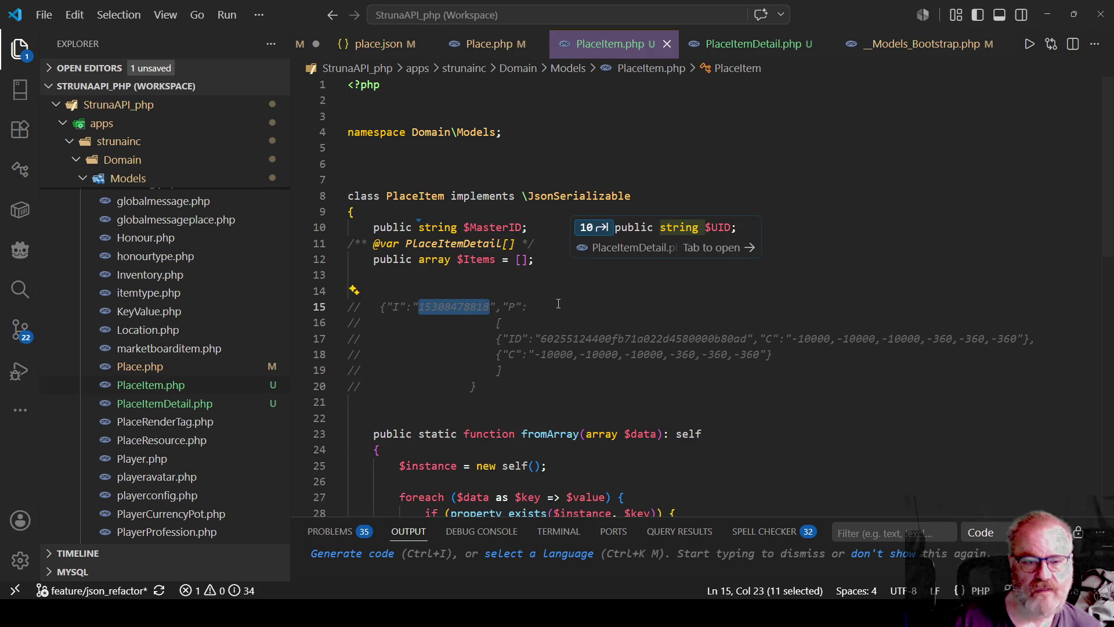
double_click(476, 259)
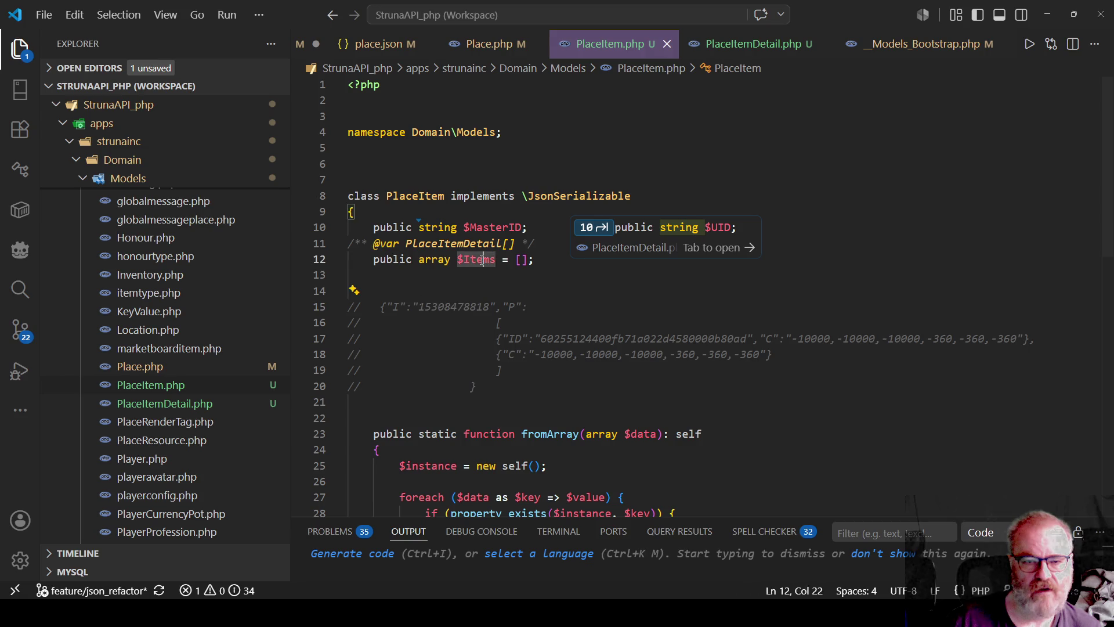
triple_click(478, 336)
left_click(740, 322)
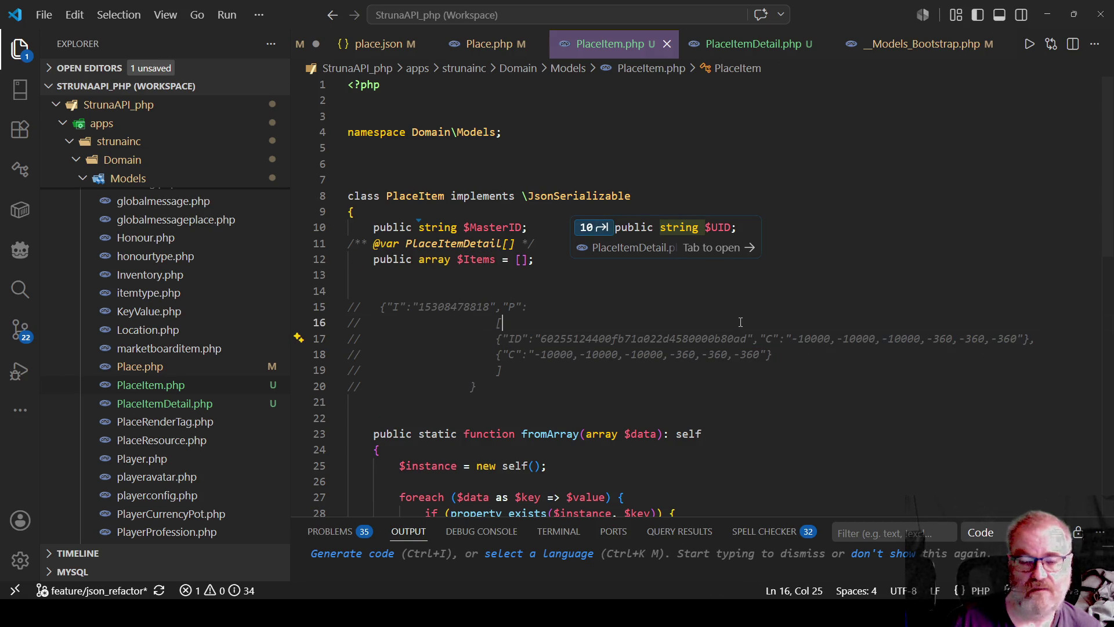
left_click(597, 162)
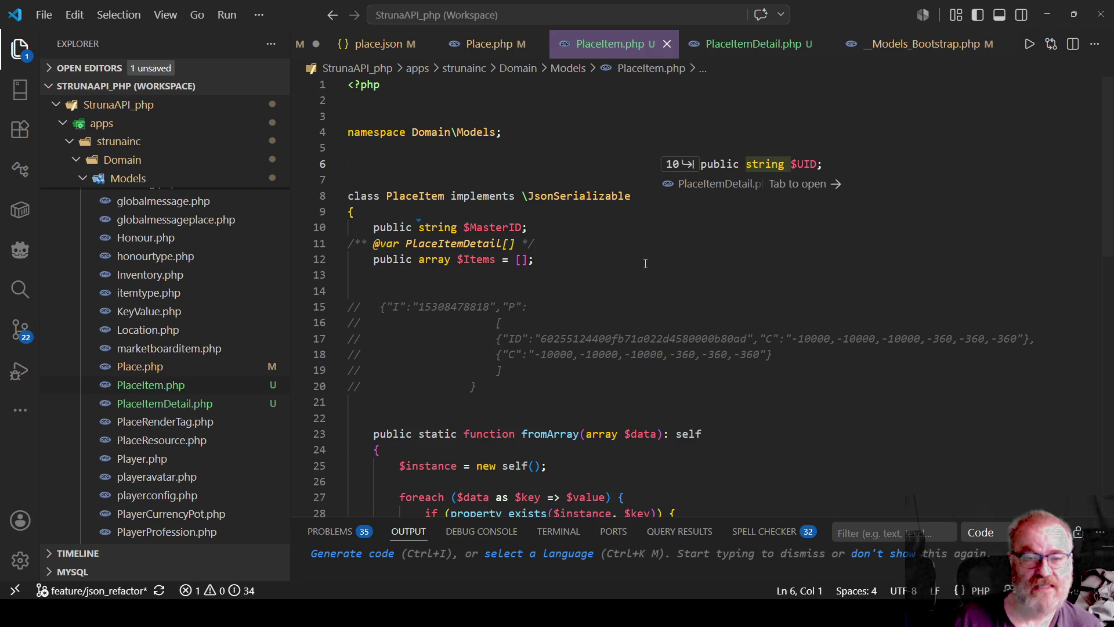
key("Escape")
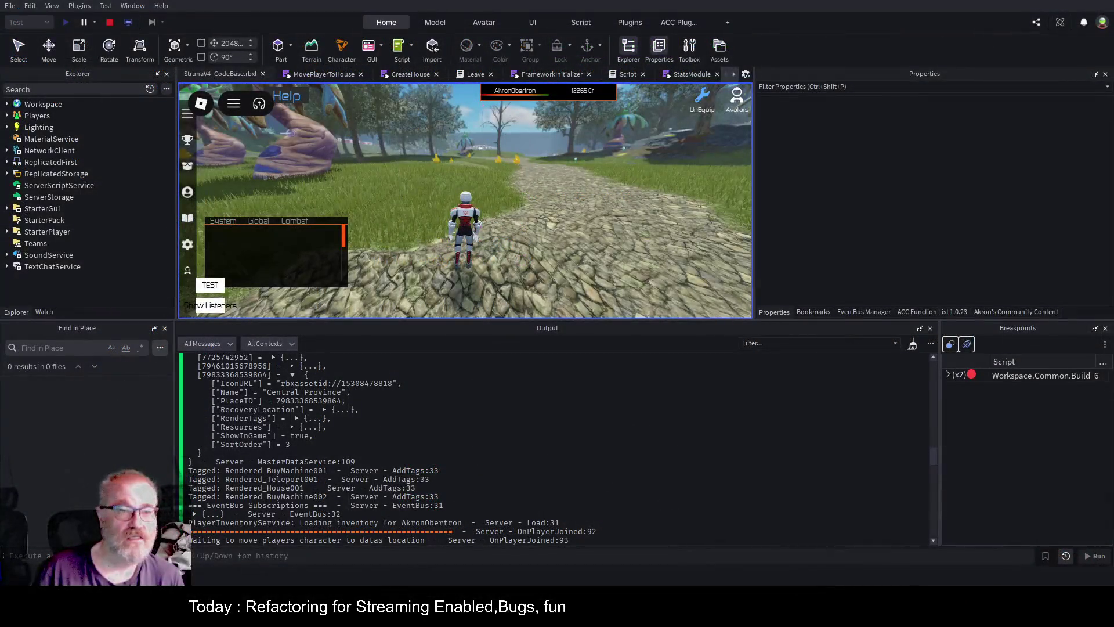
Restart the playtest and expand the MasterDataService table and the Central Province entry
left_click(104, 21)
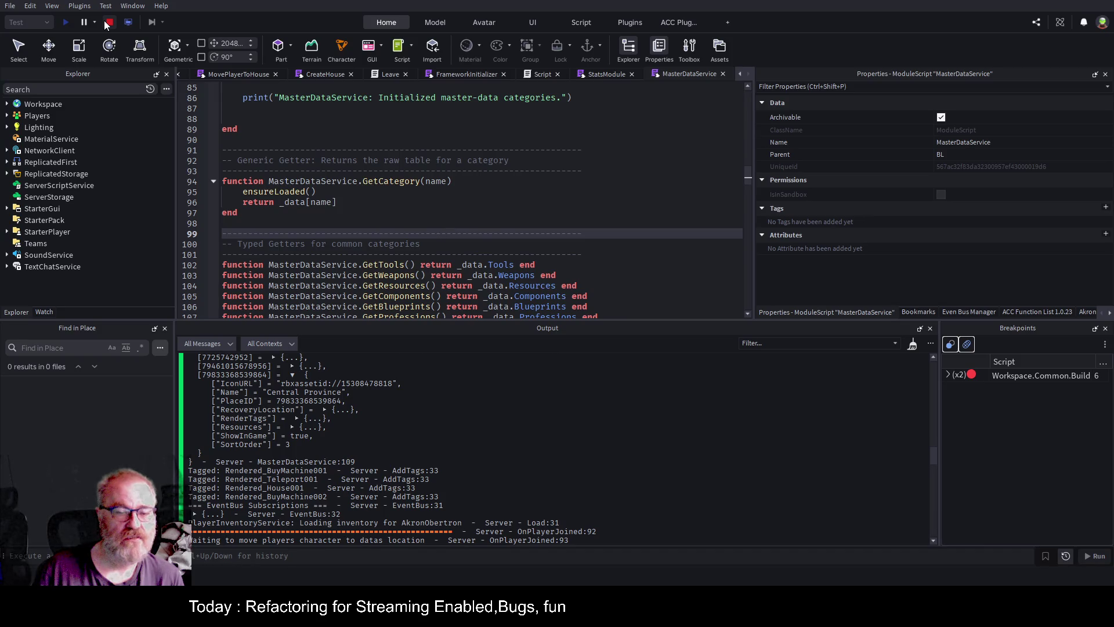
left_click(65, 22)
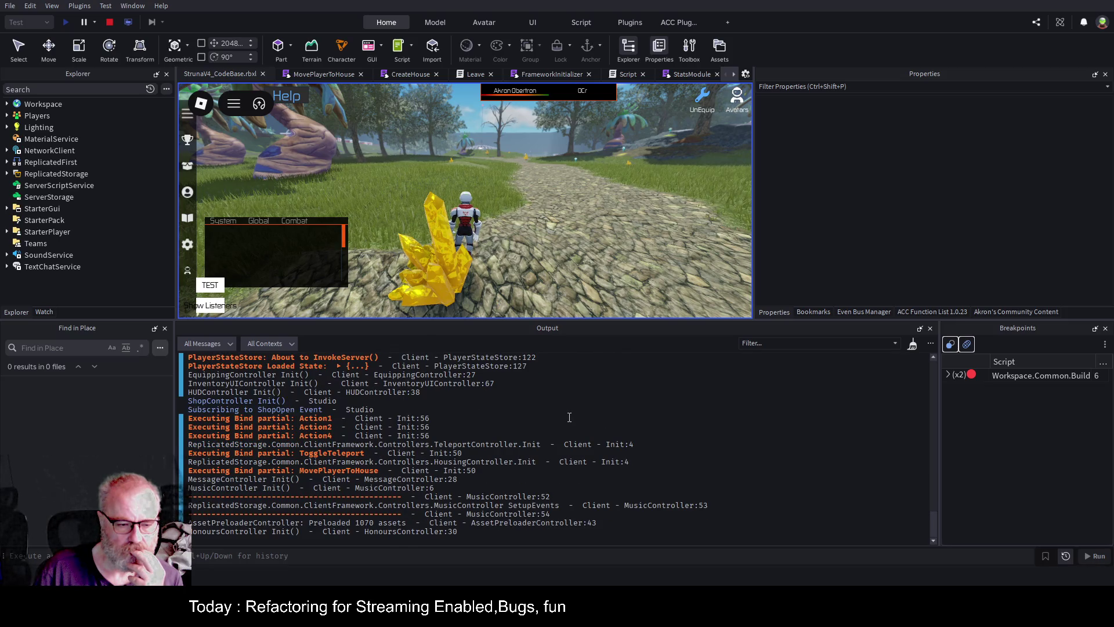
scroll(569, 417, "up", 10)
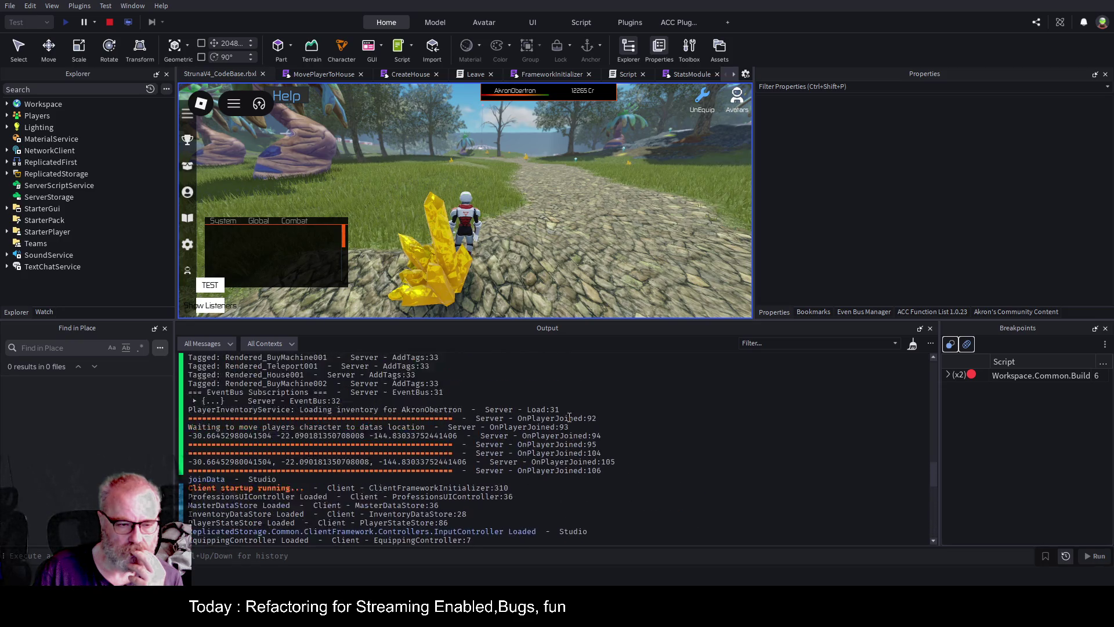
scroll(569, 418, "up", 1)
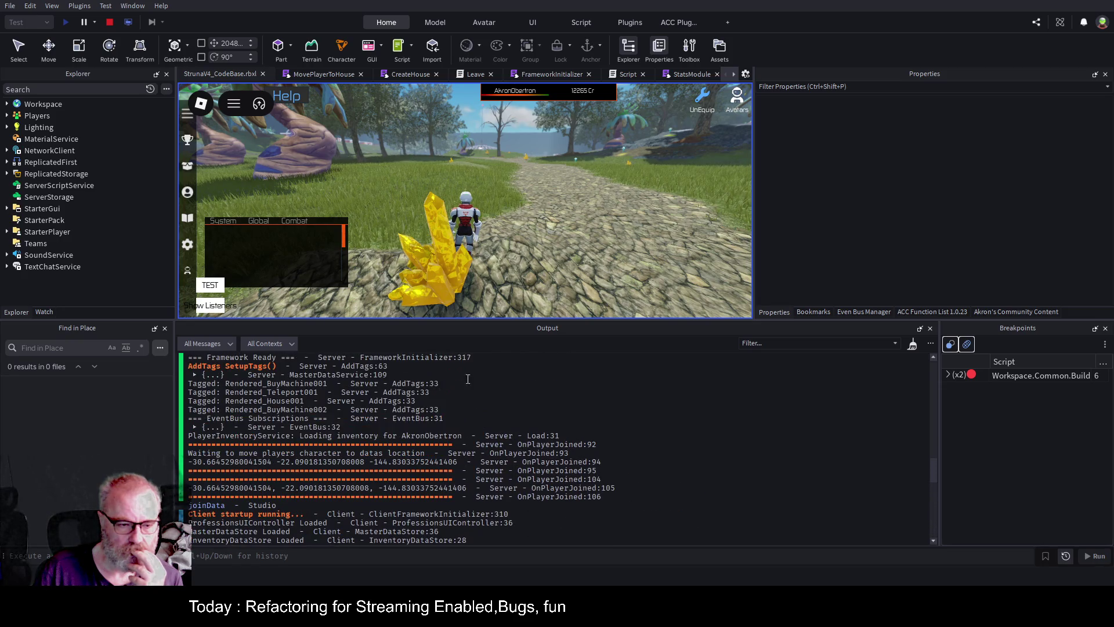
left_click(195, 375)
scroll(375, 405, "down", 2)
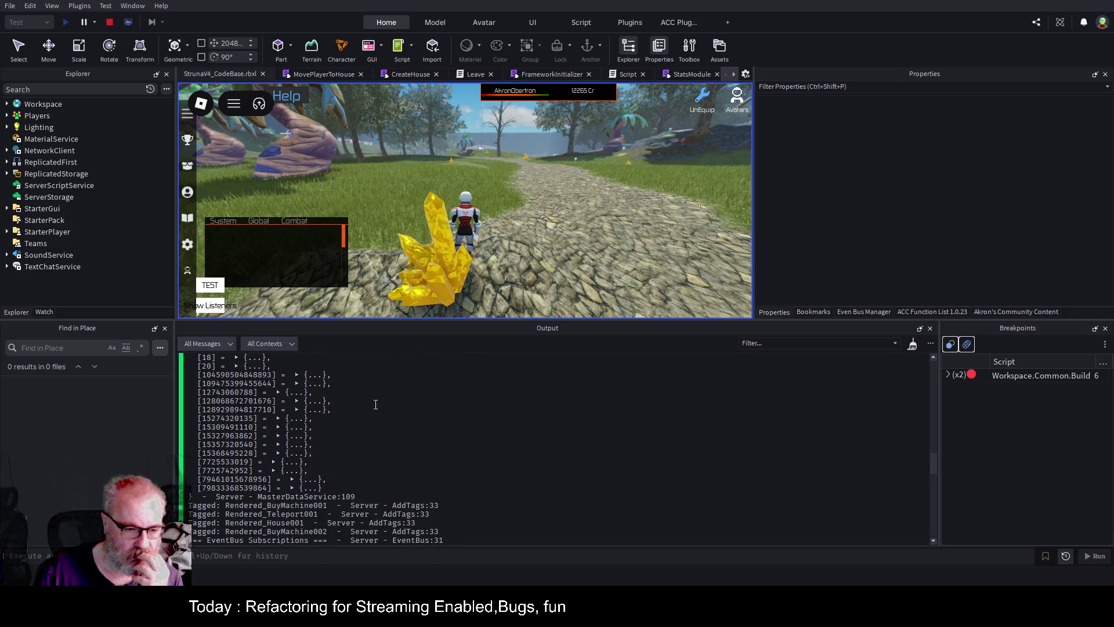
left_click(292, 488)
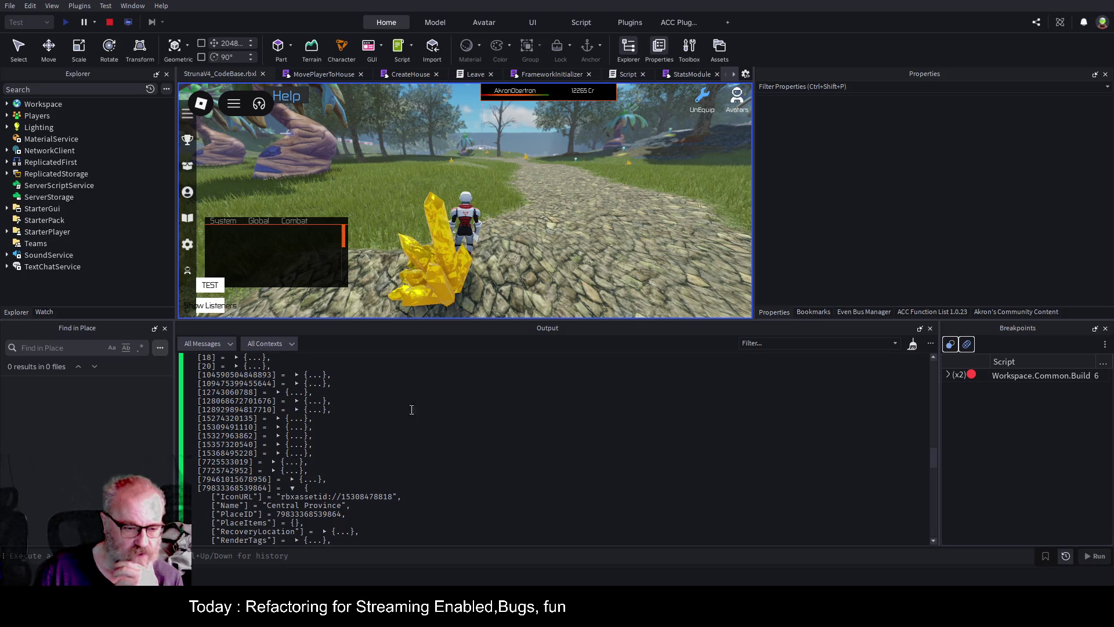
scroll(417, 406, "down", 2)
double_click(307, 462)
left_click(237, 477)
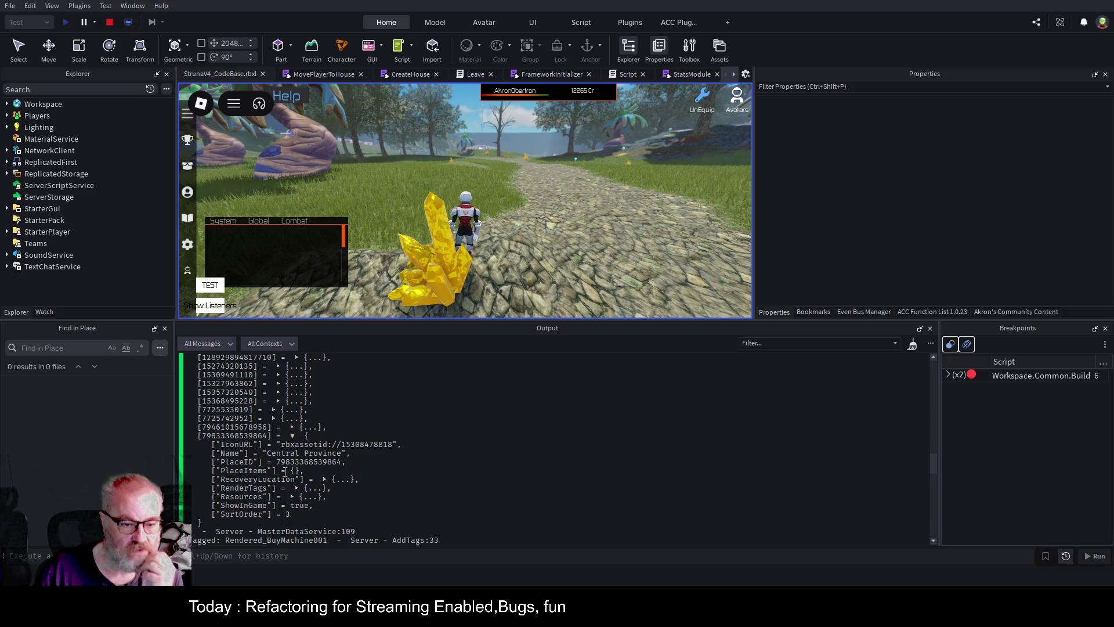
double_click(294, 471)
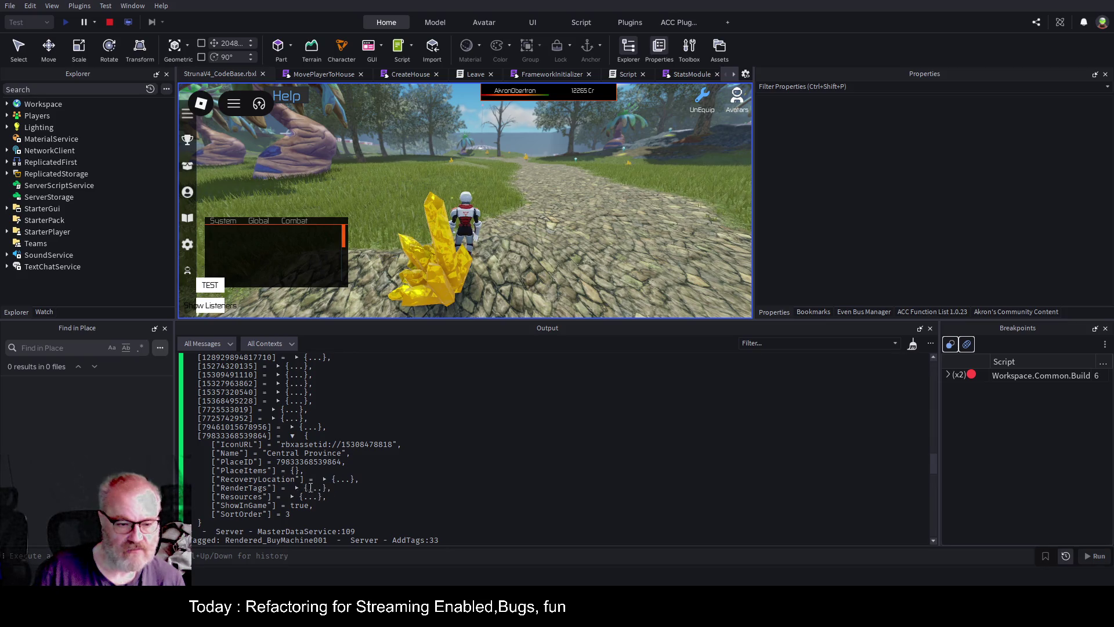
left_click(296, 488)
left_click(296, 489)
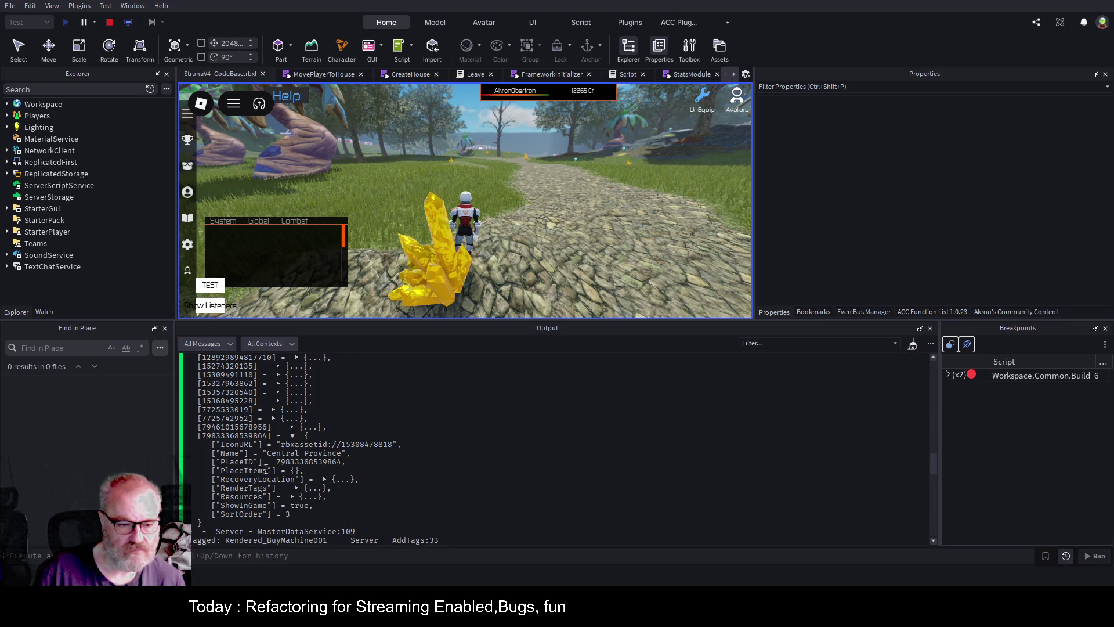
double_click(256, 470)
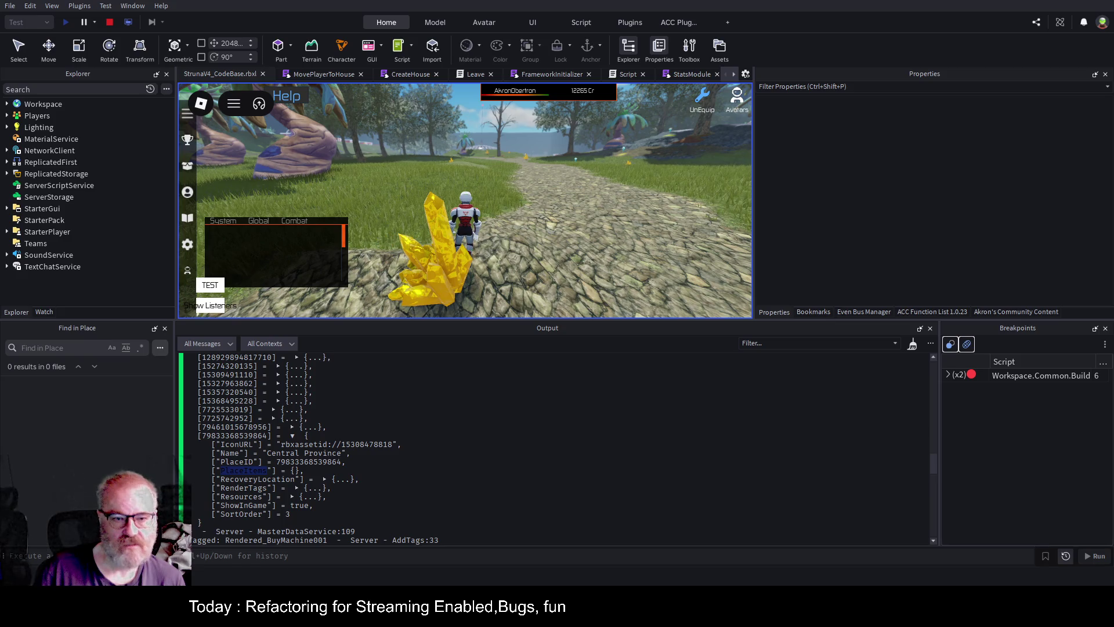